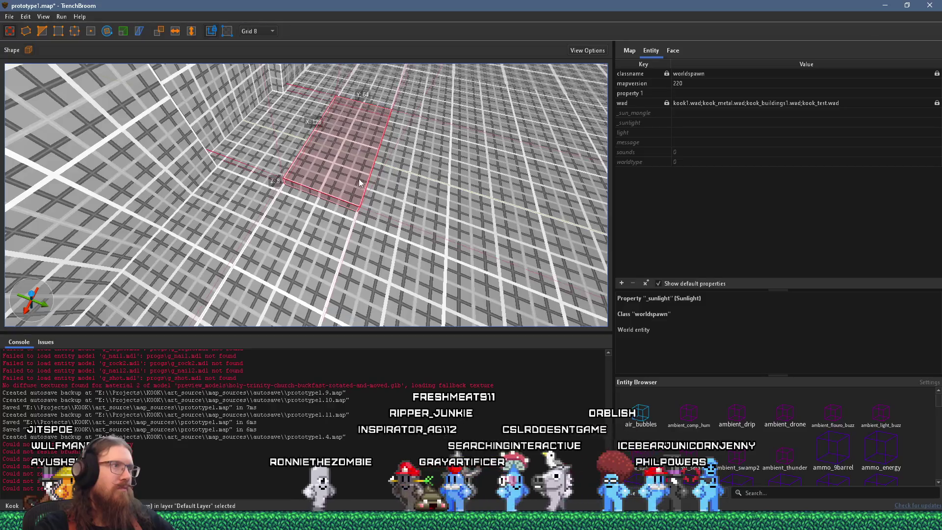
# Slide the new flat brush along the floor until it sits against the far wall's ledge.
pyautogui.moveTo(359, 183)
pyautogui.mouseDown()
pyautogui.moveTo(393, 158)
pyautogui.moveTo(254, 209)
pyautogui.moveTo(313, 213)
pyautogui.moveTo(267, 231)
pyautogui.moveTo(316, 226)
pyautogui.moveTo(311, 122)
pyautogui.moveTo(534, 166)
pyautogui.moveTo(352, 179)
pyautogui.moveTo(340, 169)
pyautogui.moveTo(354, 170)
pyautogui.moveTo(361, 158)
pyautogui.moveTo(283, 182)
pyautogui.moveTo(346, 169)
pyautogui.moveTo(298, 183)
pyautogui.moveTo(384, 146)
pyautogui.mouseUp()
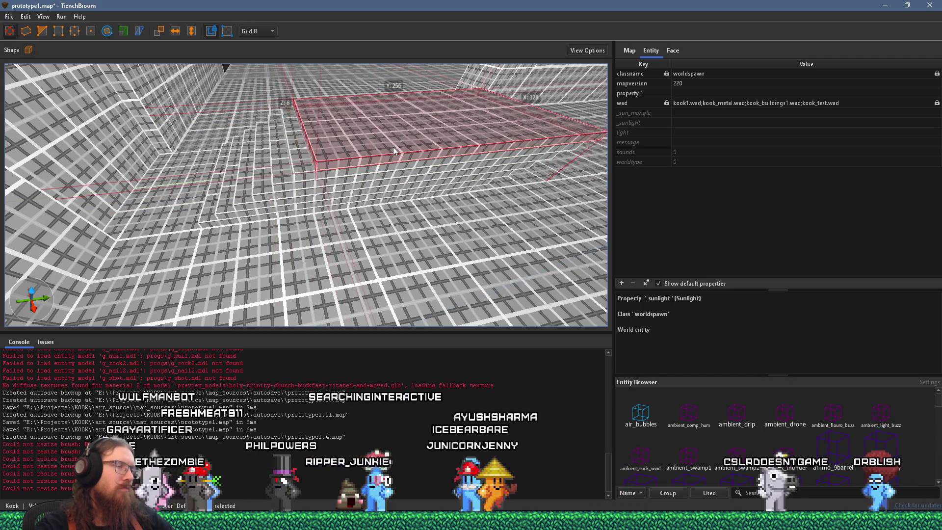
pyautogui.scroll(3, 393, 146)
pyautogui.moveTo(287, 189)
pyautogui.mouseDown()
pyautogui.moveTo(343, 175)
pyautogui.moveTo(337, 170)
pyautogui.moveTo(364, 158)
pyautogui.moveTo(381, 162)
pyautogui.mouseUp()
pyautogui.scroll(-5, 380, 162)
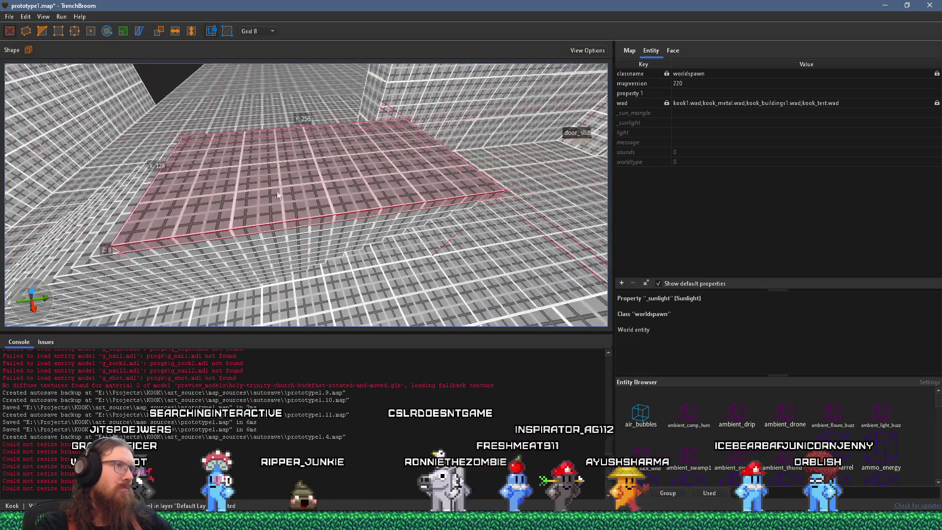
pyautogui.scroll(5, 384, 148)
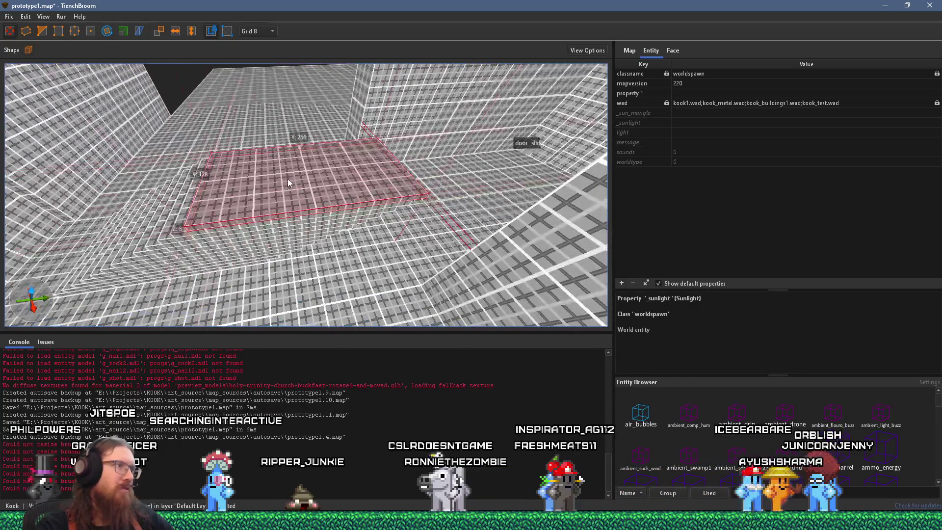
pyautogui.moveTo(288, 178); pyautogui.dragTo(273, 184)
pyautogui.scroll(6, 264, 181)
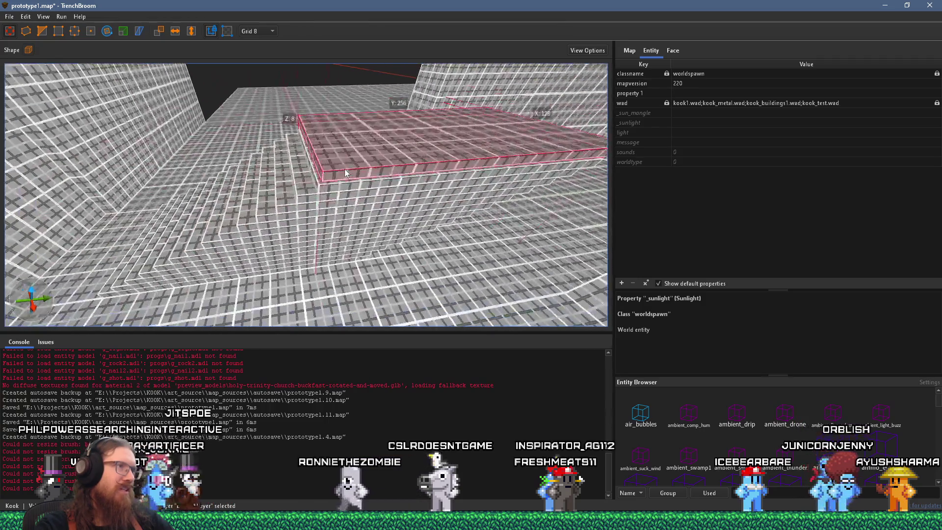
pyautogui.moveTo(366, 143)
pyautogui.mouseDown()
pyautogui.moveTo(378, 152)
pyautogui.moveTo(387, 138)
pyautogui.moveTo(330, 115)
pyautogui.mouseUp()
# Delete the pink sloped brush so that corner is empty again.
pyautogui.scroll(3, 385, 155)
pyautogui.scroll(2, 324, 112)
pyautogui.scroll(4, 319, 110)
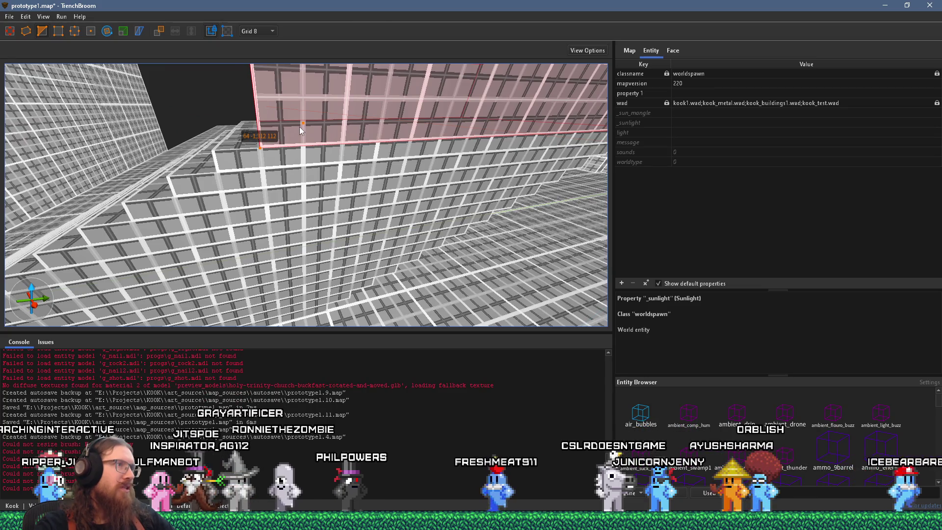
pyautogui.scroll(-6, 310, 129)
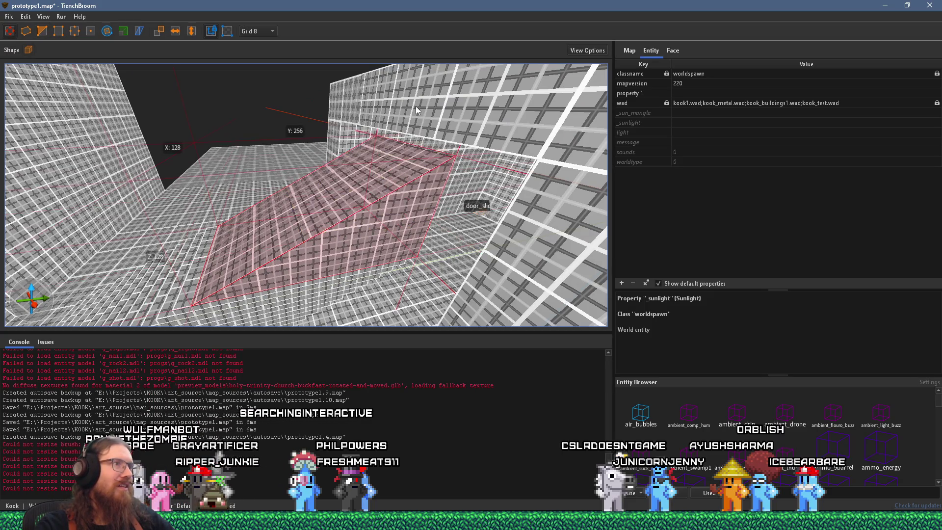
pyautogui.scroll(5, 423, 190)
pyautogui.scroll(-5, 510, 172)
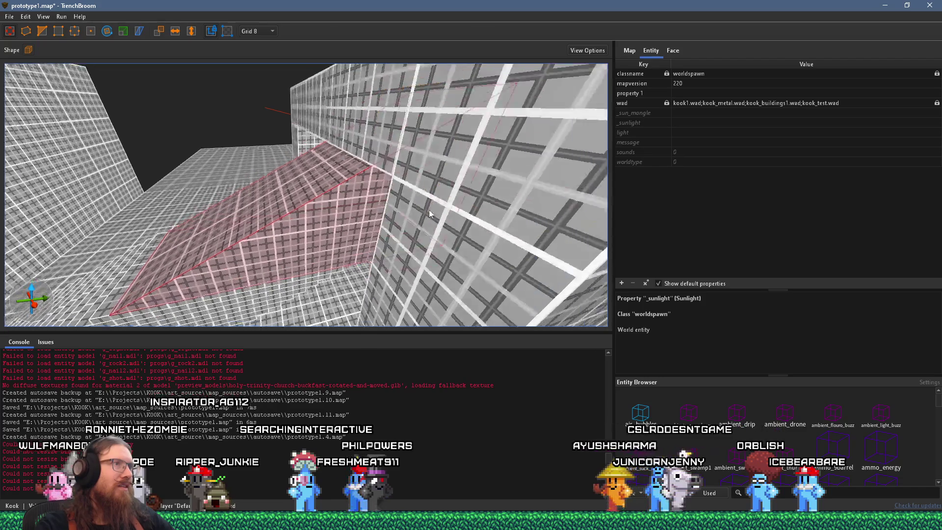
pyautogui.scroll(-4, 426, 205)
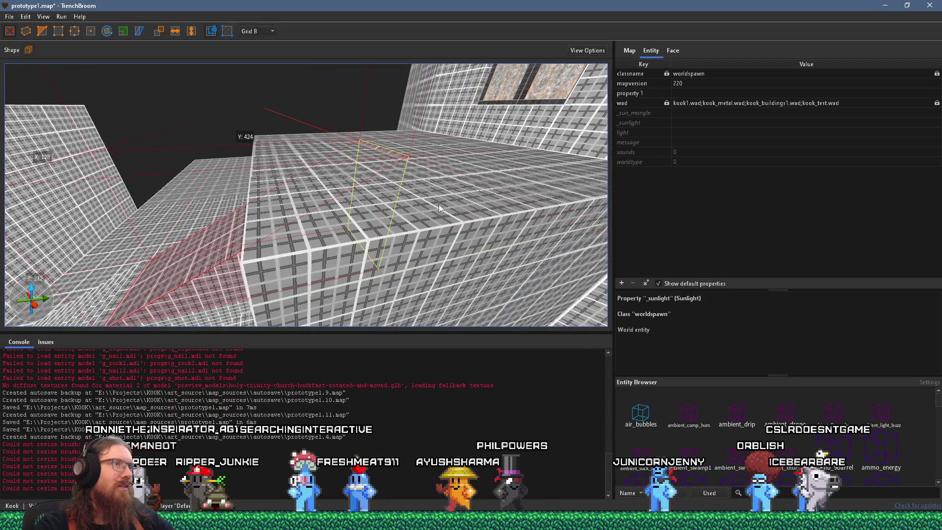
pyautogui.scroll(3, 430, 163)
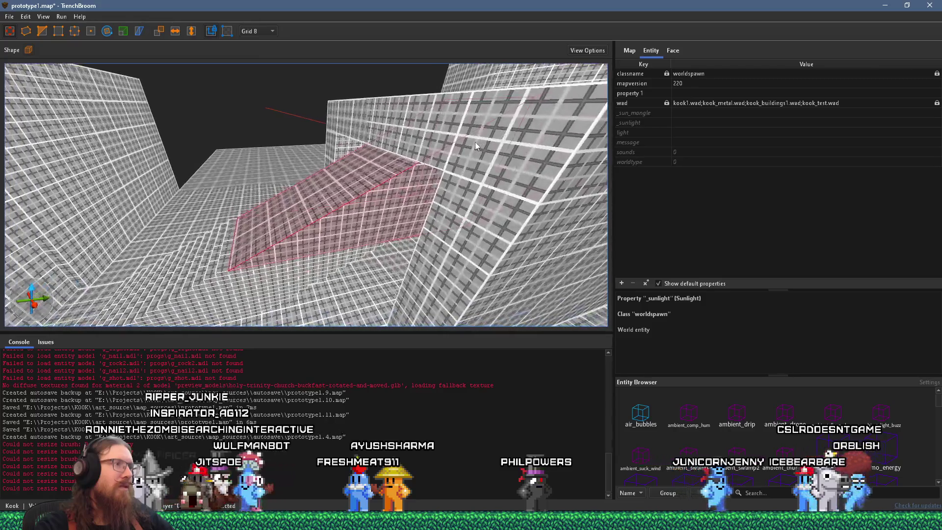
pyautogui.scroll(-1, 475, 143)
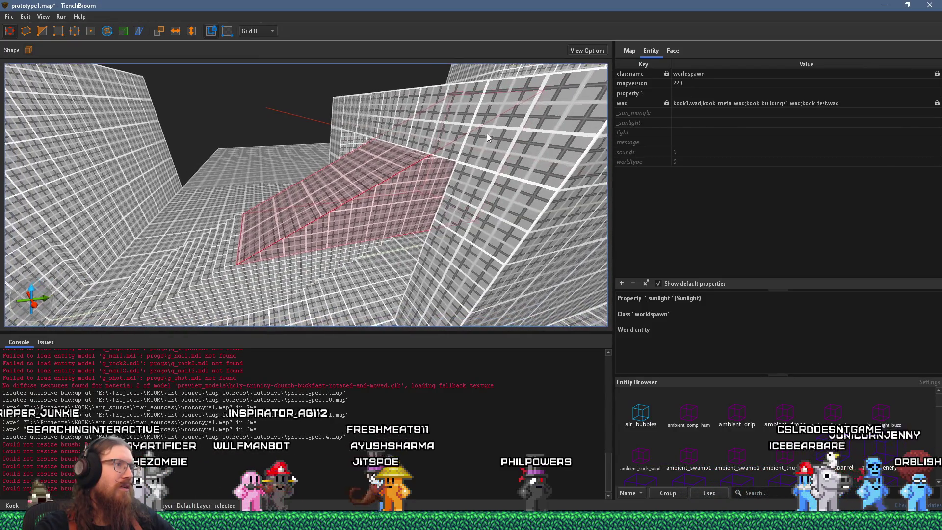
pyautogui.press('Delete')
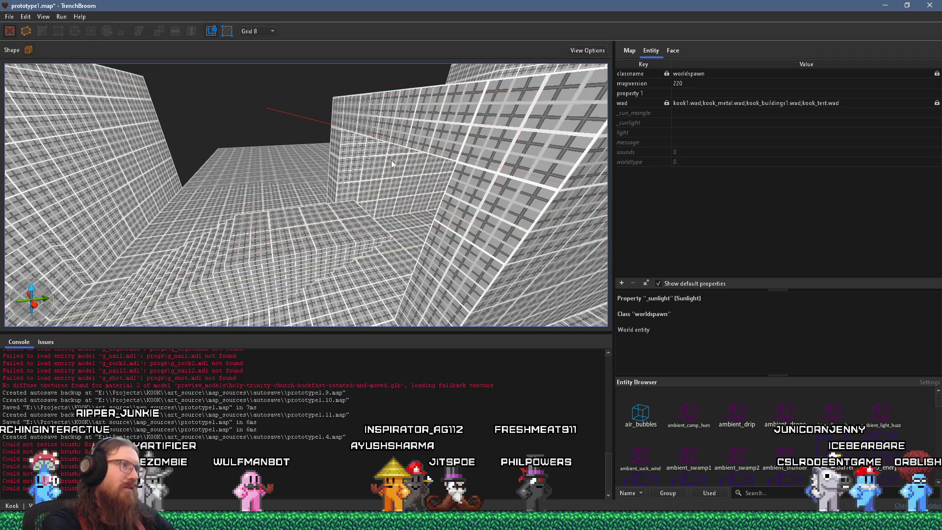
# Select the stepped block and move it up against the windowed wall.
pyautogui.scroll(-3, 261, 269)
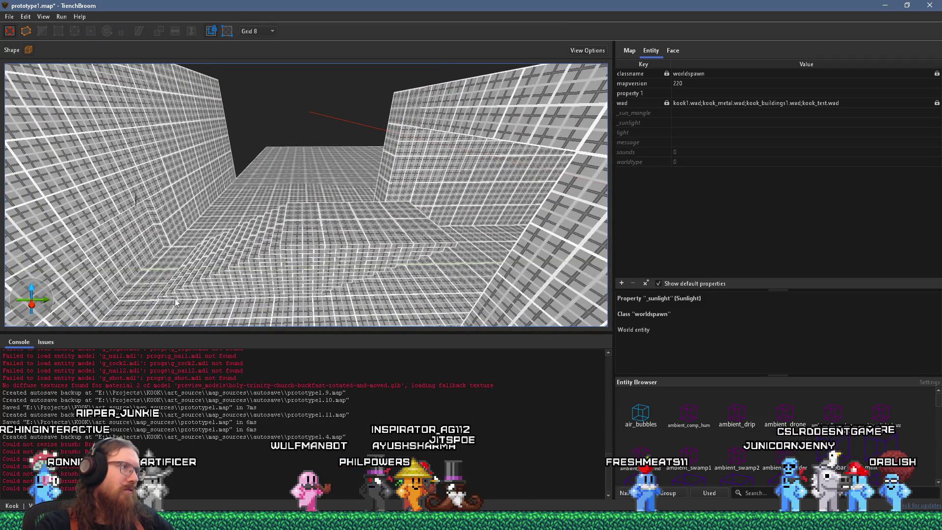
pyautogui.click(293, 264)
pyautogui.moveTo(282, 281)
pyautogui.mouseDown()
pyautogui.moveTo(304, 221)
pyautogui.moveTo(381, 228)
pyautogui.moveTo(387, 173)
pyautogui.moveTo(394, 185)
pyautogui.moveTo(418, 183)
pyautogui.moveTo(393, 184)
pyautogui.moveTo(430, 155)
pyautogui.mouseUp()
pyautogui.scroll(-5, 311, 231)
pyautogui.scroll(3, 305, 234)
pyautogui.scroll(5, 305, 224)
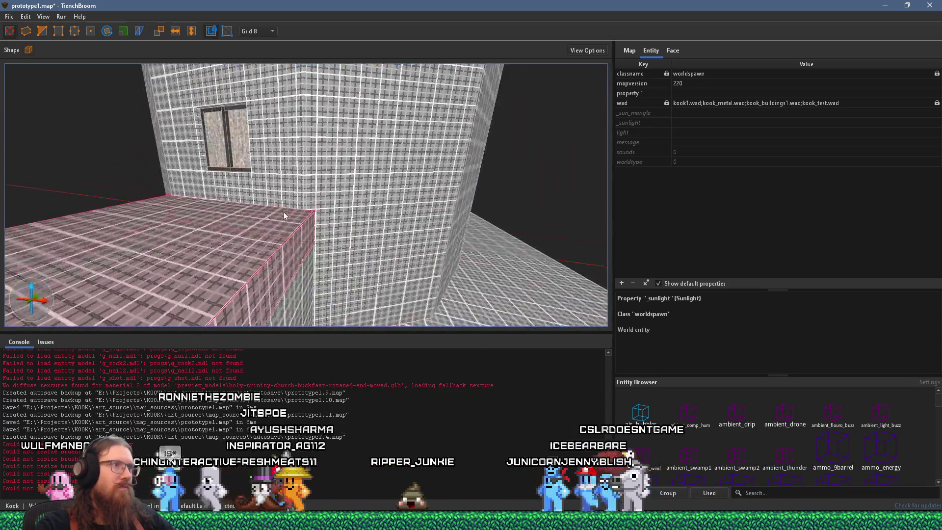
pyautogui.scroll(-5, 283, 216)
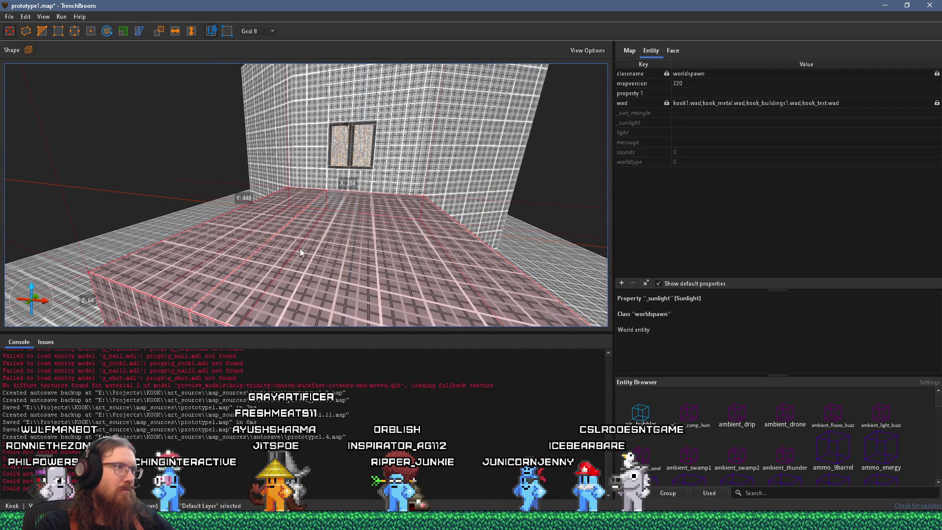
# Narrow the block from 384 to 256, then to 128 units wide.
pyautogui.moveTo(300, 252); pyautogui.dragTo(200, 264)
pyautogui.moveTo(81, 270)
pyautogui.mouseDown()
pyautogui.moveTo(170, 263)
pyautogui.moveTo(156, 241)
pyautogui.moveTo(205, 256)
pyautogui.mouseUp()
pyautogui.moveTo(115, 278); pyautogui.dragTo(269, 264)
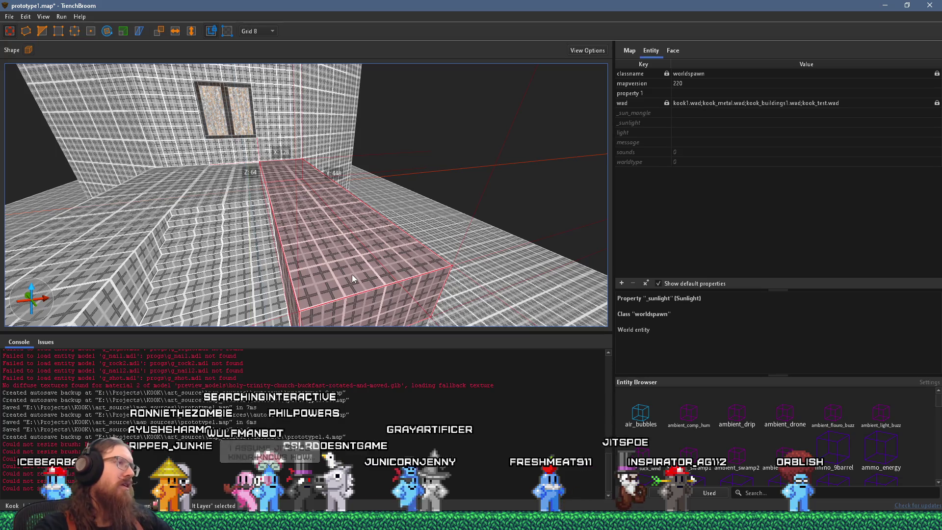
# Turn the camera to look down on the block above the stairs and along them.
pyautogui.scroll(-5, 352, 275)
pyautogui.scroll(3, 391, 198)
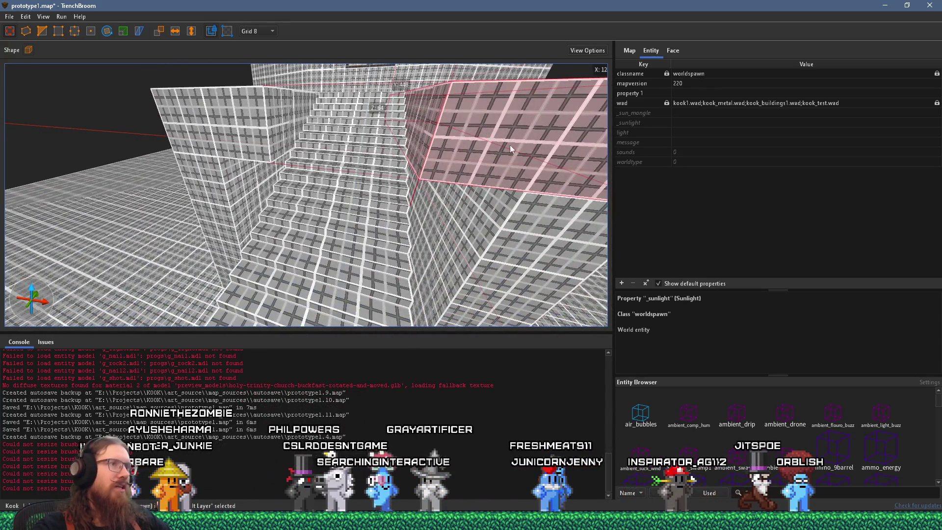
pyautogui.moveTo(510, 145); pyautogui.dragTo(385, 157)
pyautogui.scroll(5, 385, 157)
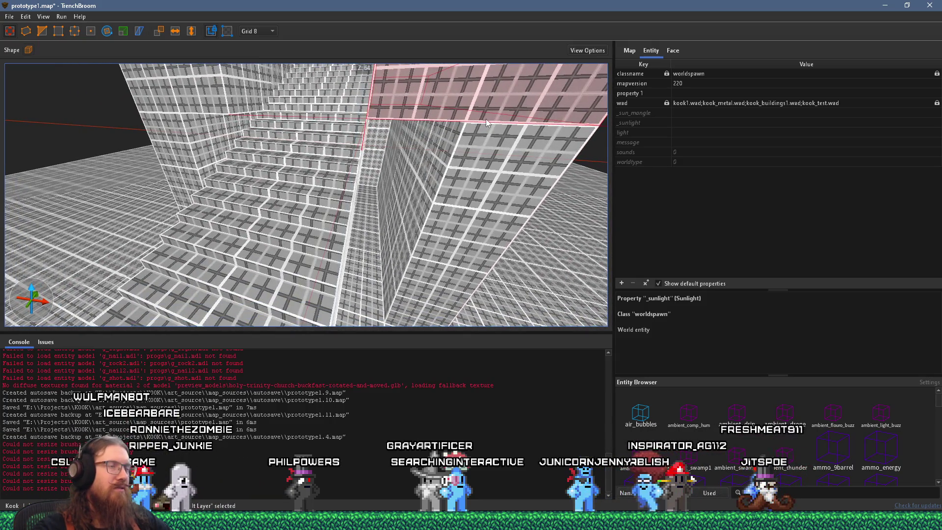
pyautogui.moveTo(485, 119)
pyautogui.mouseDown()
pyautogui.moveTo(464, 138)
pyautogui.moveTo(496, 214)
pyautogui.moveTo(407, 242)
pyautogui.moveTo(337, 219)
pyautogui.mouseUp()
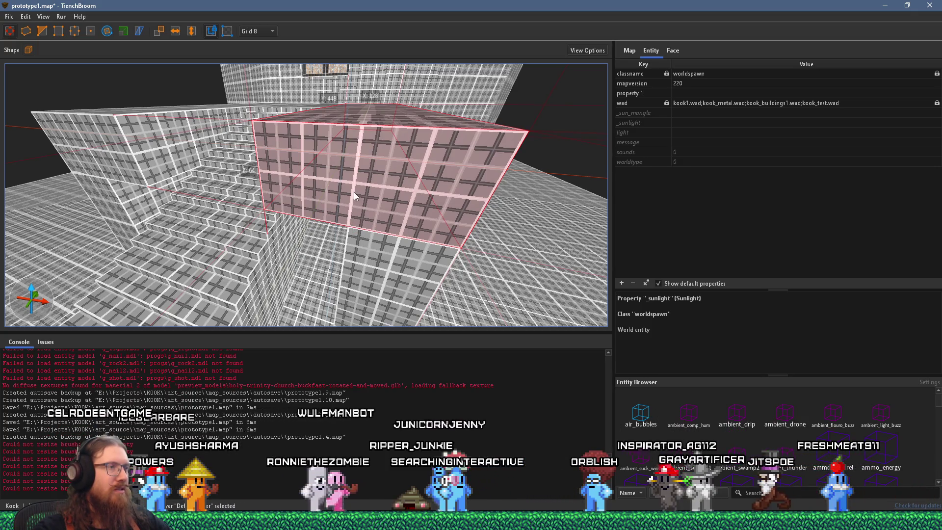
pyautogui.press('a')
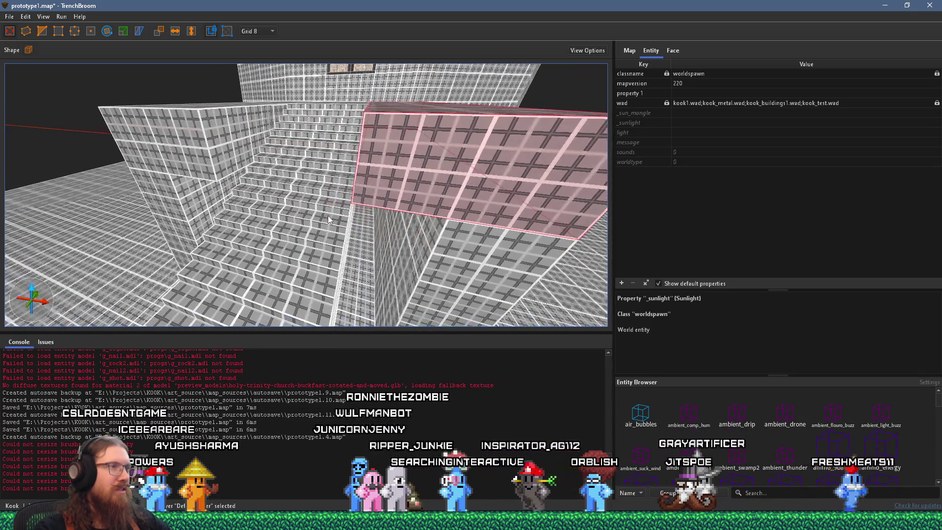
# Frame the wall brush beside the stairs, deselect it, and sweep-select all the stair brushes.
pyautogui.click(471, 241)
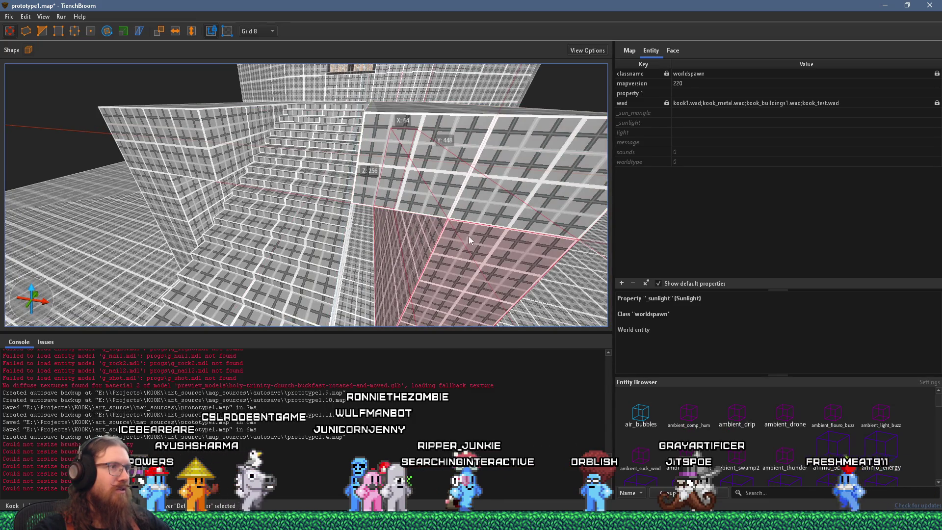
pyautogui.hotkey('ctrl', 'u')
pyautogui.press('s')
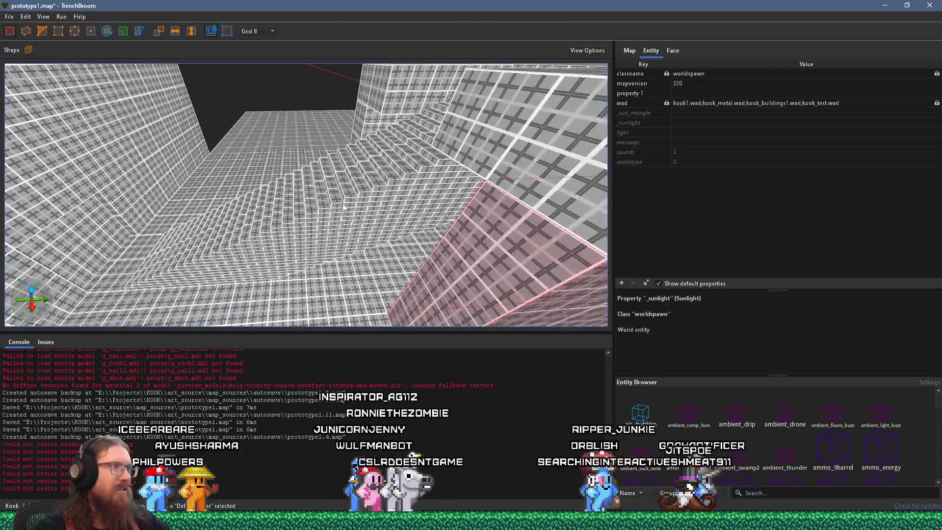
pyautogui.scroll(-5, 401, 260)
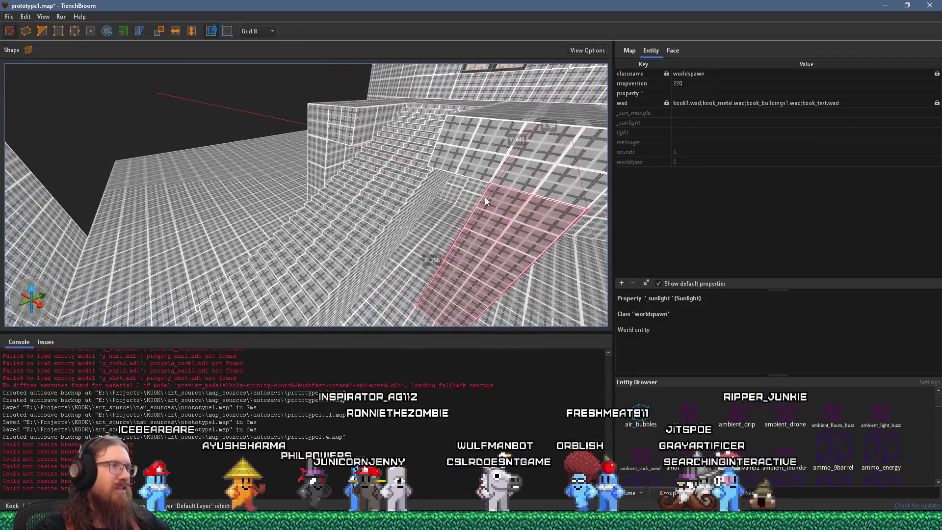
pyautogui.press('s')
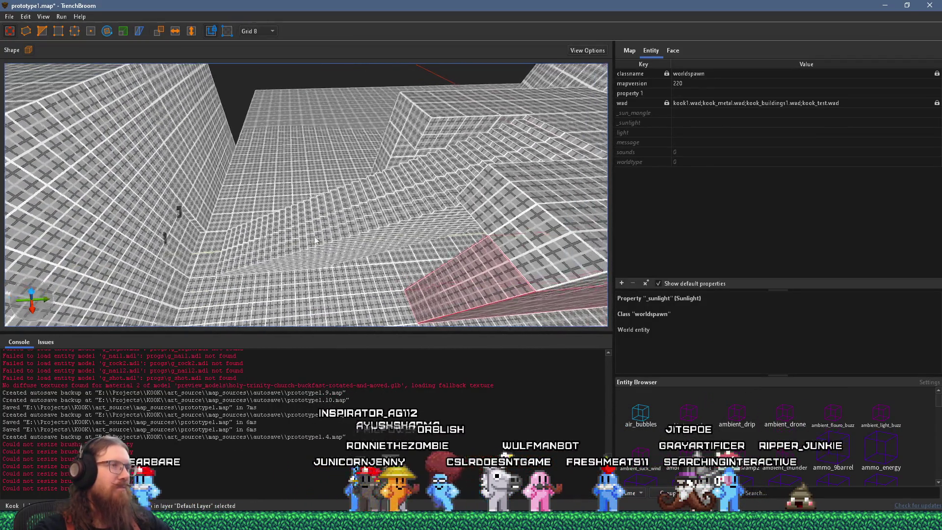
pyautogui.press('s')
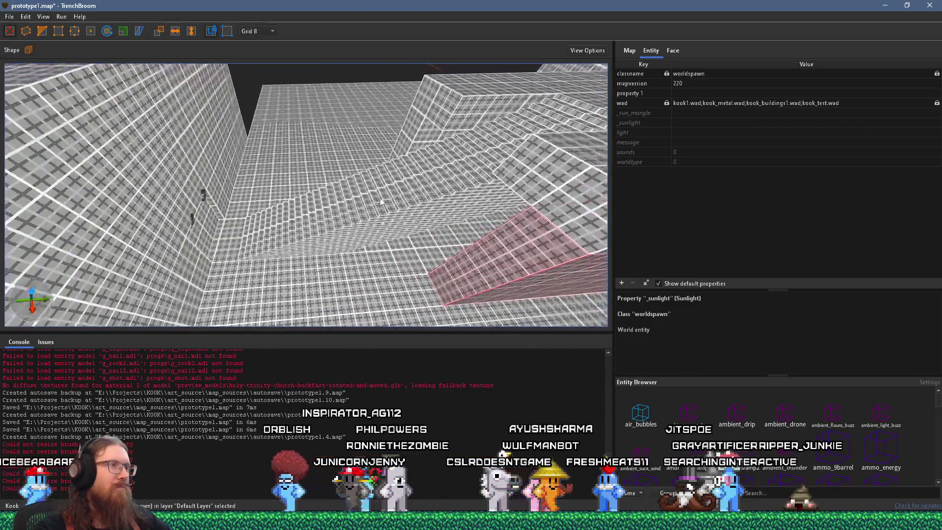
pyautogui.press('Escape')
pyautogui.moveTo(211, 292); pyautogui.dragTo(550, 170)
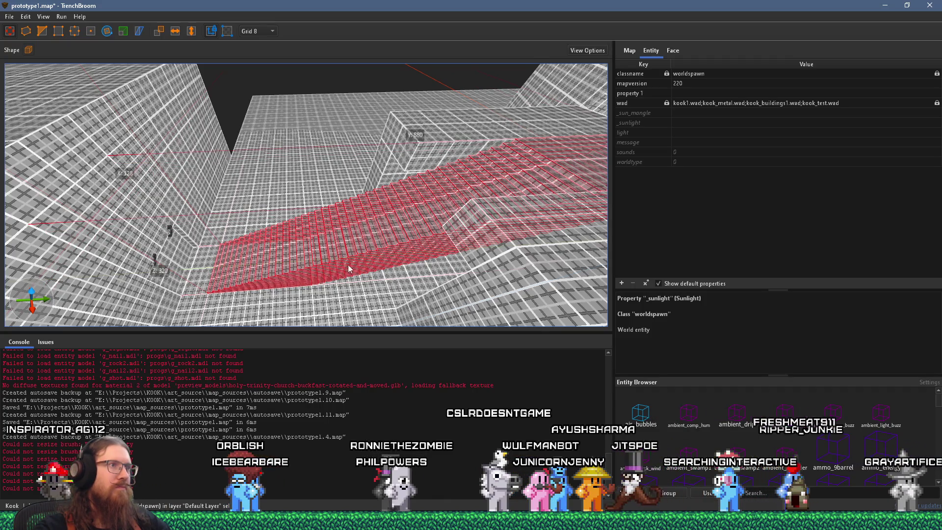
# Cut the stair brushes along a diagonal plane defined by two clip points.
pyautogui.press('w')
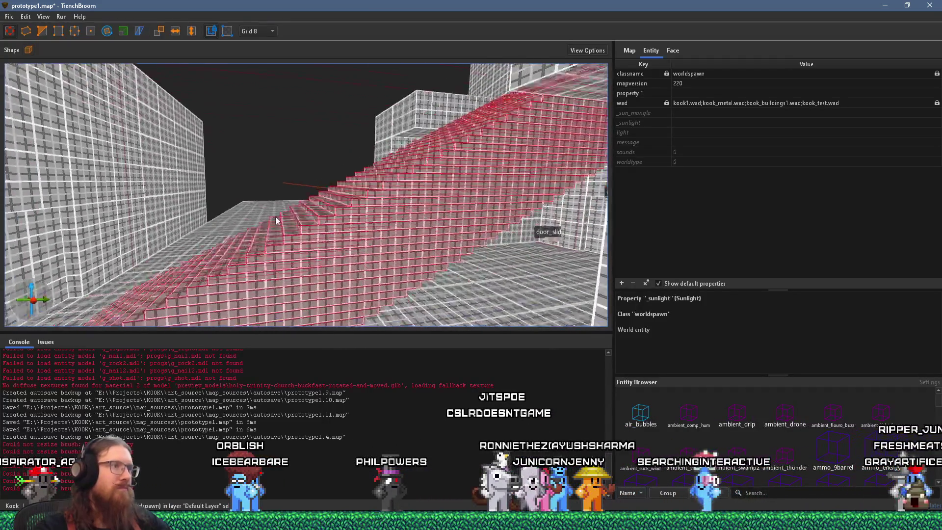
pyautogui.press('w')
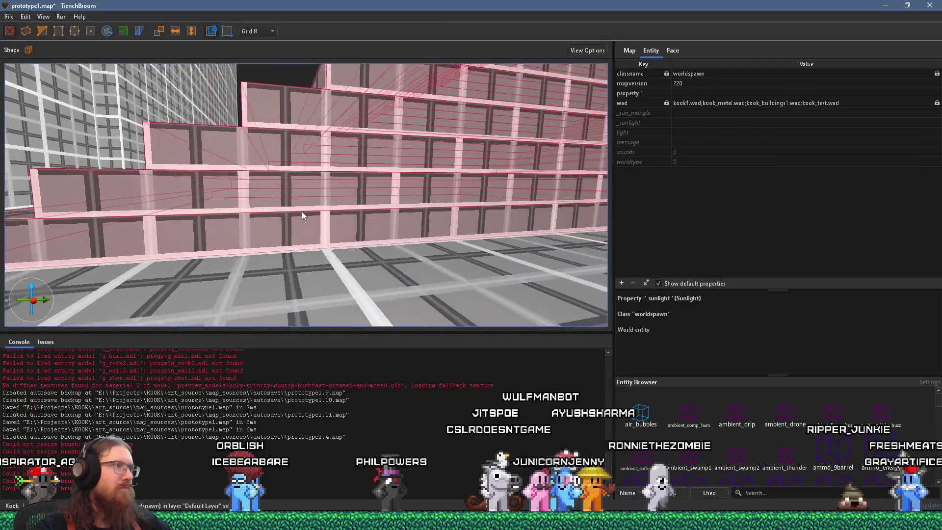
pyautogui.press('s')
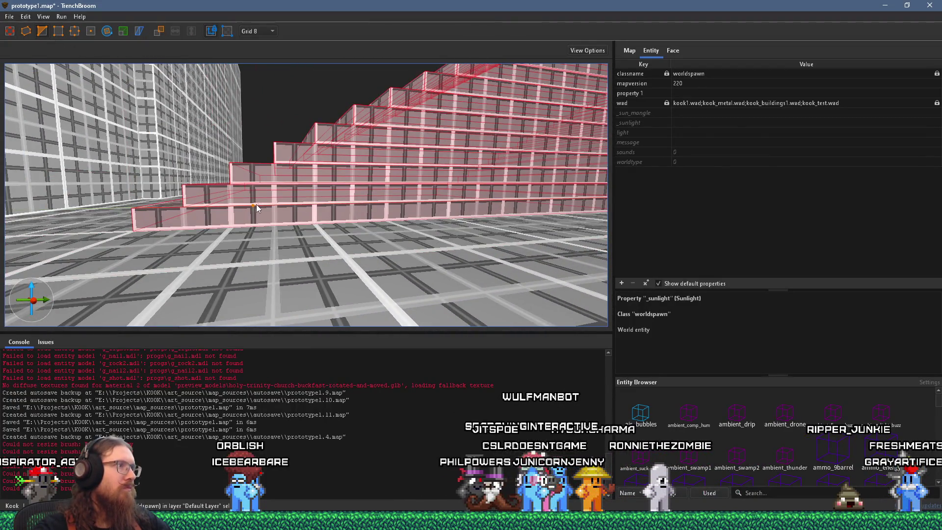
pyautogui.click(231, 206)
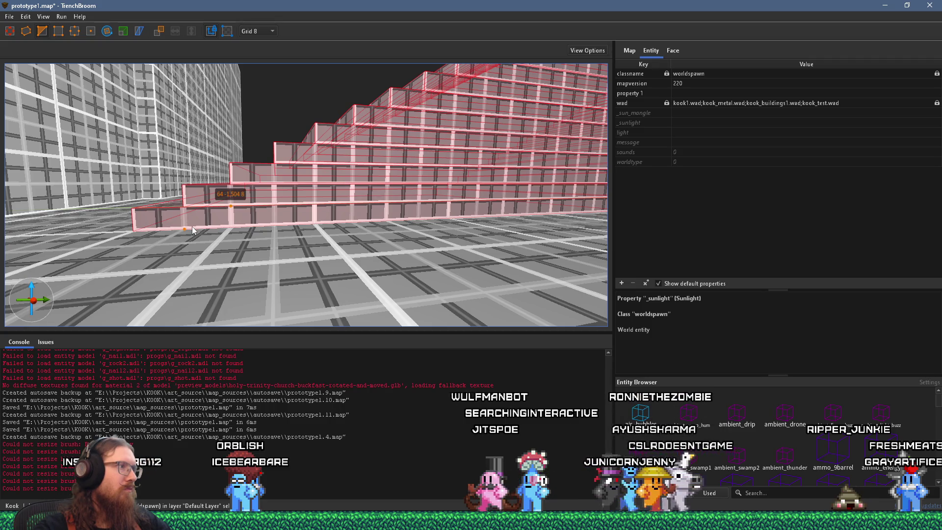
pyautogui.click(184, 228)
pyautogui.press('Return')
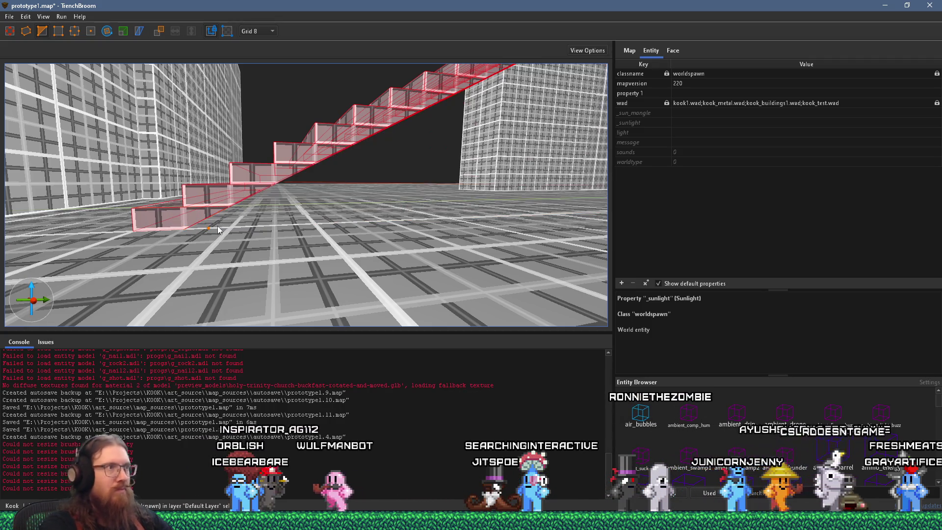
pyautogui.press('s')
pyautogui.press('s')
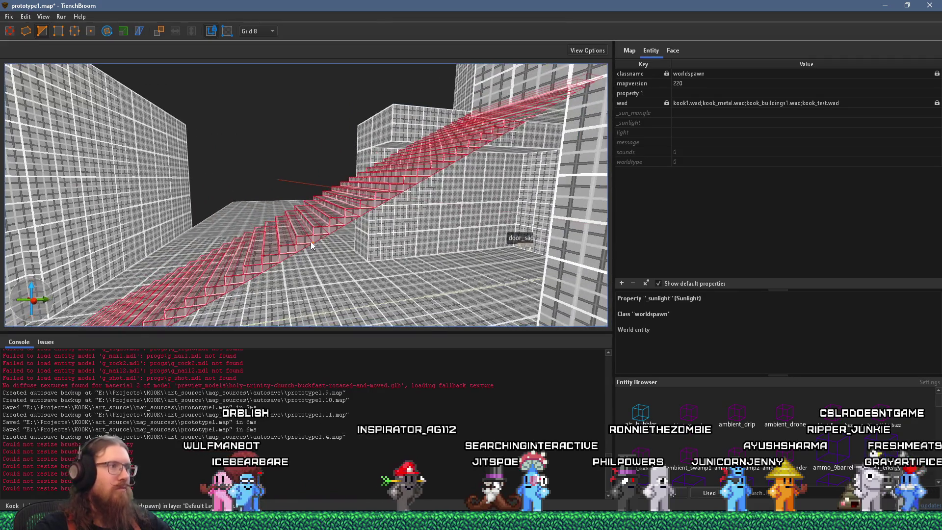
# Group the stair brushes together under the name 'stairs'.
pyautogui.rightClick(311, 241)
pyautogui.press('Escape')
pyautogui.press('Escape')
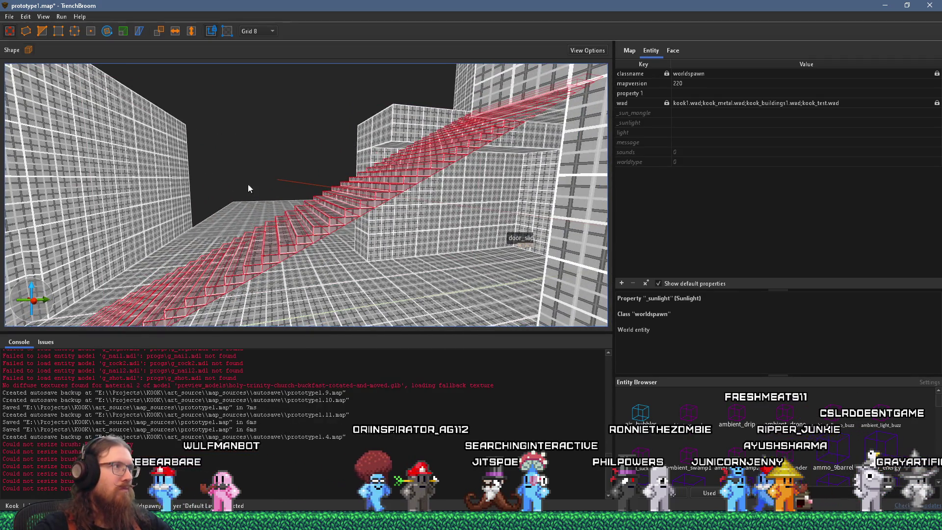
pyautogui.rightClick(302, 225)
pyautogui.click(370, 233)
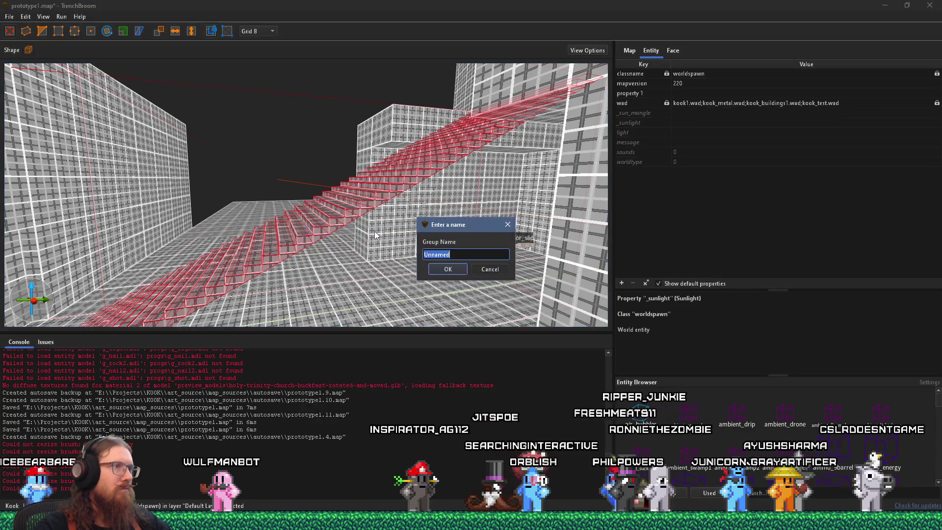
pyautogui.write('stairs')
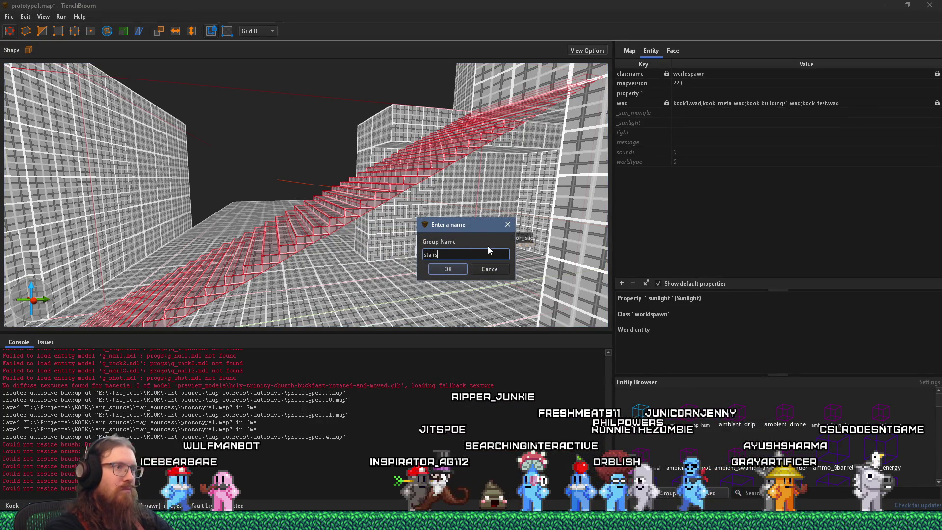
pyautogui.press('Return')
pyautogui.scroll(5, 450, 215)
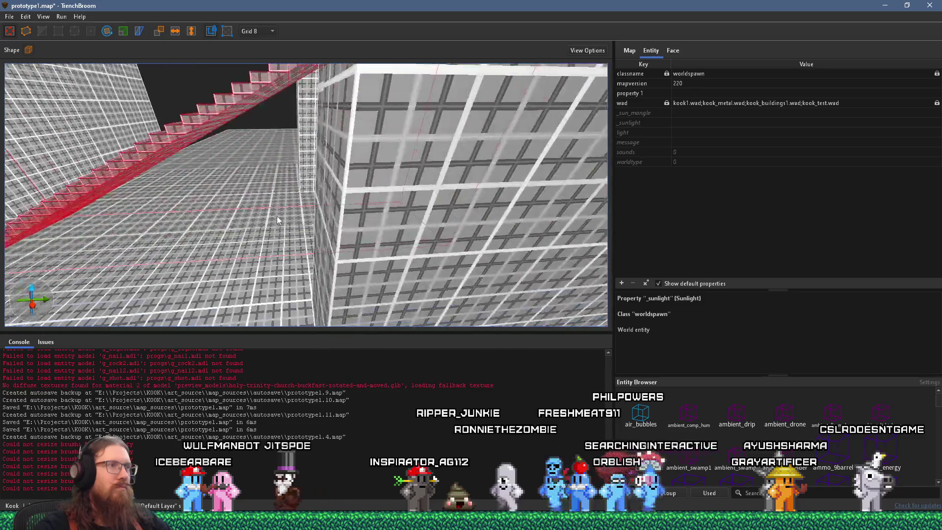
# Orbit the view to look up the stairs toward the door.
pyautogui.scroll(-5, 277, 216)
pyautogui.scroll(5, 381, 228)
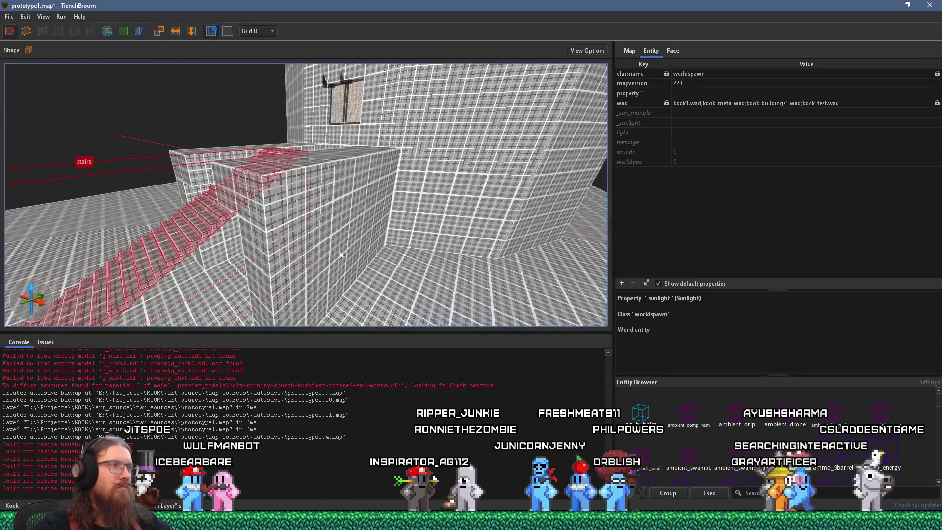
pyautogui.scroll(-5, 440, 214)
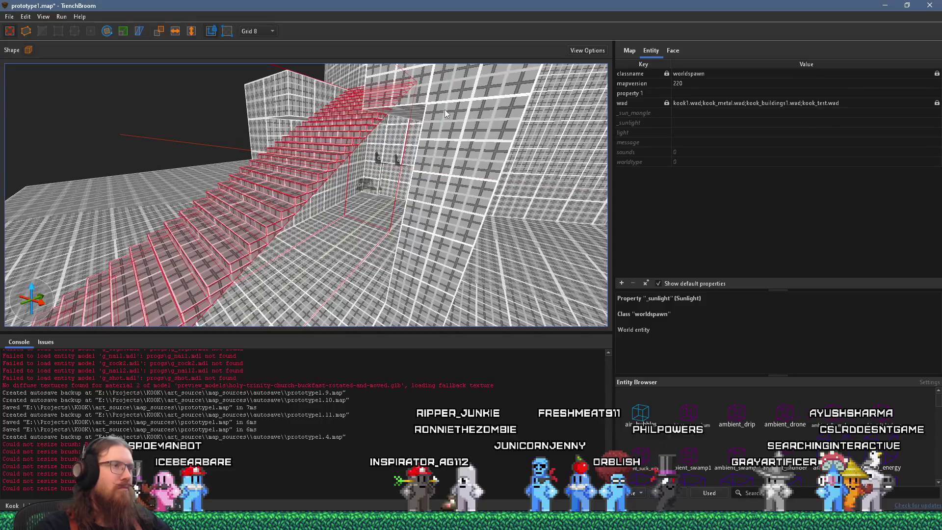
pyautogui.scroll(5, 357, 154)
pyautogui.scroll(-5, 384, 156)
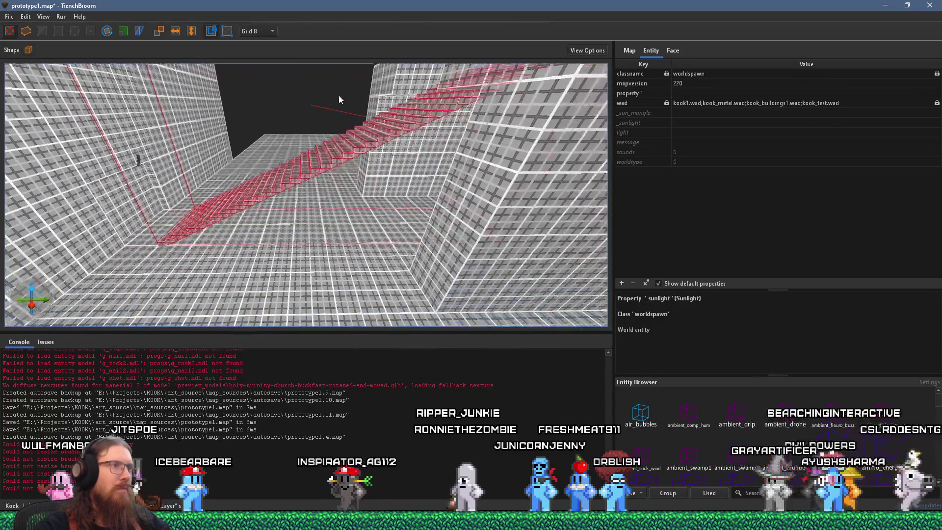
pyautogui.scroll(3, 354, 154)
pyautogui.moveTo(354, 155); pyautogui.dragTo(365, 178)
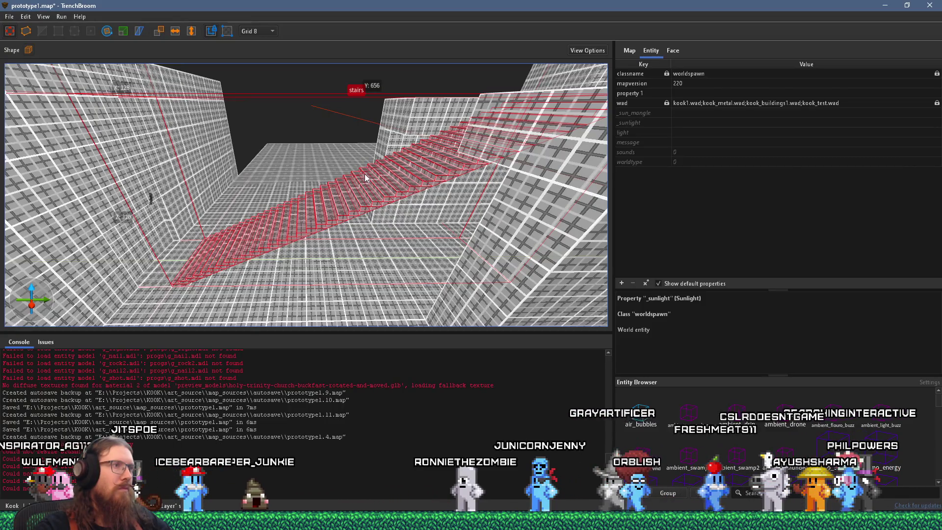
pyautogui.moveTo(364, 176)
pyautogui.mouseDown()
pyautogui.moveTo(343, 195)
pyautogui.moveTo(424, 205)
pyautogui.mouseUp()
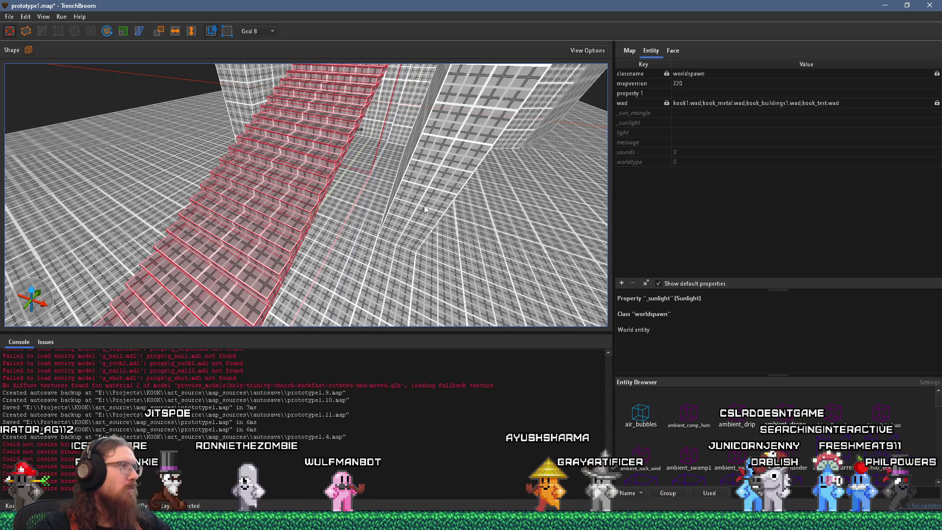
pyautogui.scroll(-6, 423, 205)
pyautogui.moveTo(417, 186)
pyautogui.mouseDown()
pyautogui.moveTo(337, 159)
pyautogui.moveTo(432, 216)
pyautogui.moveTo(302, 253)
pyautogui.mouseUp()
# Narrow the floor strip beside the stairs by pulling its side face inward.
pyautogui.click(439, 222)
pyautogui.moveTo(354, 239)
pyautogui.mouseDown()
pyautogui.moveTo(343, 235)
pyautogui.moveTo(357, 239)
pyautogui.mouseUp()
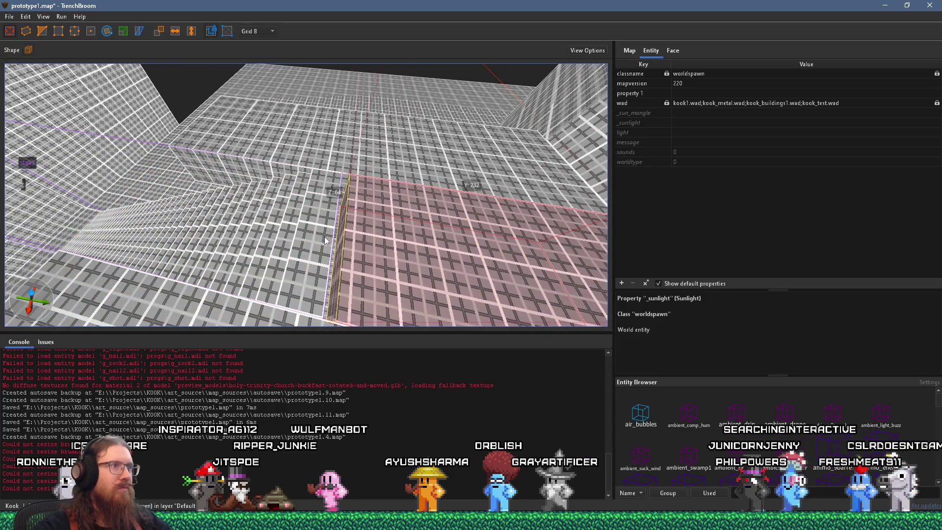
pyautogui.moveTo(375, 279)
pyautogui.mouseDown()
pyautogui.moveTo(416, 269)
pyautogui.moveTo(391, 104)
pyautogui.moveTo(346, 195)
pyautogui.moveTo(393, 137)
pyautogui.moveTo(397, 194)
pyautogui.moveTo(362, 220)
pyautogui.moveTo(350, 206)
pyautogui.moveTo(343, 234)
pyautogui.moveTo(294, 191)
pyautogui.mouseUp()
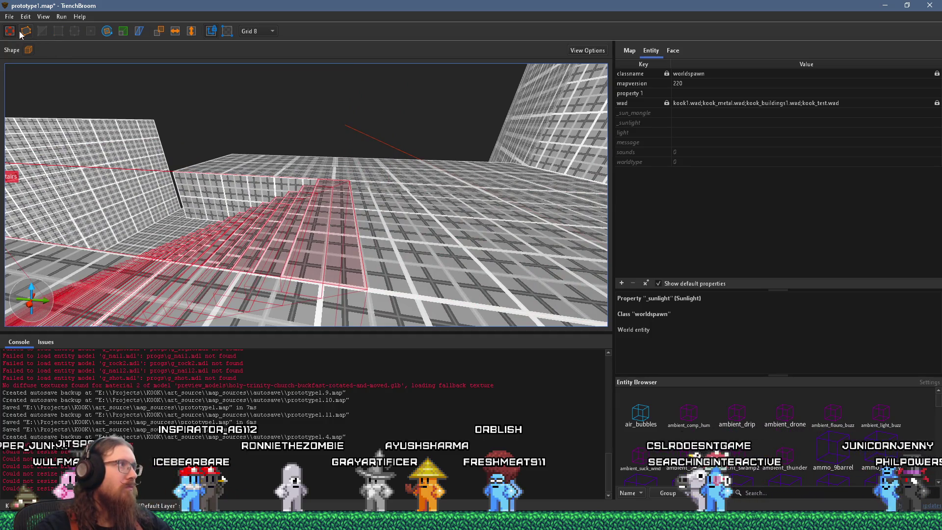
pyautogui.click(334, 222)
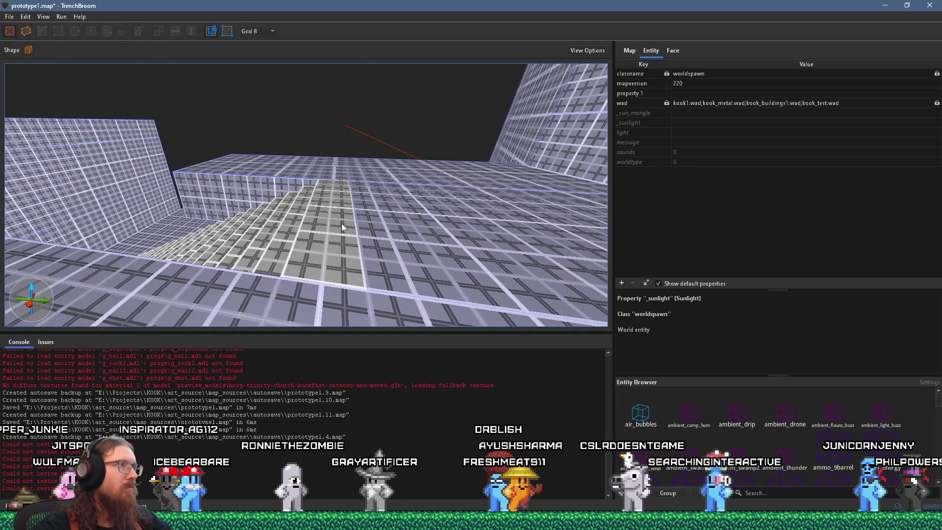
pyautogui.click(342, 223)
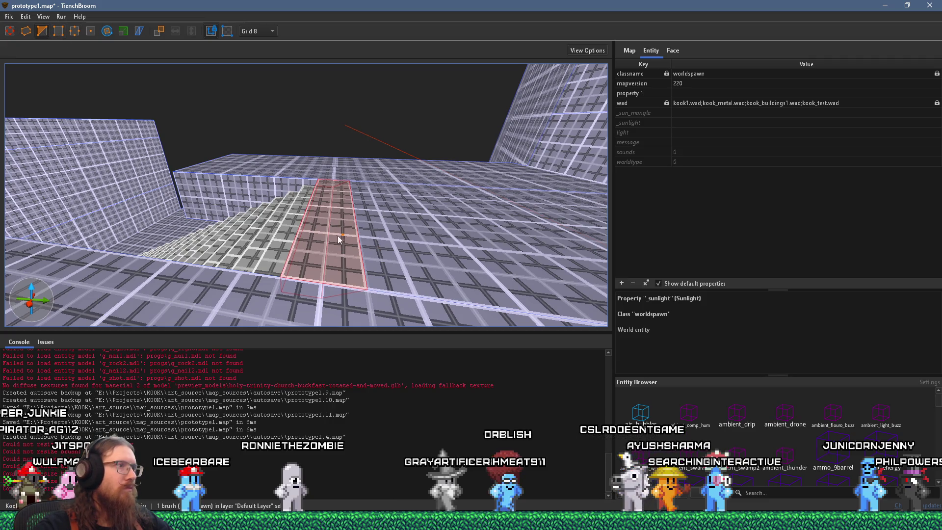
pyautogui.moveTo(339, 240)
pyautogui.mouseDown()
pyautogui.moveTo(328, 246)
pyautogui.moveTo(340, 251)
pyautogui.mouseUp()
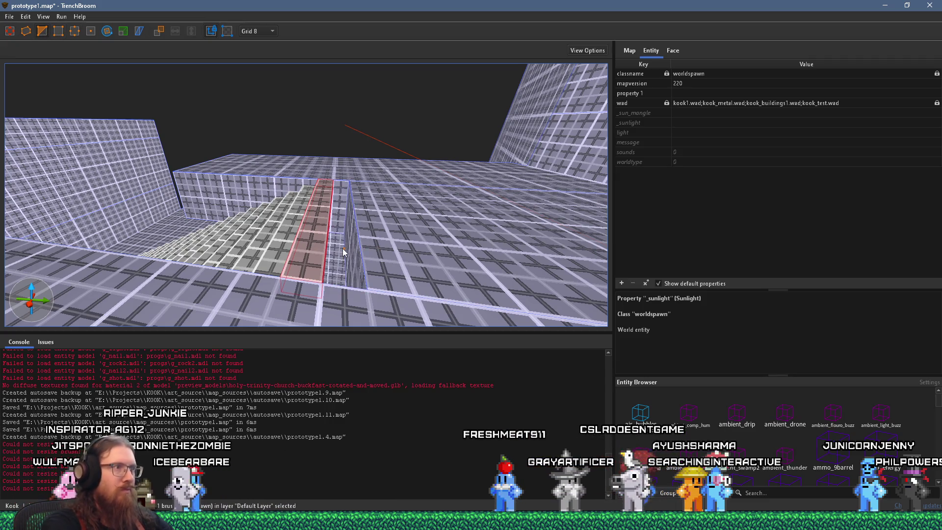
pyautogui.press('Escape')
# Select the neighbouring floor brush and bring the view closer to the stairs.
pyautogui.click(375, 244)
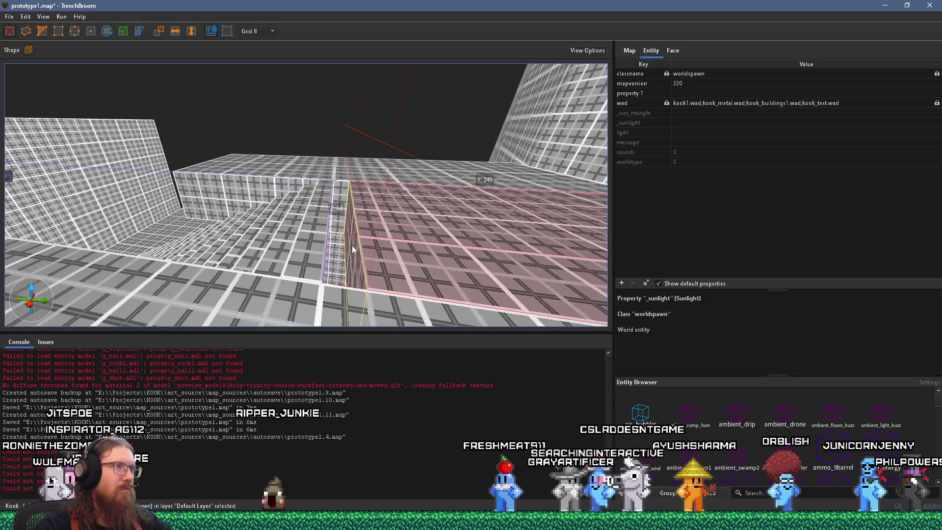
pyautogui.scroll(5, 349, 283)
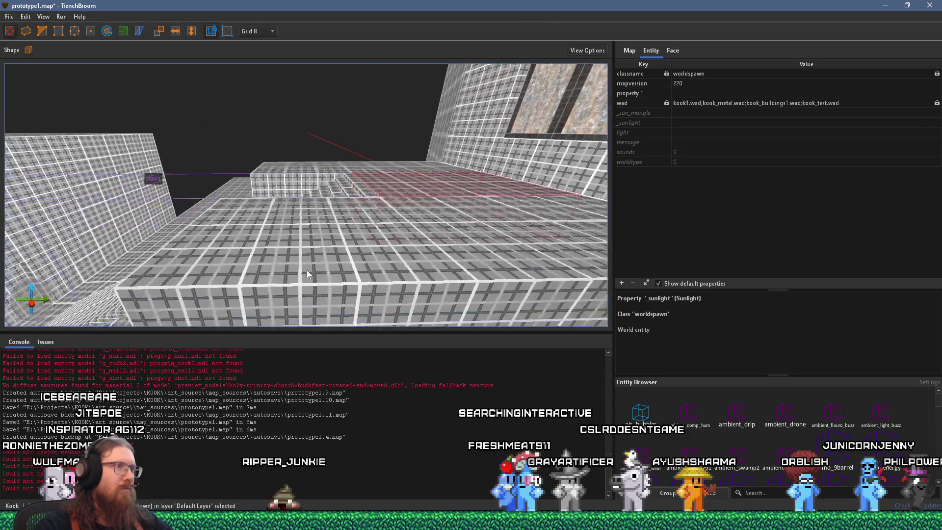
pyautogui.scroll(-4, 450, 303)
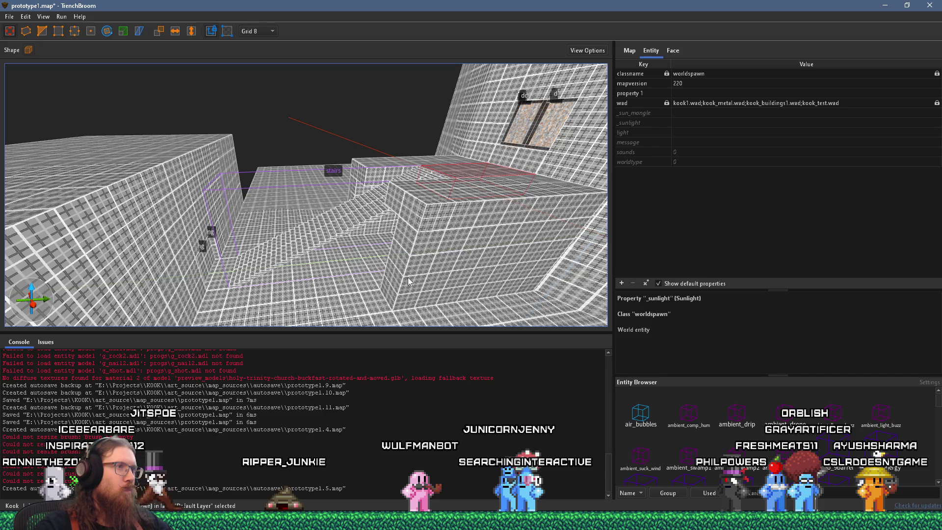
pyautogui.moveTo(408, 277)
pyautogui.mouseDown()
pyautogui.moveTo(401, 264)
pyautogui.moveTo(533, 243)
pyautogui.moveTo(406, 224)
pyautogui.moveTo(502, 217)
pyautogui.moveTo(445, 123)
pyautogui.moveTo(298, 112)
pyautogui.moveTo(252, 190)
pyautogui.moveTo(267, 200)
pyautogui.moveTo(305, 164)
pyautogui.moveTo(375, 264)
pyautogui.moveTo(281, 259)
pyautogui.moveTo(405, 210)
pyautogui.moveTo(352, 245)
pyautogui.moveTo(320, 201)
pyautogui.moveTo(329, 172)
pyautogui.moveTo(451, 216)
pyautogui.moveTo(287, 211)
pyautogui.mouseUp()
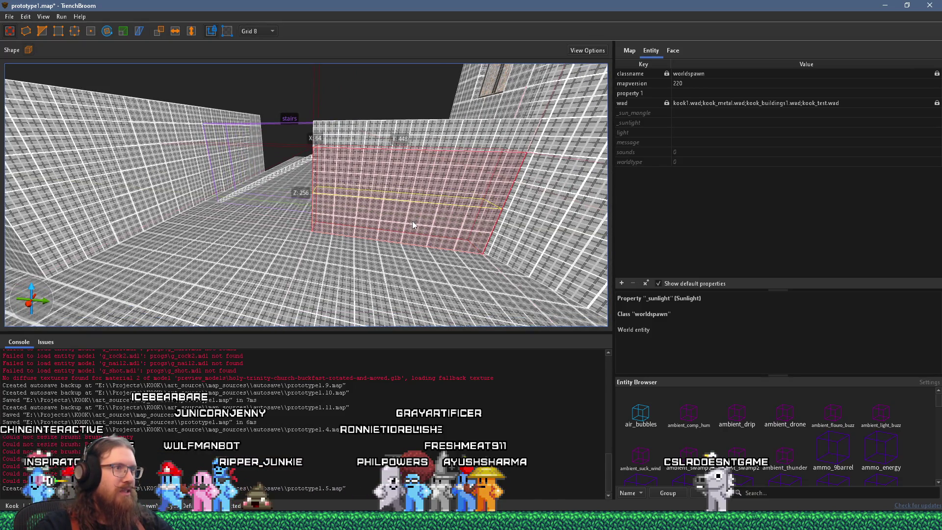
# Set the grid size to 64 units.
pyautogui.click(245, 33)
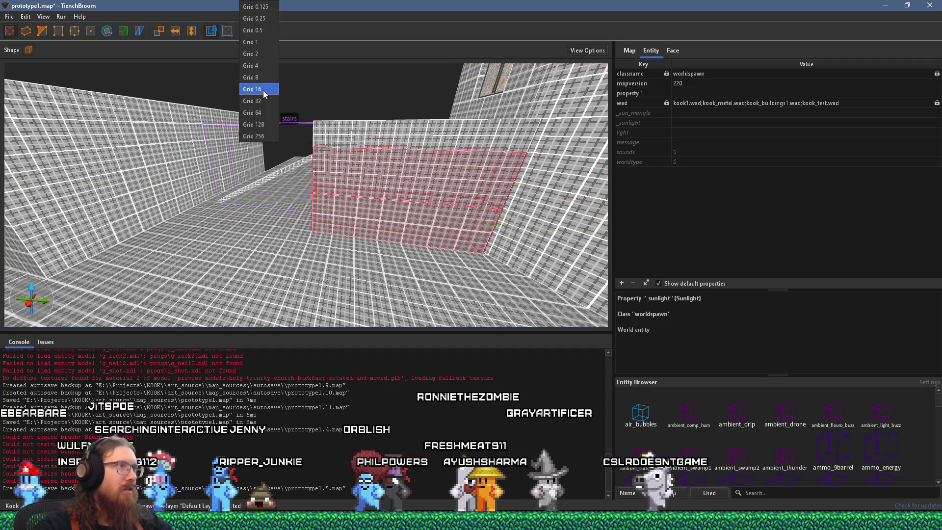
pyautogui.click(258, 112)
pyautogui.hotkey('ctrl', 'z')
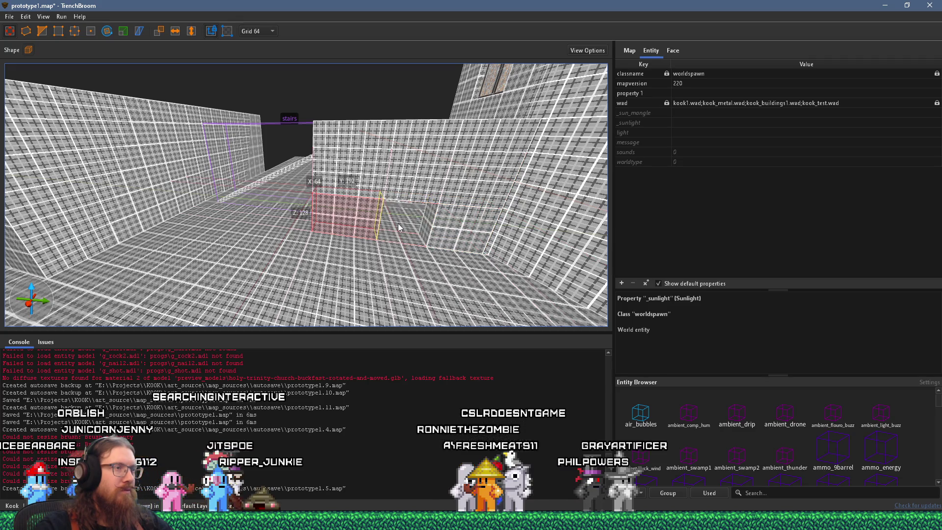
# Draw a block in the wall opening, raise it to 192 units, and add another beside the beam.
pyautogui.moveTo(399, 223)
pyautogui.mouseDown()
pyautogui.moveTo(375, 179)
pyautogui.moveTo(406, 178)
pyautogui.moveTo(454, 146)
pyautogui.moveTo(119, 131)
pyautogui.mouseUp()
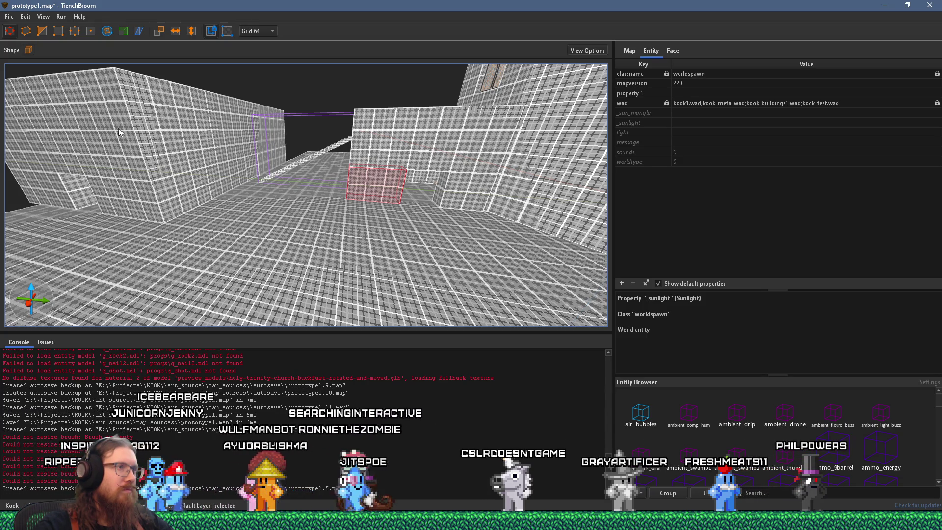
pyautogui.moveTo(265, 172)
pyautogui.mouseDown()
pyautogui.moveTo(350, 216)
pyautogui.moveTo(346, 206)
pyautogui.mouseUp()
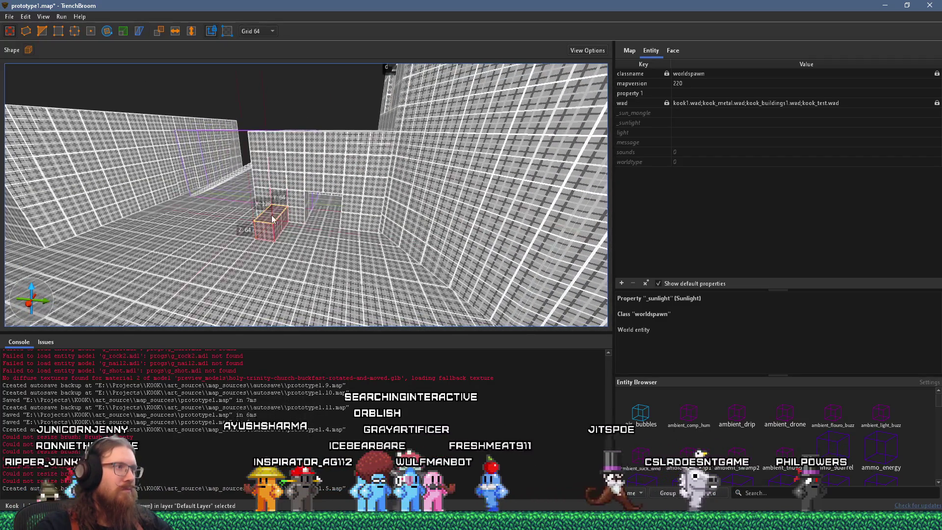
pyautogui.moveTo(275, 191); pyautogui.dragTo(274, 182)
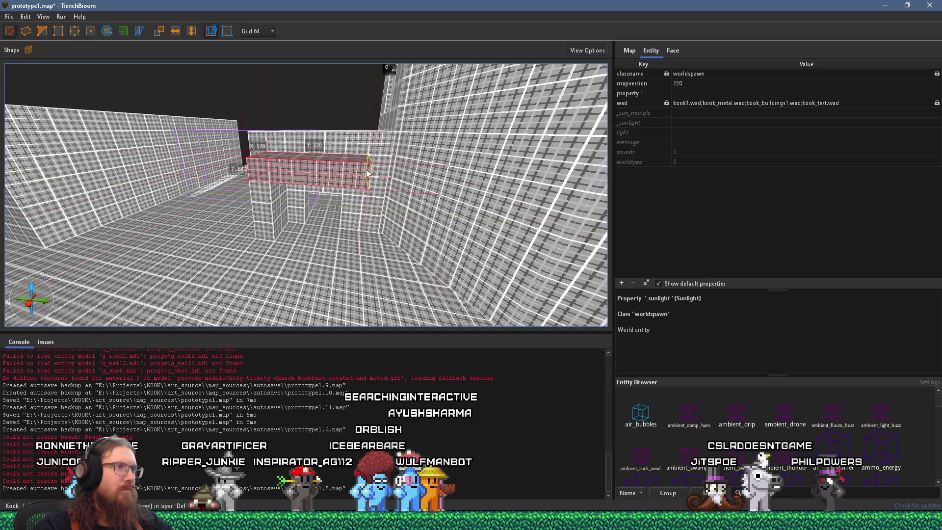
pyautogui.moveTo(395, 176)
pyautogui.mouseDown()
pyautogui.moveTo(369, 239)
pyautogui.moveTo(437, 275)
pyautogui.mouseUp()
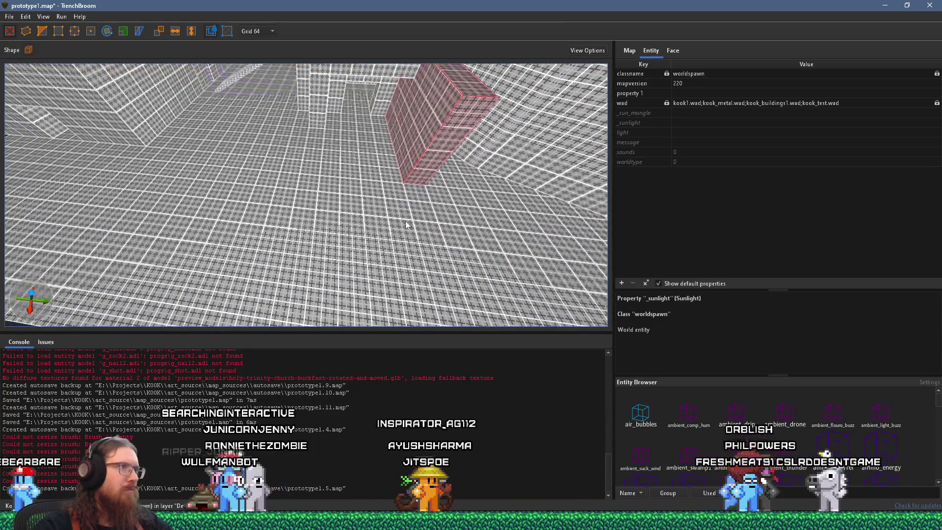
# Undo the unwanted lengthening and stretch the small 64×64 brush into a tall column.
pyautogui.moveTo(392, 230)
pyautogui.mouseDown()
pyautogui.moveTo(449, 208)
pyautogui.moveTo(258, 236)
pyautogui.moveTo(440, 275)
pyautogui.moveTo(335, 268)
pyautogui.moveTo(265, 283)
pyautogui.mouseUp()
pyautogui.scroll(-3, 335, 268)
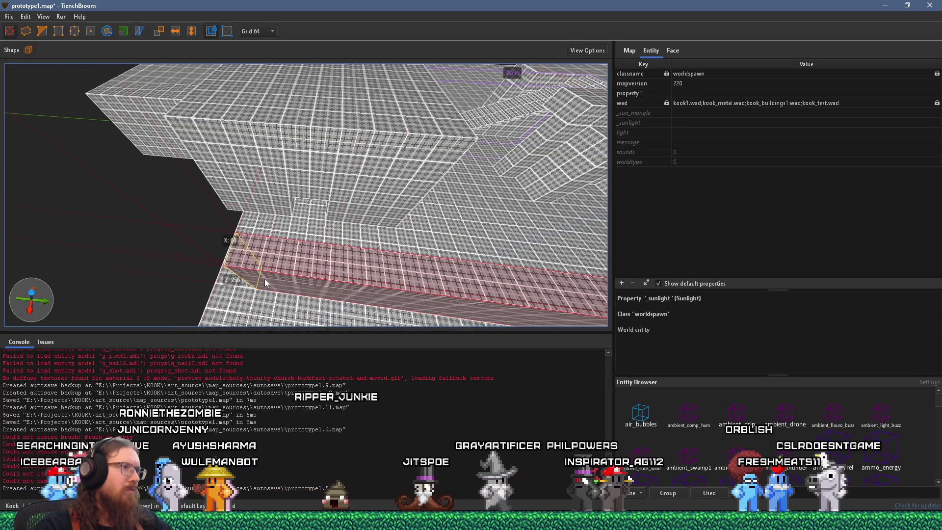
pyautogui.scroll(3, 487, 292)
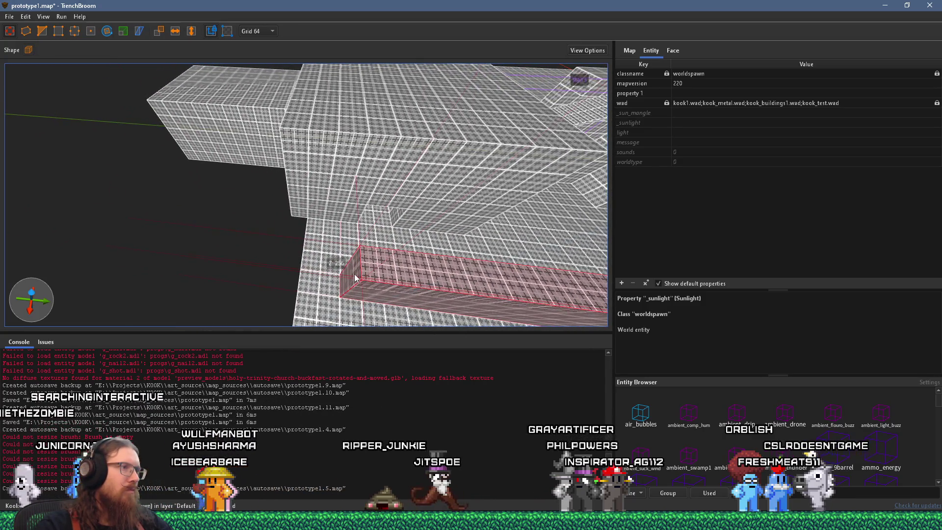
pyautogui.hotkey('ctrl', 'z')
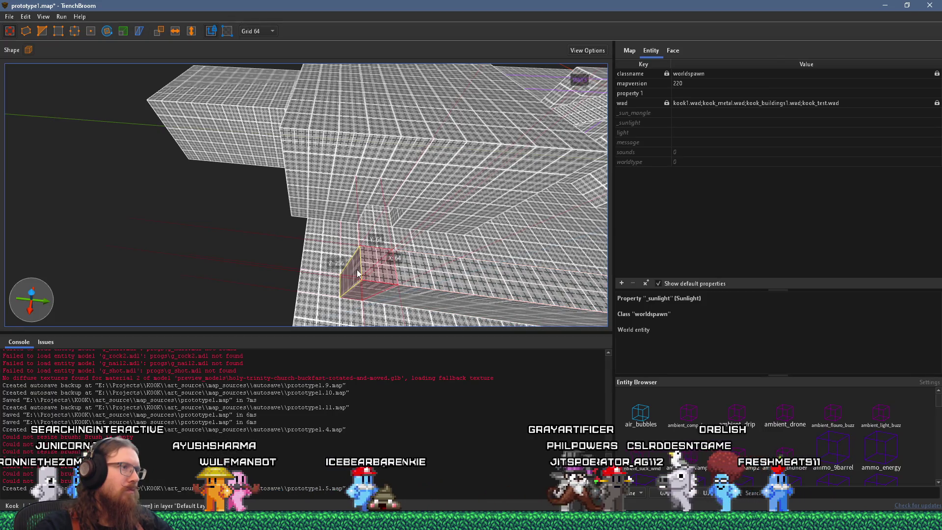
pyautogui.moveTo(370, 276)
pyautogui.mouseDown()
pyautogui.moveTo(356, 167)
pyautogui.moveTo(343, 211)
pyautogui.moveTo(221, 274)
pyautogui.moveTo(88, 310)
pyautogui.moveTo(295, 268)
pyautogui.mouseUp()
# Lengthen the red slab from 320 to 832 units, discarding an accidental paste.
pyautogui.moveTo(446, 237)
pyautogui.mouseDown()
pyautogui.moveTo(295, 176)
pyautogui.moveTo(172, 147)
pyautogui.moveTo(140, 112)
pyautogui.moveTo(410, 260)
pyautogui.mouseUp()
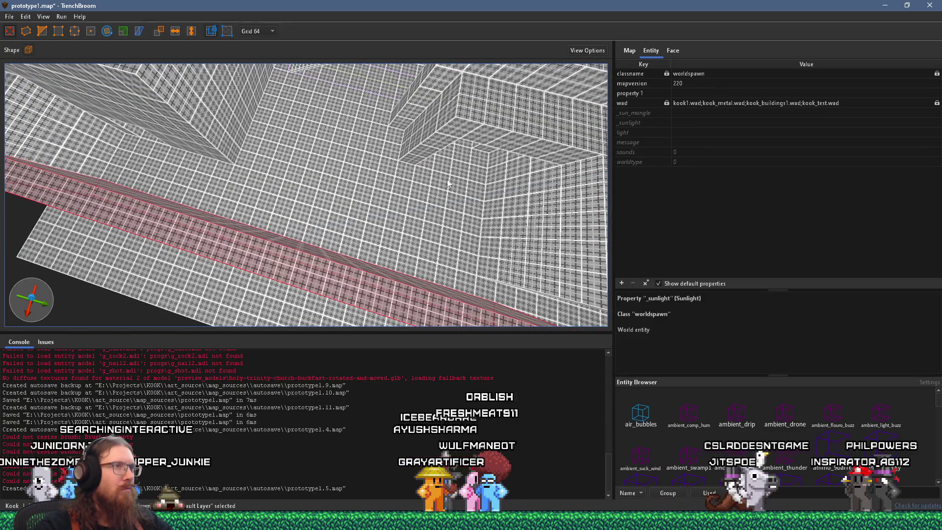
pyautogui.hotkey('ctrl', 'v')
pyautogui.press('Left')
pyautogui.hotkey('ctrl', 'z')
pyautogui.hotkey('ctrl', 'z')
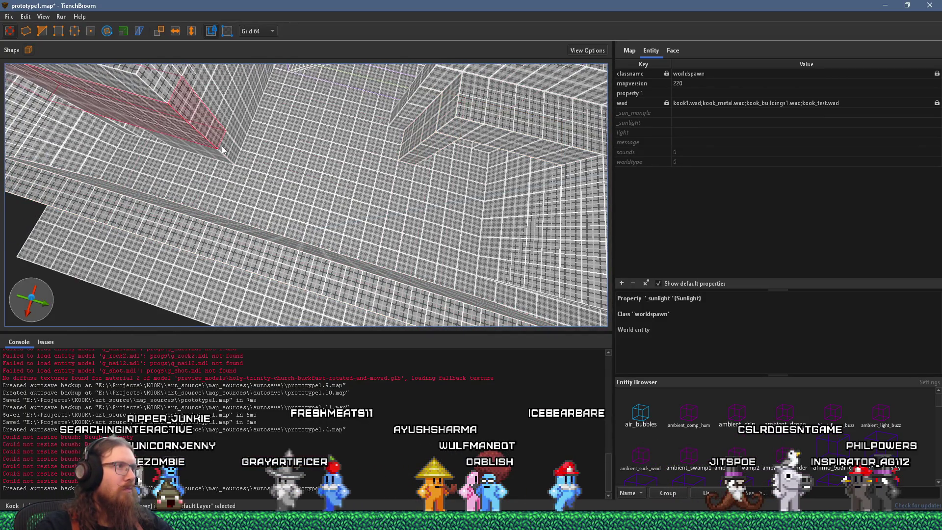
pyautogui.moveTo(250, 160)
pyautogui.mouseDown()
pyautogui.moveTo(378, 192)
pyautogui.moveTo(142, 115)
pyautogui.mouseUp()
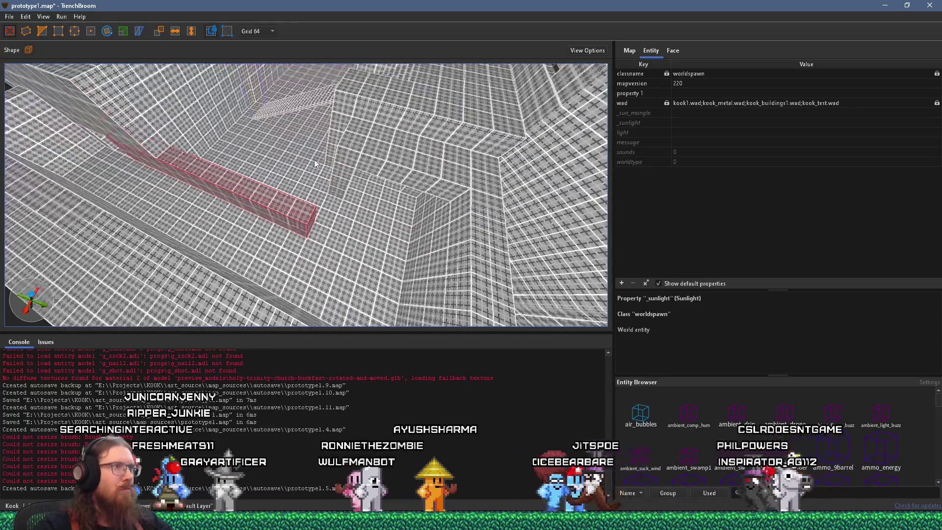
# Shorten the long slab again and extend the small wall-side brush from 256 to 320 units.
pyautogui.click(307, 165)
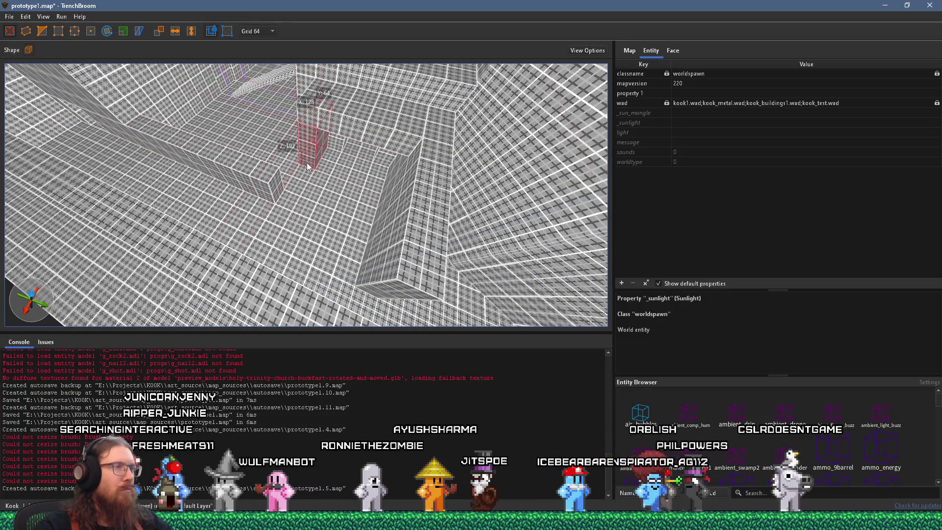
pyautogui.click(280, 188)
pyautogui.moveTo(281, 188); pyautogui.dragTo(154, 159)
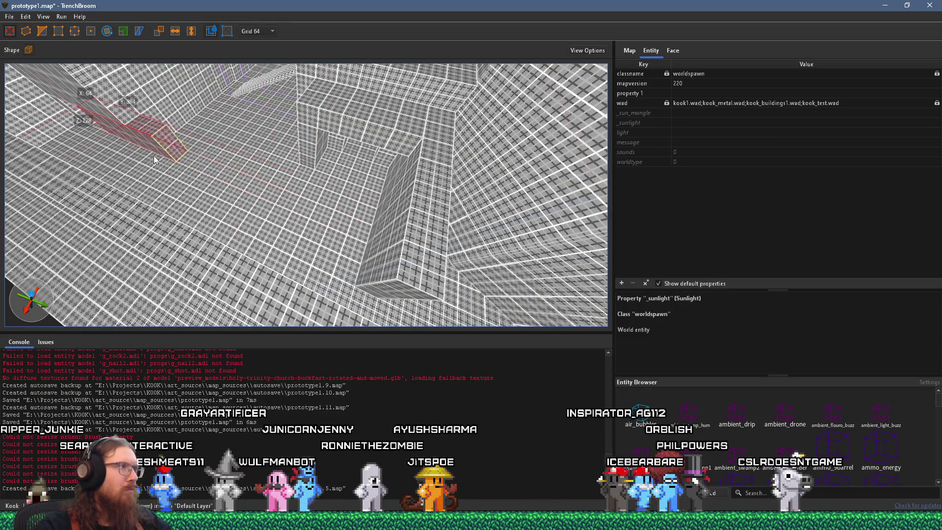
pyautogui.click(298, 181)
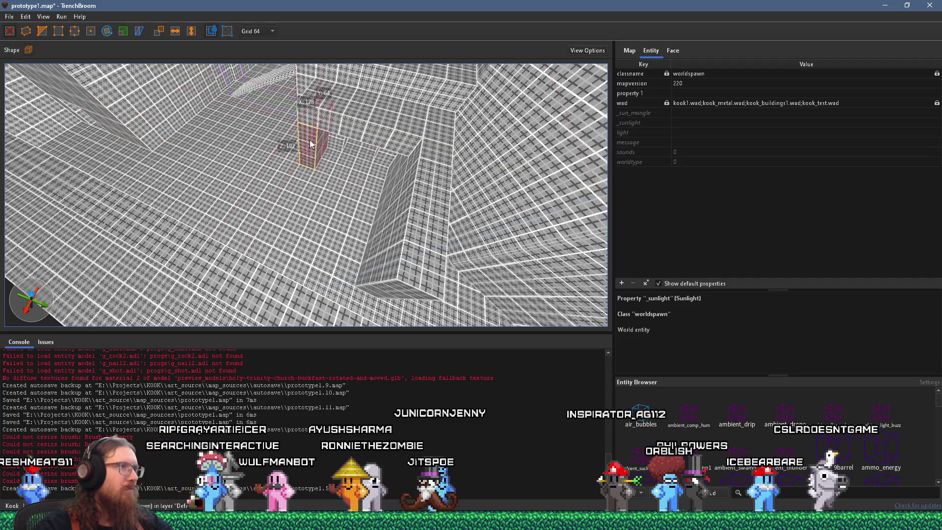
pyautogui.moveTo(298, 183)
pyautogui.mouseDown()
pyautogui.moveTo(291, 192)
pyautogui.moveTo(338, 61)
pyautogui.moveTo(327, 267)
pyautogui.moveTo(290, 240)
pyautogui.mouseUp()
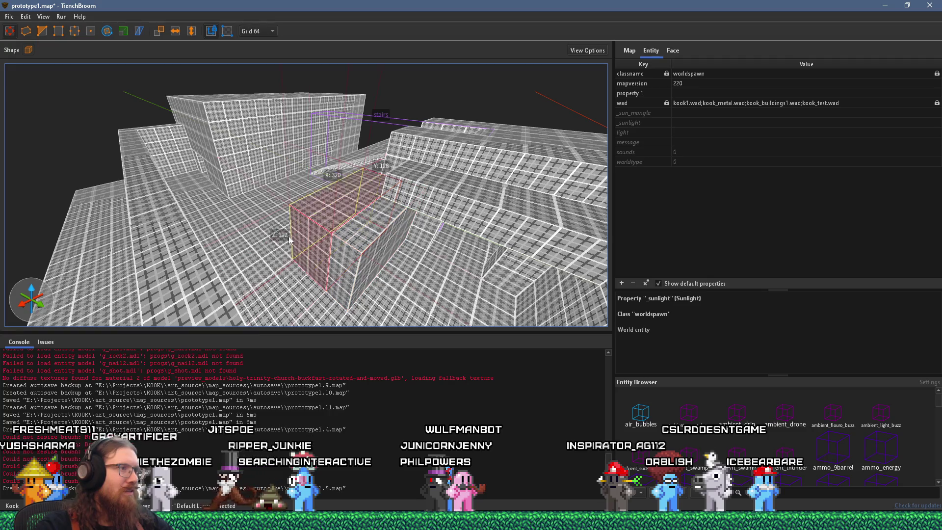
# Reshape the red brush into a flat slab 192 units wide, using undo and redo along the way.
pyautogui.moveTo(222, 188)
pyautogui.mouseDown()
pyautogui.moveTo(336, 148)
pyautogui.moveTo(412, 186)
pyautogui.moveTo(417, 236)
pyautogui.moveTo(408, 248)
pyautogui.moveTo(420, 246)
pyautogui.mouseUp()
pyautogui.scroll(-2, 449, 205)
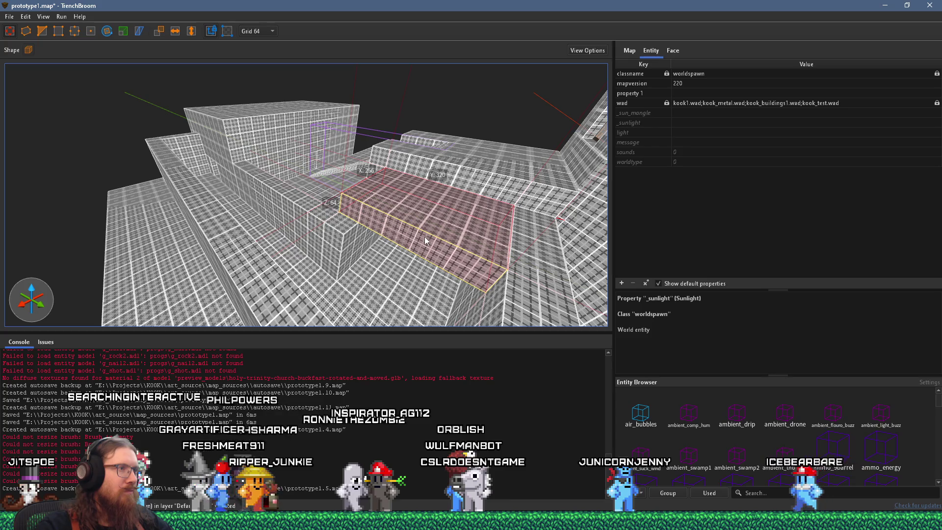
pyautogui.hotkey('ctrl', 'z')
pyautogui.hotkey('ctrl', 'z')
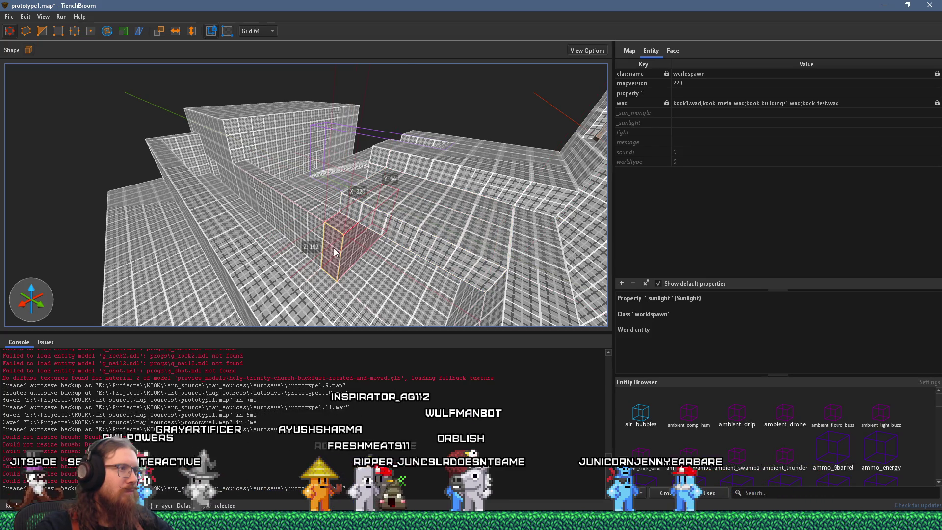
pyautogui.hotkey('ctrl', 'z')
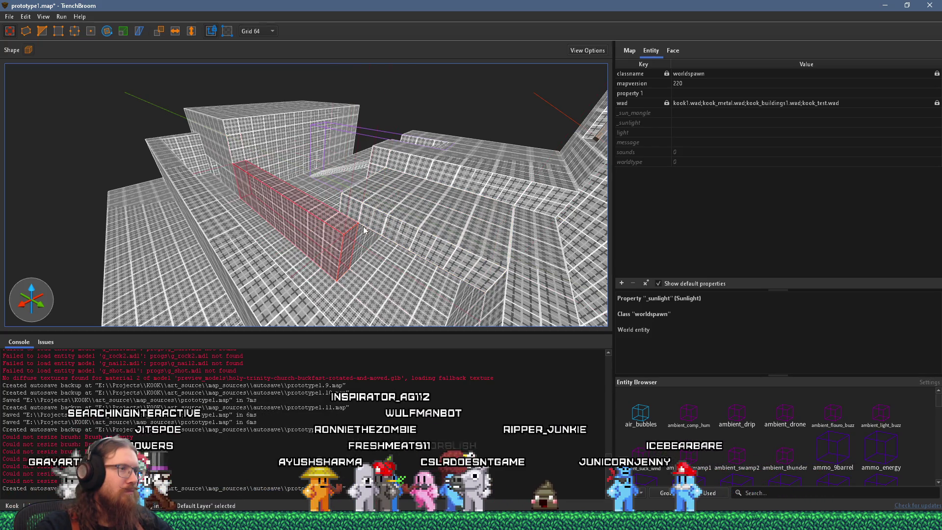
pyautogui.hotkey('ctrl', 'shift', 'z')
pyautogui.hotkey('ctrl', 'shift', 'z')
pyautogui.hotkey('ctrl', 'shift', 'z')
pyautogui.moveTo(391, 227); pyautogui.dragTo(334, 261)
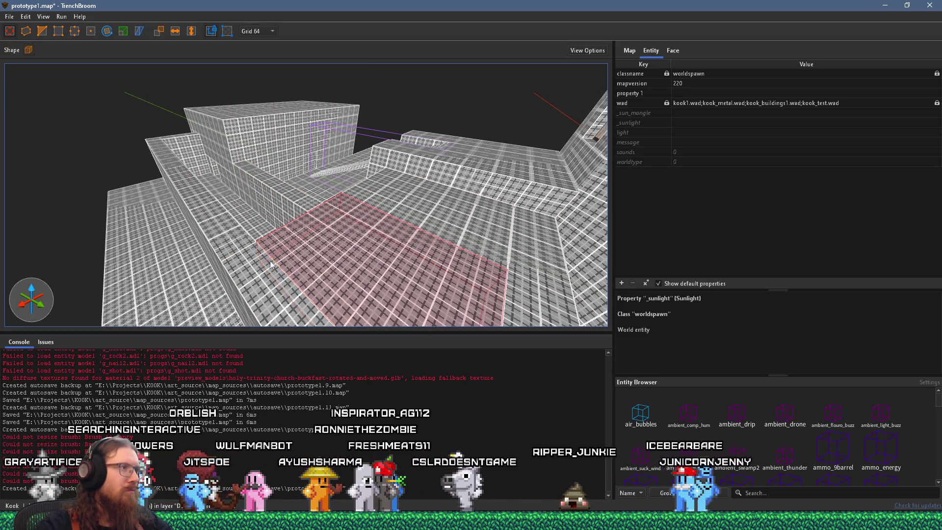
# Fly through the corridor to check the new slab.
pyautogui.scroll(-5, 211, 207)
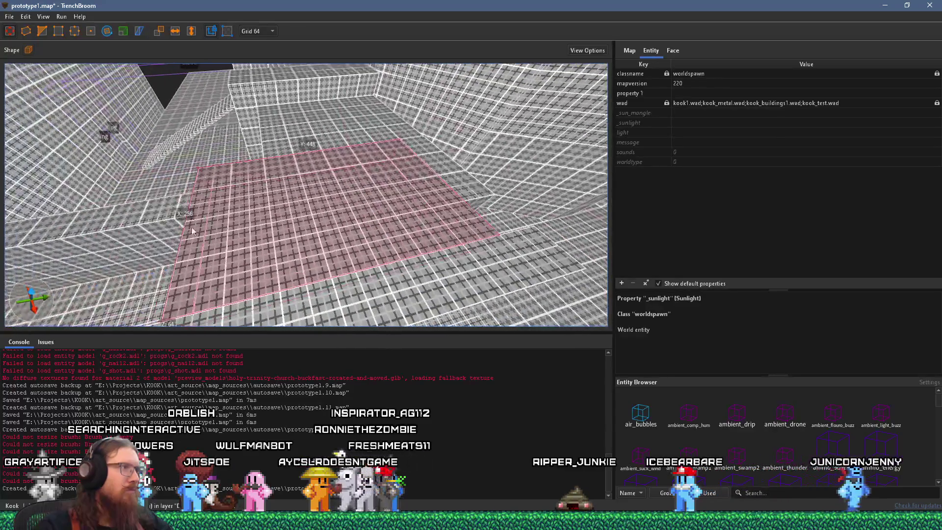
pyautogui.scroll(-5, 320, 217)
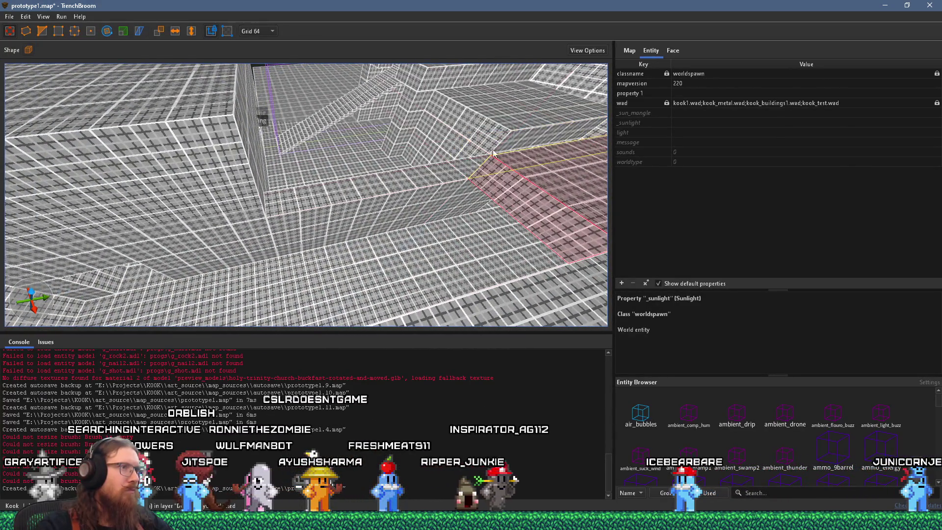
pyautogui.scroll(-5, 350, 228)
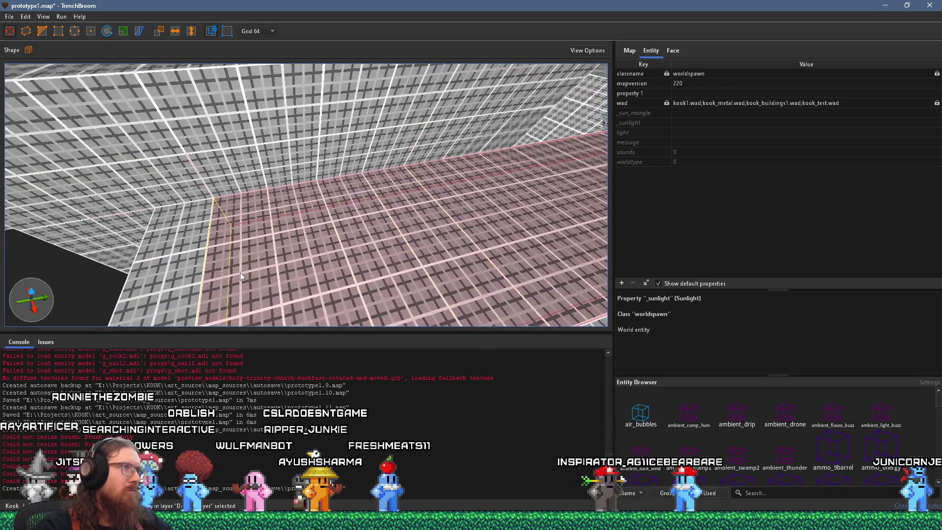
pyautogui.scroll(10, 272, 255)
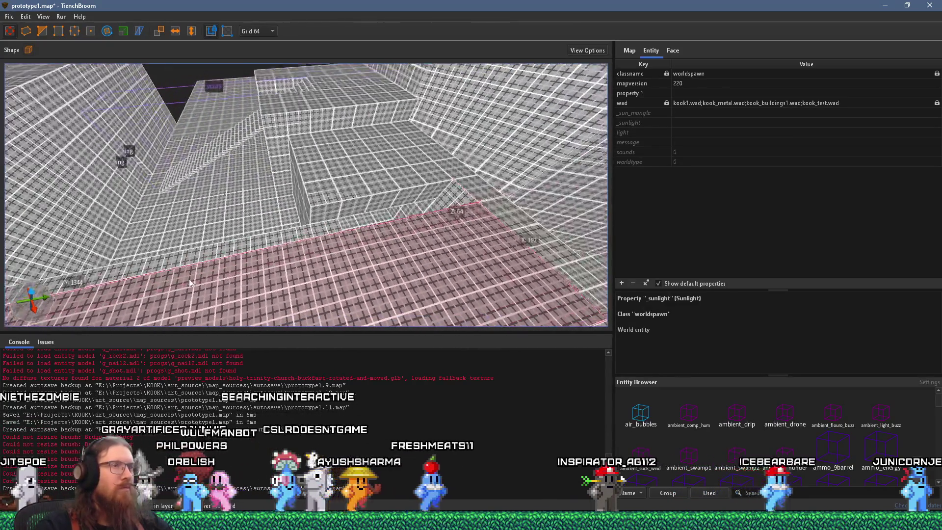
pyautogui.scroll(-10, 366, 199)
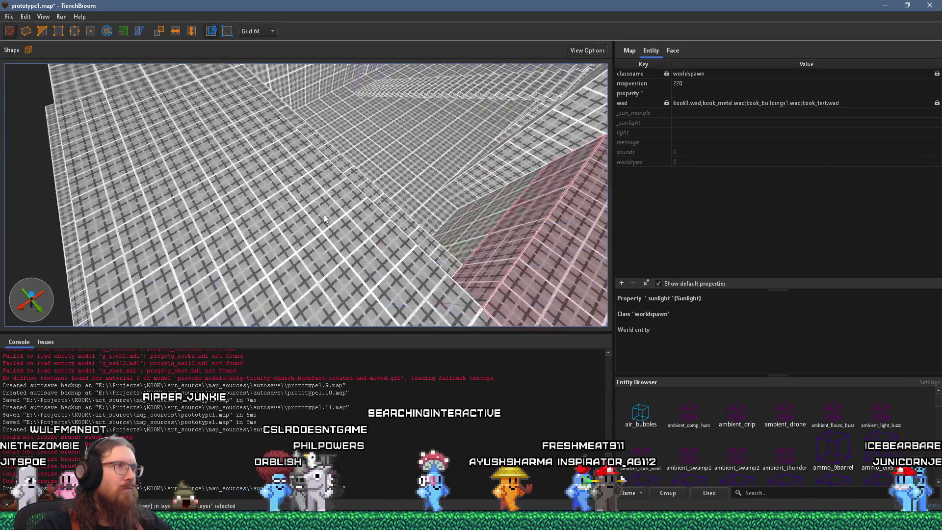
pyautogui.scroll(-10, 375, 197)
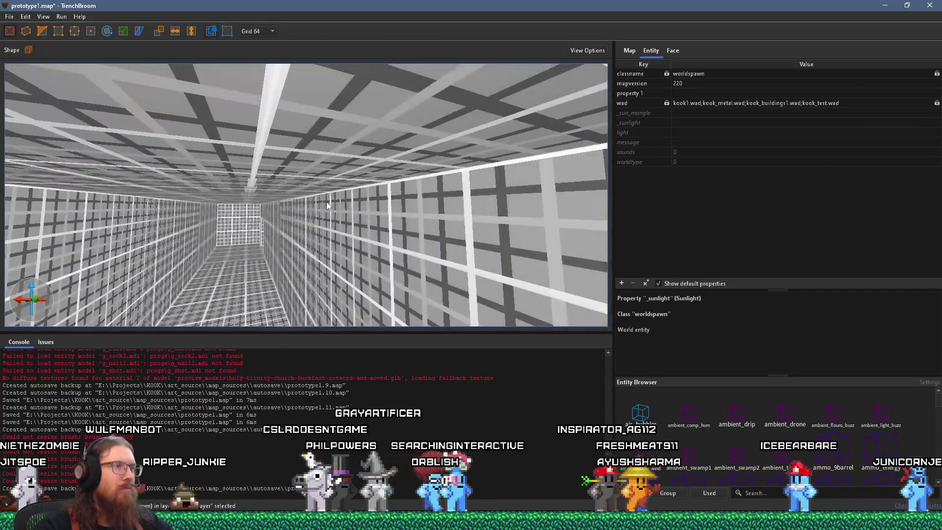
pyautogui.scroll(-10, 283, 203)
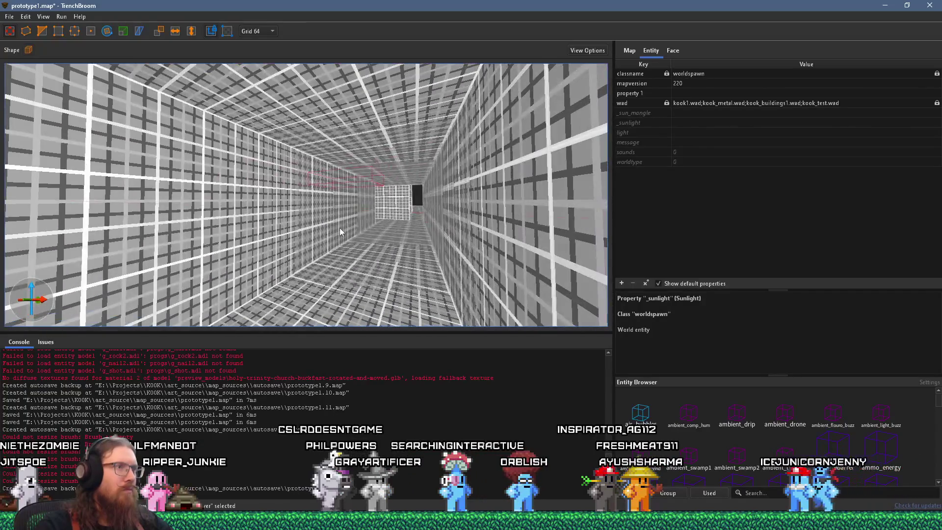
pyautogui.scroll(-10, 466, 215)
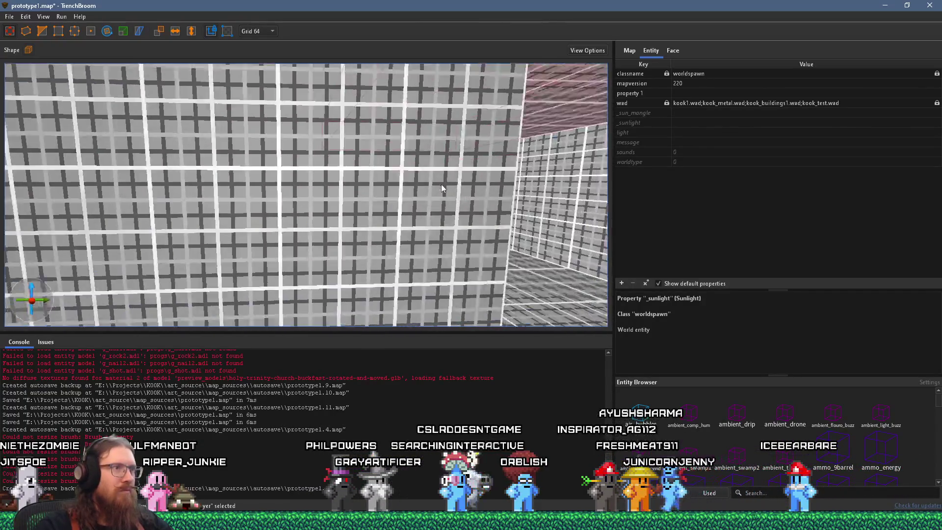
pyautogui.scroll(-10, 414, 191)
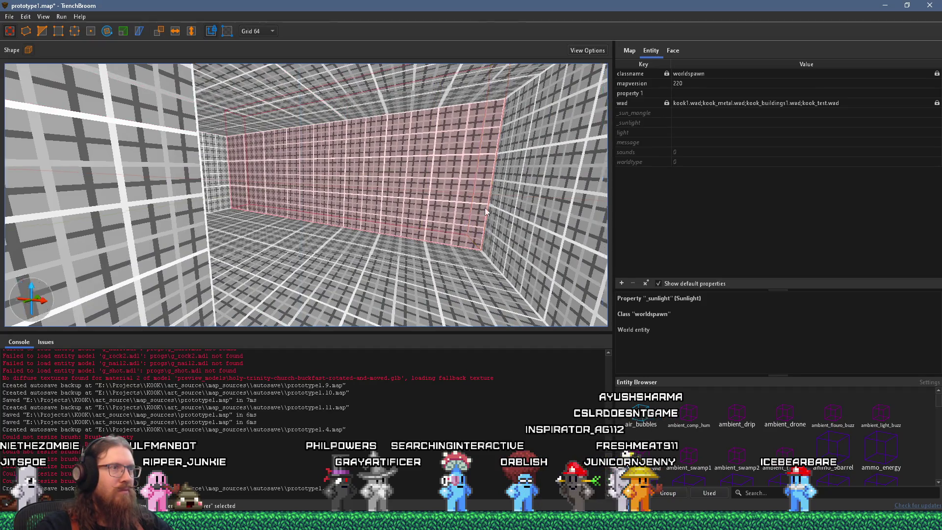
pyautogui.click(9, 17)
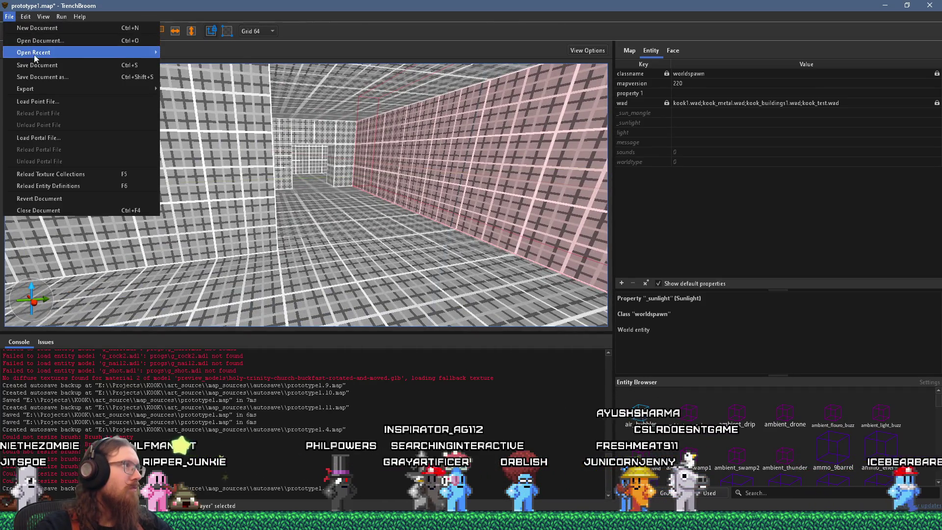
# Save prototype1.map with Save Document.
pyautogui.click(22, 48)
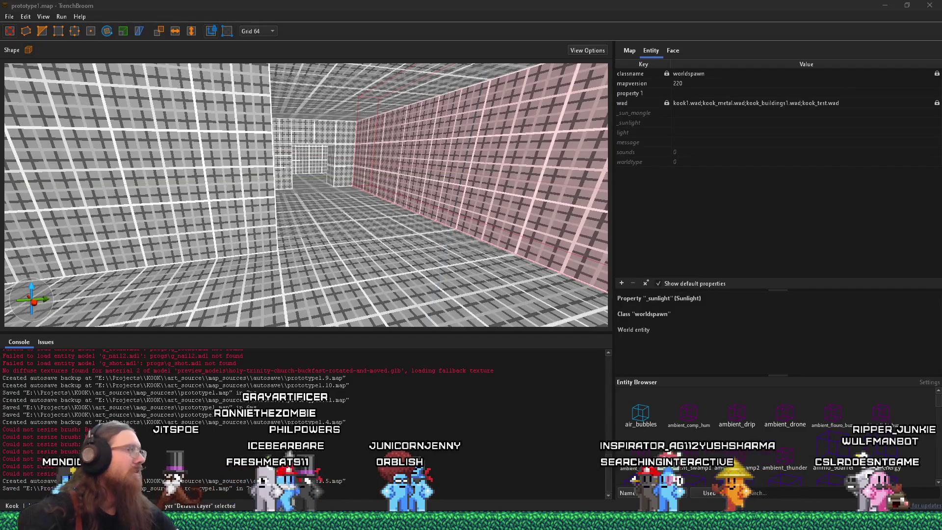
# Fly into another room of the level, then save prototype1.map from the File menu.
pyautogui.press('w')
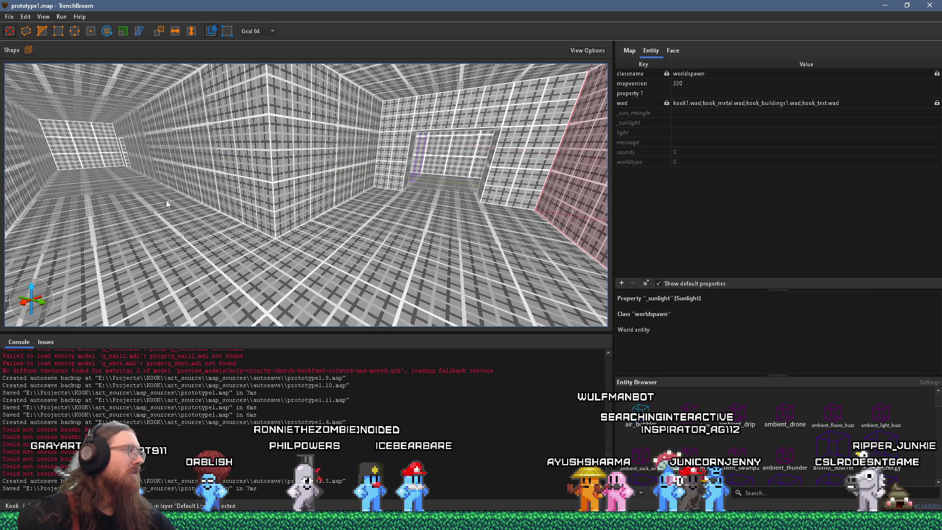
pyautogui.click(14, 17)
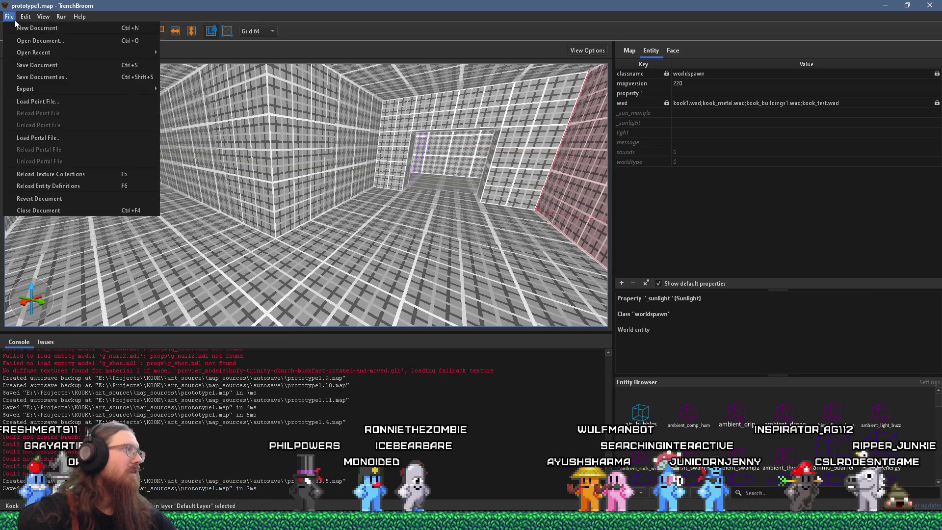
pyautogui.click(31, 68)
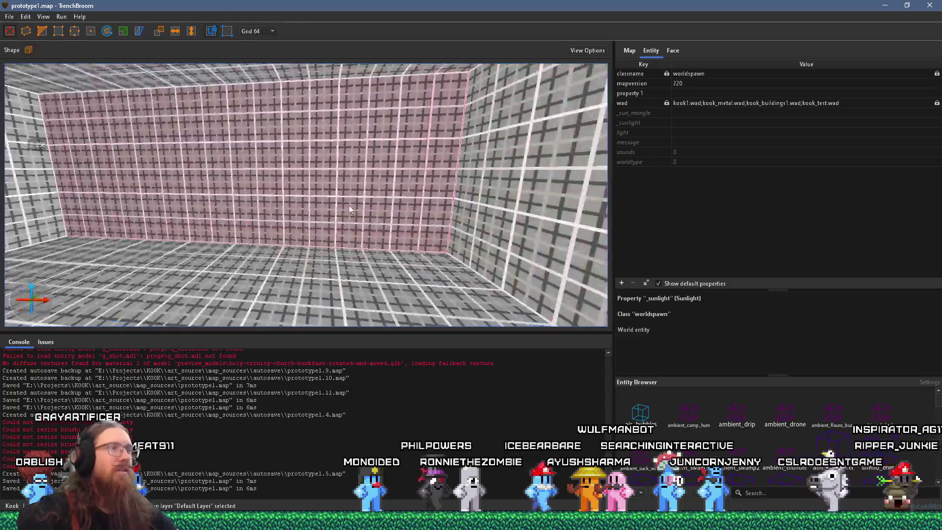
pyautogui.scroll(10, 117, 192)
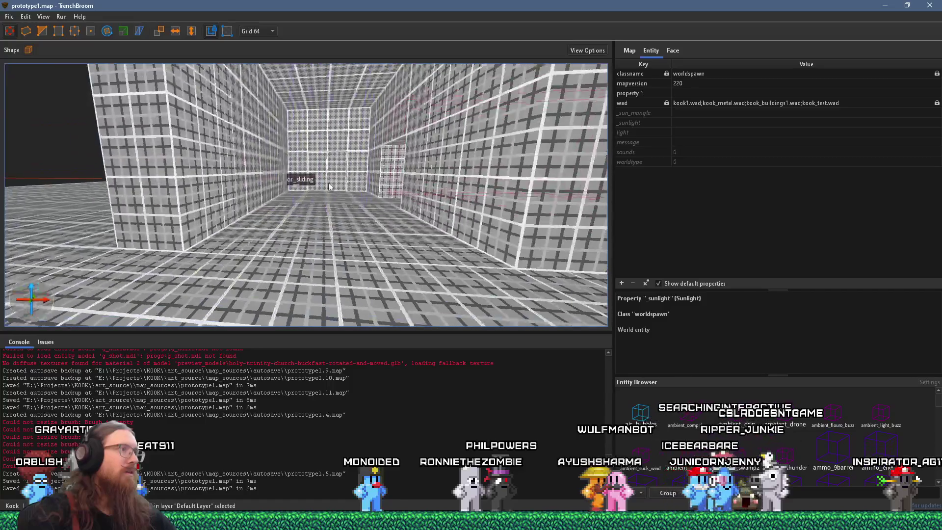
# Fly to the doors and select both door_sliding entities to view their shared properties.
pyautogui.moveTo(348, 188)
pyautogui.mouseDown()
pyautogui.moveTo(81, 216)
pyautogui.moveTo(196, 223)
pyautogui.mouseUp()
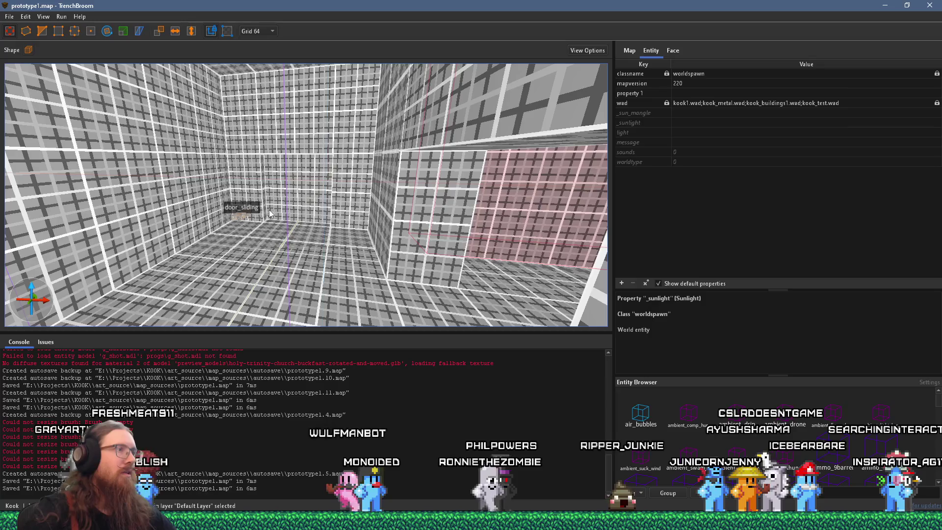
pyautogui.moveTo(269, 213)
pyautogui.mouseDown()
pyautogui.moveTo(255, 208)
pyautogui.moveTo(293, 242)
pyautogui.moveTo(234, 211)
pyautogui.moveTo(252, 198)
pyautogui.moveTo(407, 237)
pyautogui.moveTo(194, 217)
pyautogui.moveTo(139, 228)
pyautogui.moveTo(81, 216)
pyautogui.mouseUp()
pyautogui.click(191, 174)
pyautogui.keyDown('ctrl'); pyautogui.click(246, 165); pyautogui.keyUp('ctrl')
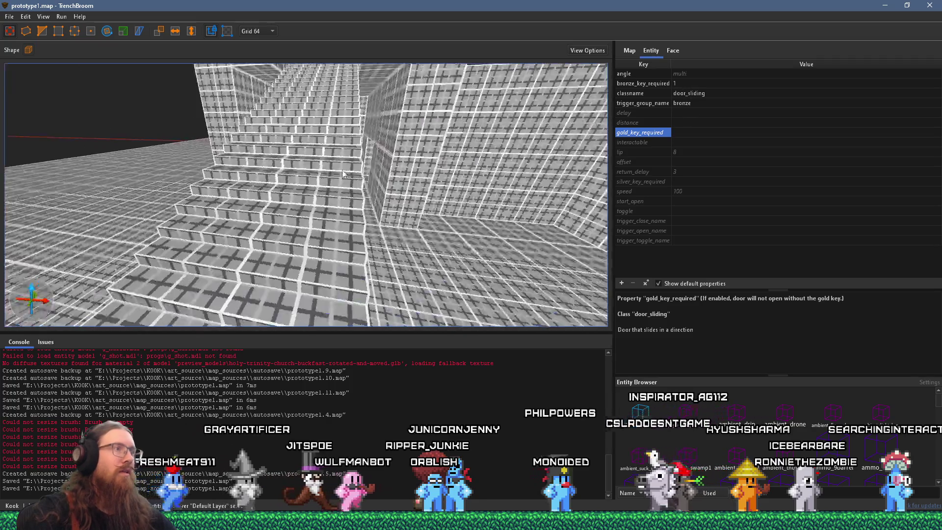
# Swing over to the staircase and select the block beside it.
pyautogui.moveTo(255, 157)
pyautogui.mouseDown()
pyautogui.moveTo(408, 199)
pyautogui.moveTo(467, 193)
pyautogui.moveTo(272, 129)
pyautogui.moveTo(381, 142)
pyautogui.moveTo(403, 118)
pyautogui.mouseUp()
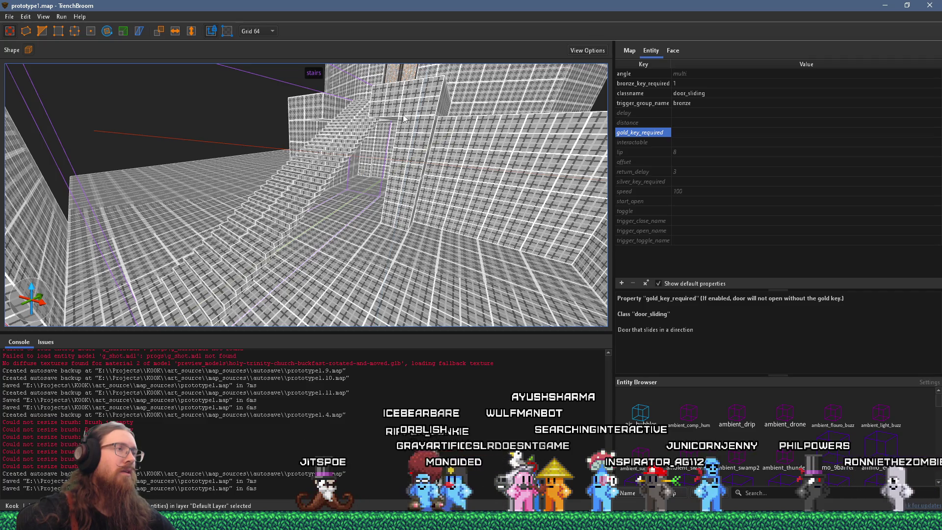
pyautogui.moveTo(404, 118)
pyautogui.mouseDown()
pyautogui.moveTo(415, 123)
pyautogui.moveTo(144, 92)
pyautogui.moveTo(317, 199)
pyautogui.mouseUp()
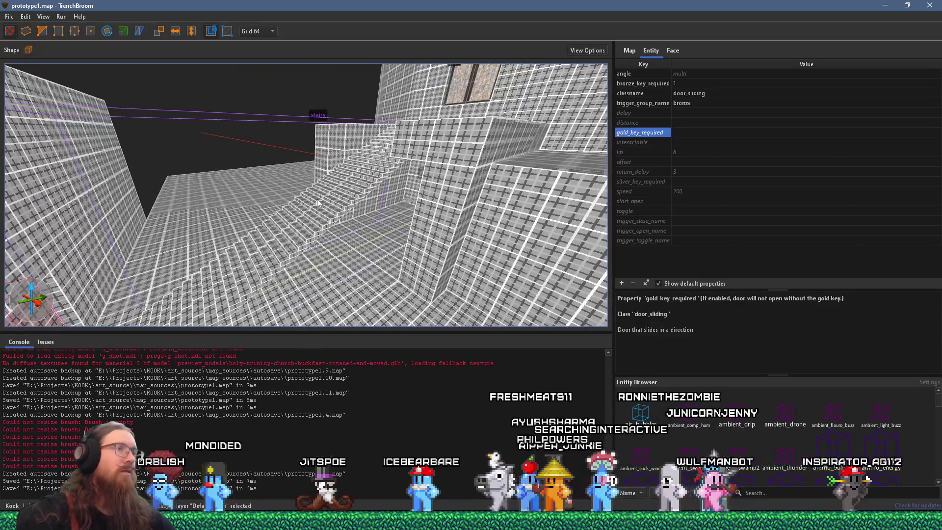
pyautogui.click(404, 156)
# Drag the bottom face of the block beside the stairs down to the floor.
pyautogui.moveTo(403, 156); pyautogui.dragTo(486, 134)
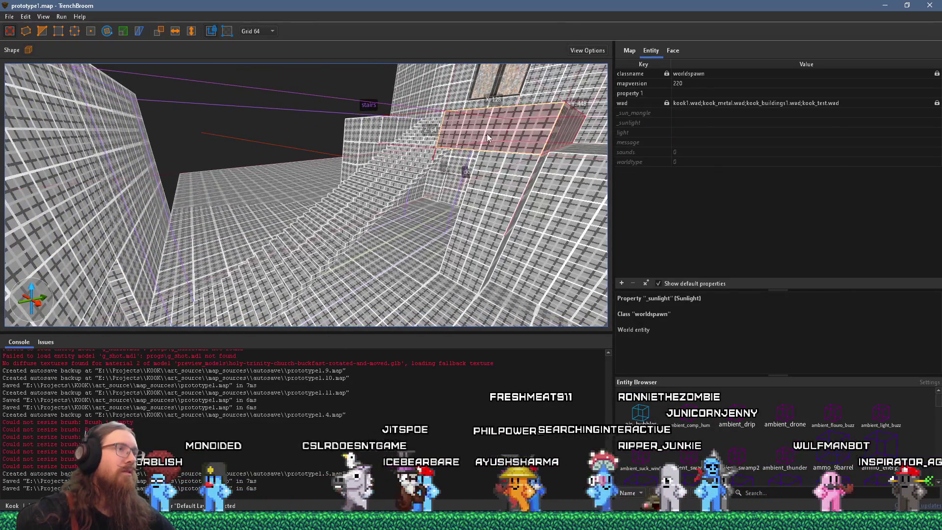
pyautogui.moveTo(471, 169)
pyautogui.mouseDown()
pyautogui.moveTo(436, 292)
pyautogui.moveTo(354, 285)
pyautogui.moveTo(296, 264)
pyautogui.moveTo(282, 237)
pyautogui.moveTo(367, 196)
pyautogui.moveTo(373, 233)
pyautogui.moveTo(589, 278)
pyautogui.moveTo(461, 280)
pyautogui.mouseUp()
pyautogui.moveTo(357, 147)
pyautogui.mouseDown()
pyautogui.moveTo(479, 116)
pyautogui.moveTo(489, 175)
pyautogui.moveTo(511, 151)
pyautogui.moveTo(451, 106)
pyautogui.moveTo(226, 201)
pyautogui.moveTo(275, 225)
pyautogui.moveTo(482, 247)
pyautogui.moveTo(434, 177)
pyautogui.mouseUp()
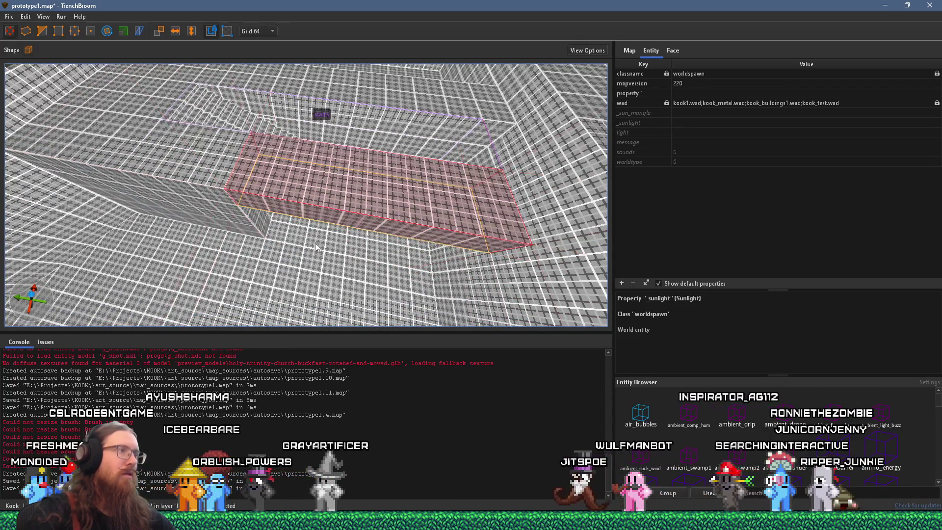
pyautogui.moveTo(316, 247)
pyautogui.mouseDown()
pyautogui.moveTo(347, 207)
pyautogui.moveTo(259, 192)
pyautogui.moveTo(250, 52)
pyautogui.moveTo(355, 115)
pyautogui.moveTo(393, 151)
pyautogui.moveTo(382, 133)
pyautogui.moveTo(290, 75)
pyautogui.moveTo(304, 30)
pyautogui.moveTo(348, 104)
pyautogui.moveTo(360, 155)
pyautogui.moveTo(297, 35)
pyautogui.moveTo(366, 202)
pyautogui.moveTo(370, 175)
pyautogui.moveTo(491, 265)
pyautogui.moveTo(469, 209)
pyautogui.mouseUp()
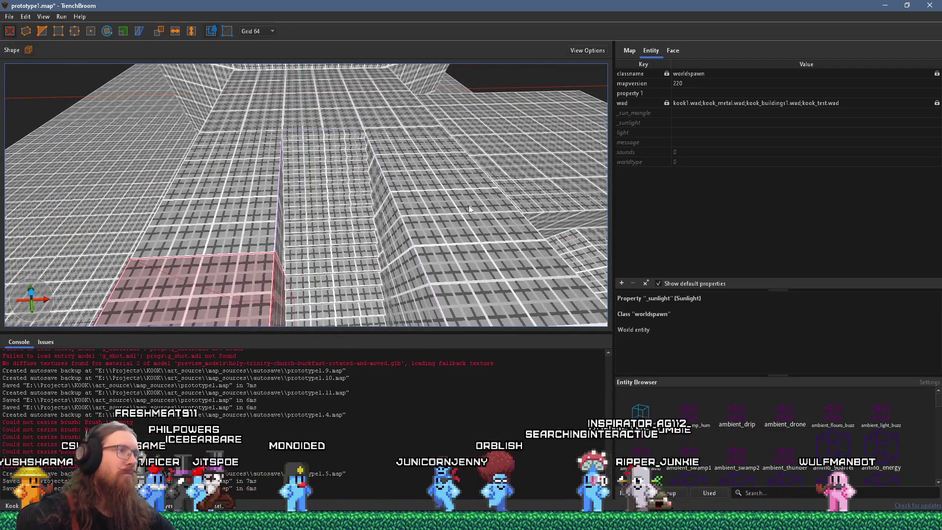
# Stretch the sloped stair brush's faces outward to cover the upper-left gaps.
pyautogui.click(434, 220)
pyautogui.moveTo(238, 215)
pyautogui.mouseDown()
pyautogui.moveTo(240, 225)
pyautogui.moveTo(228, 150)
pyautogui.moveTo(134, 146)
pyautogui.moveTo(189, 148)
pyautogui.mouseUp()
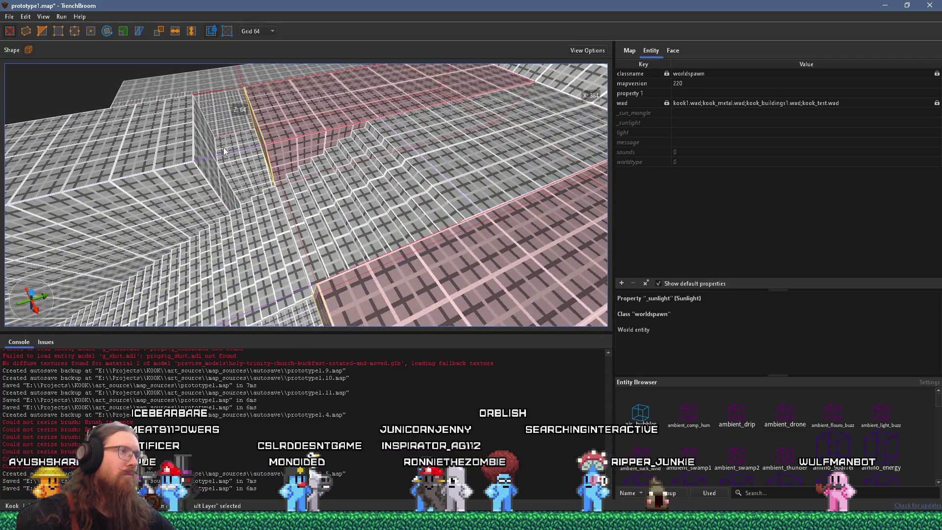
pyautogui.moveTo(224, 151)
pyautogui.mouseDown()
pyautogui.moveTo(306, 149)
pyautogui.moveTo(235, 99)
pyautogui.moveTo(323, 210)
pyautogui.moveTo(310, 214)
pyautogui.mouseUp()
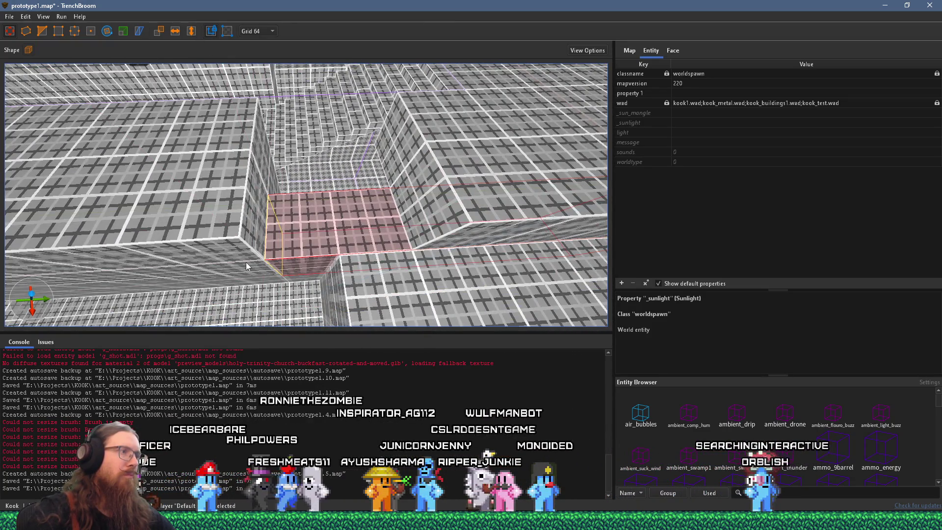
pyautogui.moveTo(246, 262); pyautogui.dragTo(305, 246)
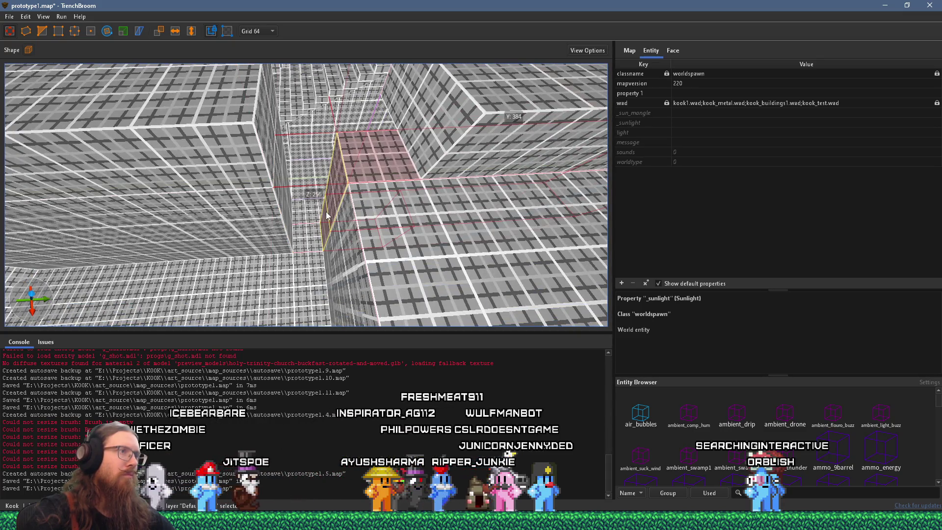
pyautogui.moveTo(352, 205)
pyautogui.mouseDown()
pyautogui.moveTo(372, 165)
pyautogui.moveTo(344, 223)
pyautogui.mouseUp()
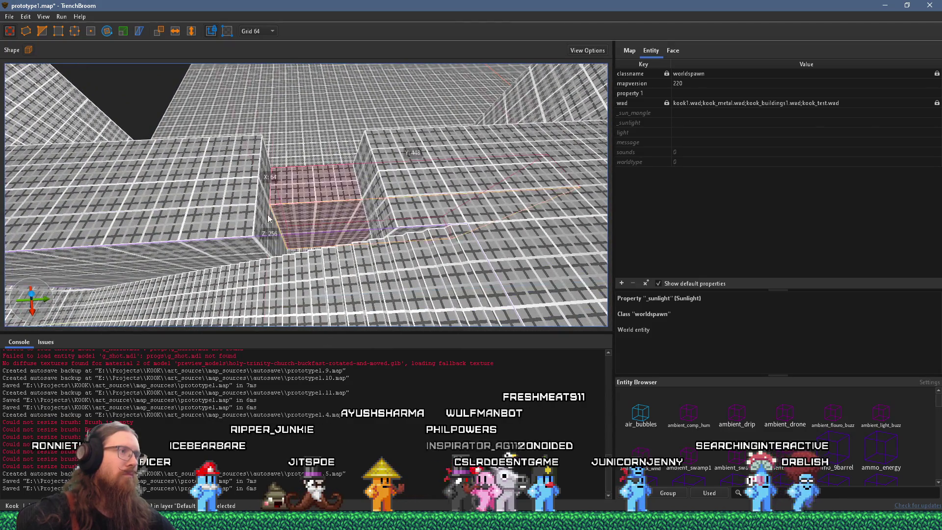
pyautogui.moveTo(278, 211)
pyautogui.mouseDown()
pyautogui.moveTo(394, 277)
pyautogui.moveTo(305, 189)
pyautogui.moveTo(366, 178)
pyautogui.moveTo(252, 145)
pyautogui.moveTo(307, 105)
pyautogui.moveTo(249, 192)
pyautogui.moveTo(295, 114)
pyautogui.moveTo(306, 137)
pyautogui.moveTo(294, 137)
pyautogui.moveTo(270, 75)
pyautogui.moveTo(214, 102)
pyautogui.moveTo(303, 80)
pyautogui.moveTo(349, 178)
pyautogui.moveTo(367, 128)
pyautogui.moveTo(288, 54)
pyautogui.moveTo(318, 52)
pyautogui.moveTo(235, 117)
pyautogui.moveTo(259, 177)
pyautogui.moveTo(302, 93)
pyautogui.moveTo(307, 262)
pyautogui.mouseUp()
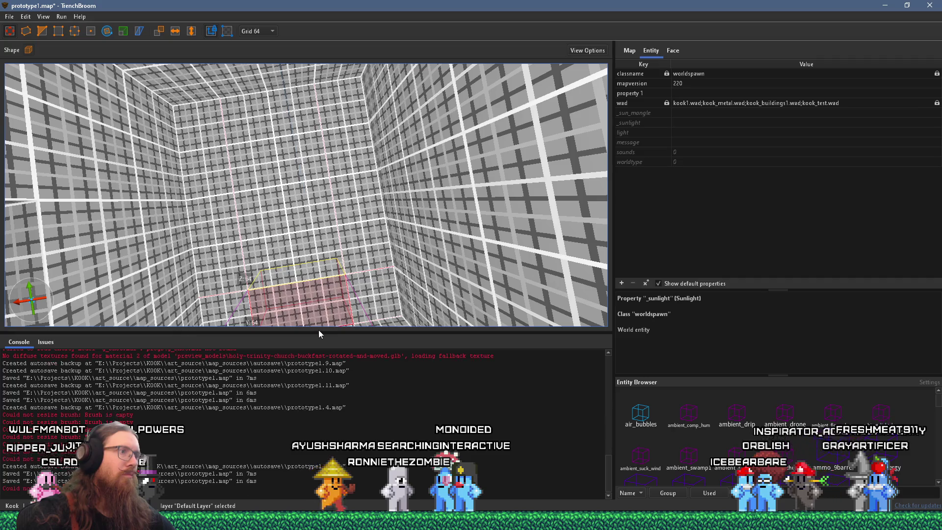
# Set the grid to 8 and flatten the tunnel brush into a thin slab.
pyautogui.moveTo(319, 329)
pyautogui.mouseDown()
pyautogui.moveTo(304, 152)
pyautogui.moveTo(338, 156)
pyautogui.moveTo(328, 93)
pyautogui.moveTo(317, 217)
pyautogui.moveTo(272, 269)
pyautogui.moveTo(263, 171)
pyautogui.moveTo(270, 200)
pyautogui.moveTo(296, 208)
pyautogui.mouseUp()
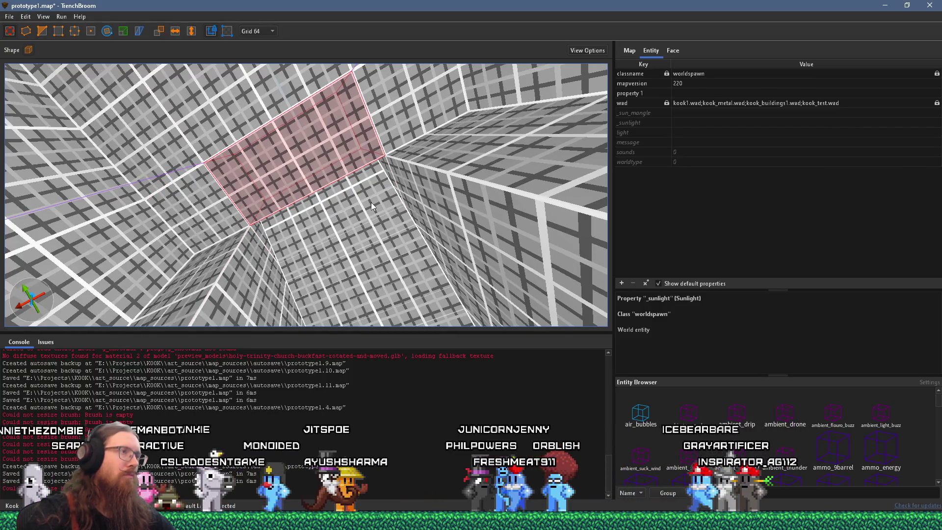
pyautogui.moveTo(367, 198)
pyautogui.mouseDown()
pyautogui.moveTo(352, 273)
pyautogui.moveTo(337, 255)
pyautogui.moveTo(361, 198)
pyautogui.moveTo(304, 235)
pyautogui.mouseUp()
pyautogui.click(263, 32)
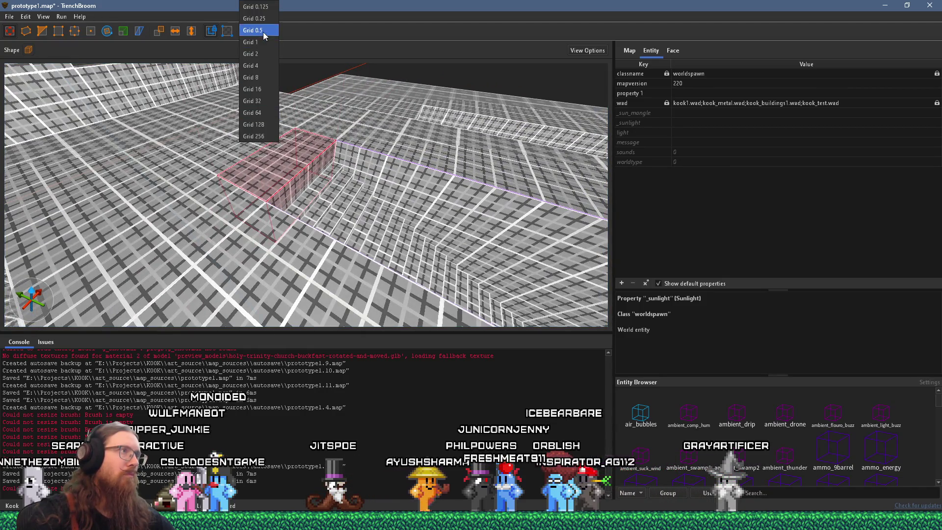
pyautogui.click(268, 77)
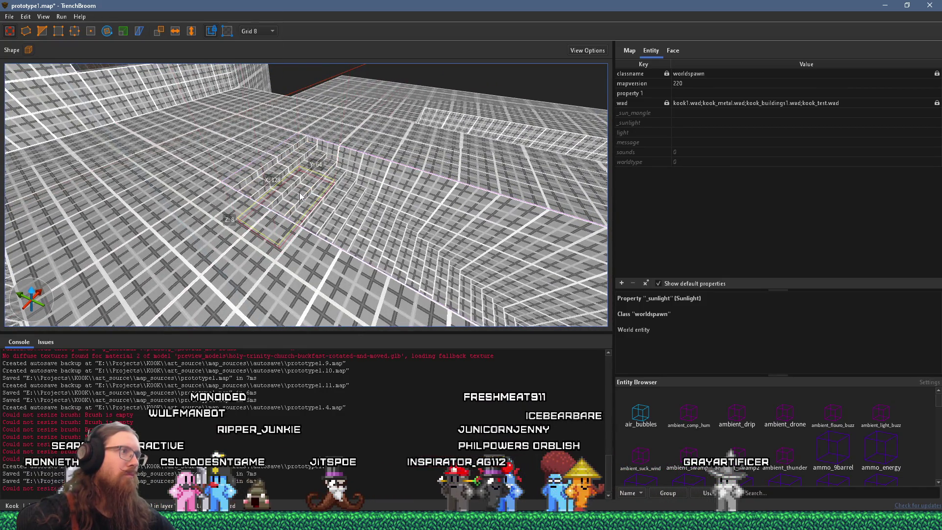
pyautogui.moveTo(300, 191)
pyautogui.mouseDown()
pyautogui.moveTo(293, 202)
pyautogui.moveTo(372, 175)
pyautogui.moveTo(393, 100)
pyautogui.moveTo(388, 81)
pyautogui.moveTo(212, 97)
pyautogui.moveTo(225, 187)
pyautogui.mouseUp()
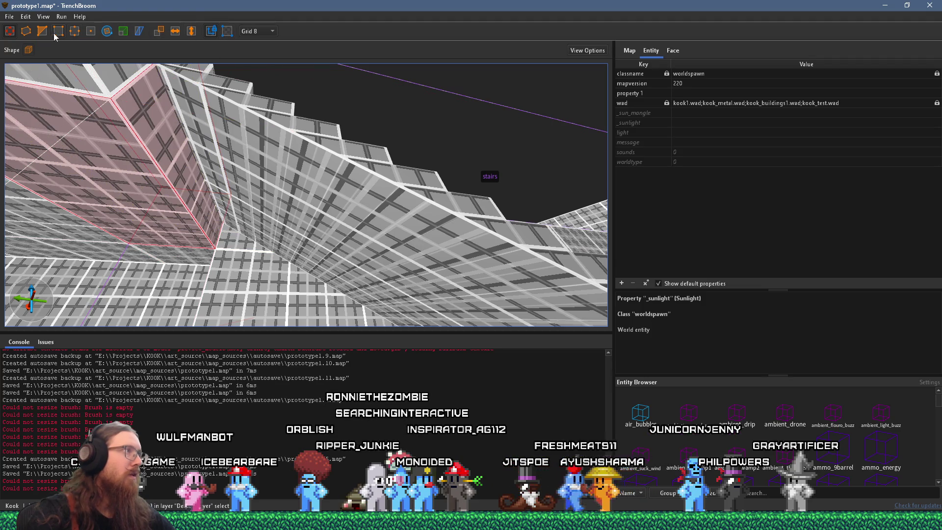
# Try the Clip tool on the brush, then cancel it with Escape.
pyautogui.moveTo(123, 126)
pyautogui.mouseDown()
pyautogui.moveTo(367, 138)
pyautogui.moveTo(390, 159)
pyautogui.moveTo(383, 167)
pyautogui.mouseUp()
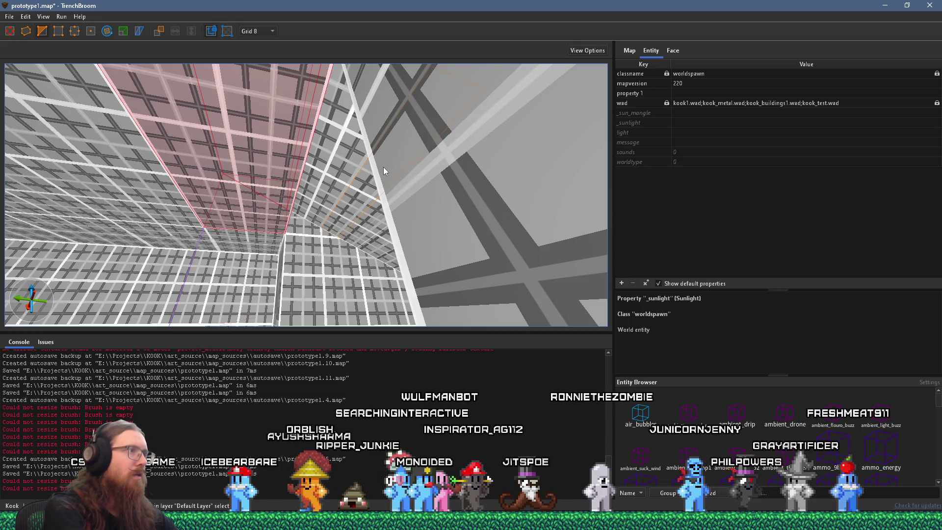
pyautogui.moveTo(383, 167)
pyautogui.mouseDown()
pyautogui.moveTo(373, 190)
pyautogui.moveTo(336, 155)
pyautogui.moveTo(279, 194)
pyautogui.moveTo(263, 223)
pyautogui.mouseUp()
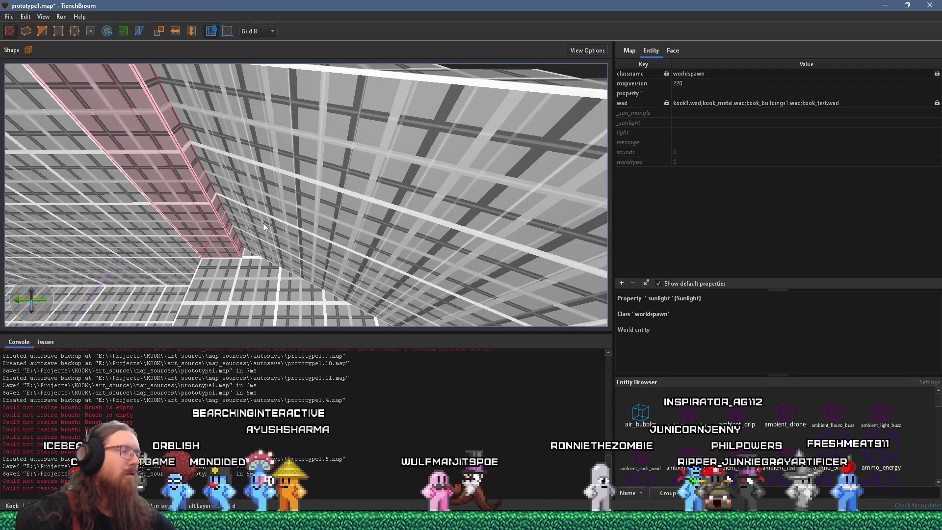
pyautogui.moveTo(214, 247); pyautogui.dragTo(202, 278)
pyautogui.moveTo(295, 275); pyautogui.dragTo(340, 271)
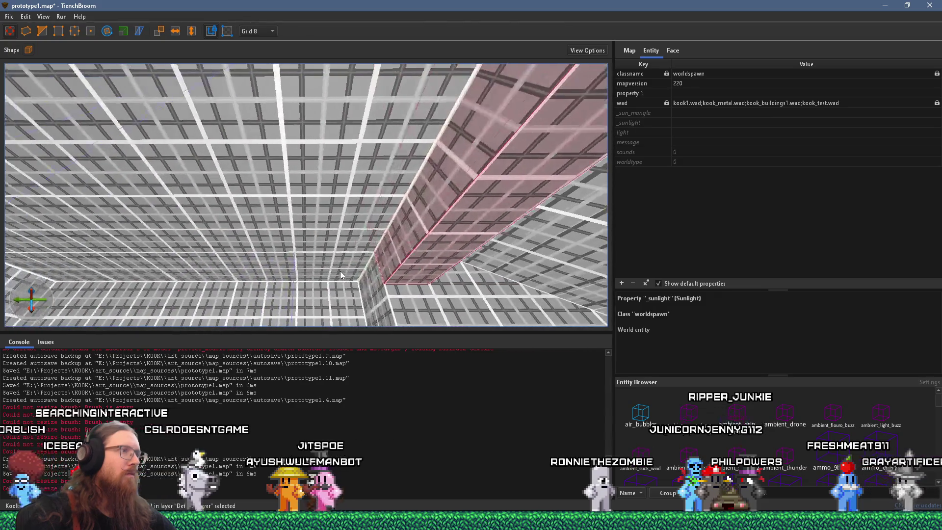
pyautogui.click(43, 31)
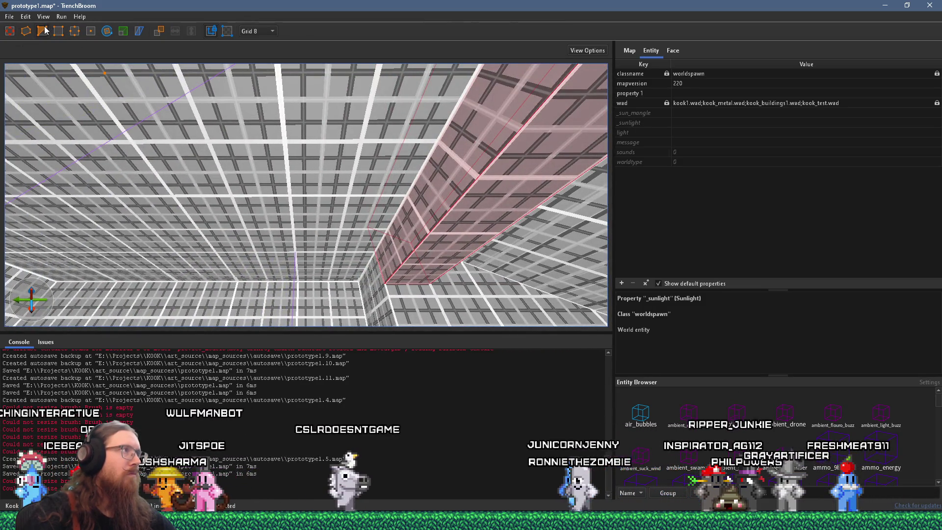
pyautogui.moveTo(373, 231)
pyautogui.mouseDown()
pyautogui.moveTo(338, 214)
pyautogui.moveTo(321, 181)
pyautogui.mouseUp()
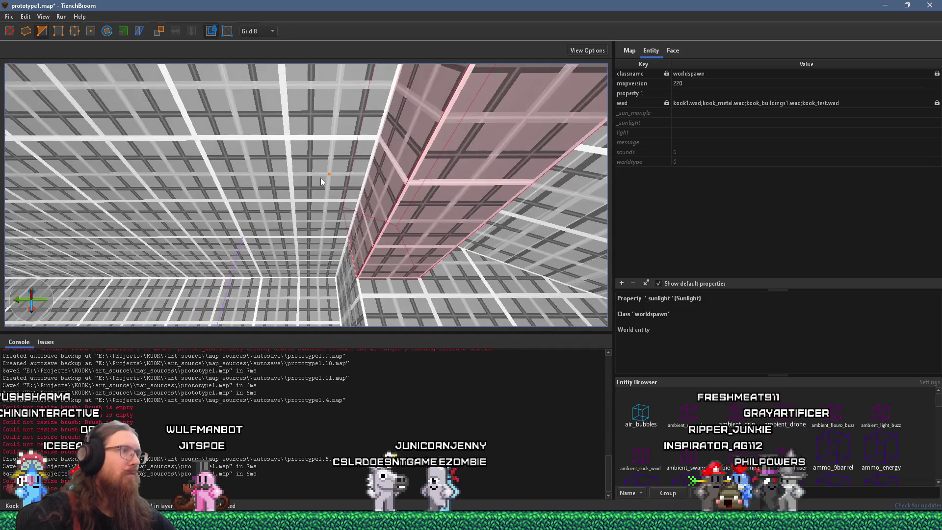
pyautogui.moveTo(382, 241); pyautogui.dragTo(284, 229)
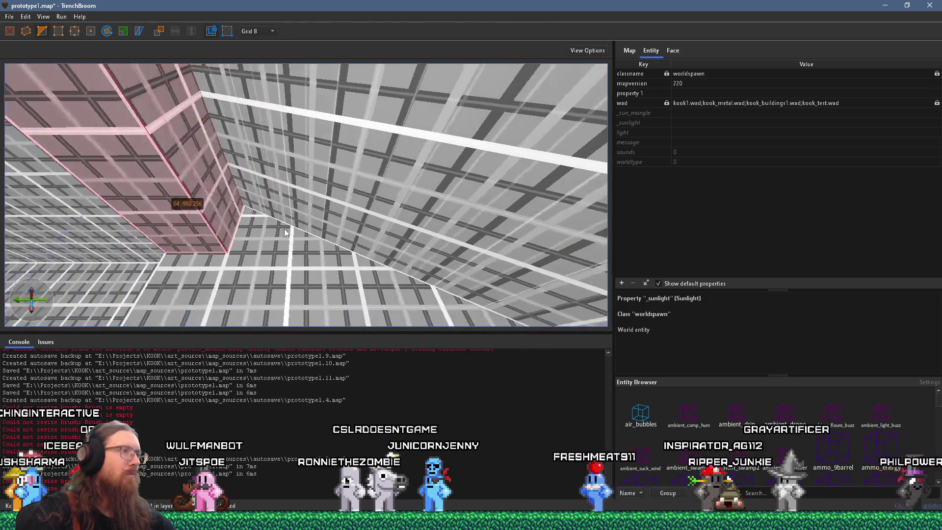
pyautogui.press('Escape')
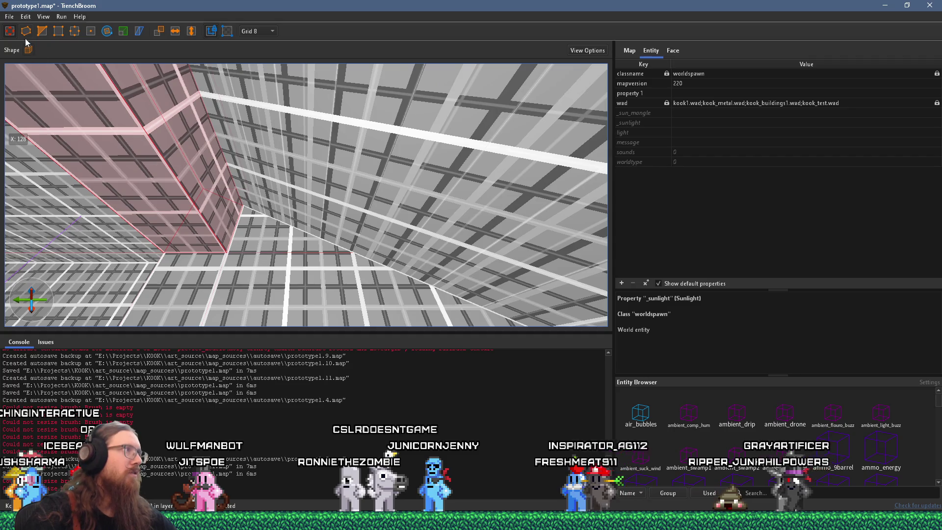
# Move one brush face so it fits the tunnel more closely.
pyautogui.moveTo(223, 156); pyautogui.dragTo(424, 226)
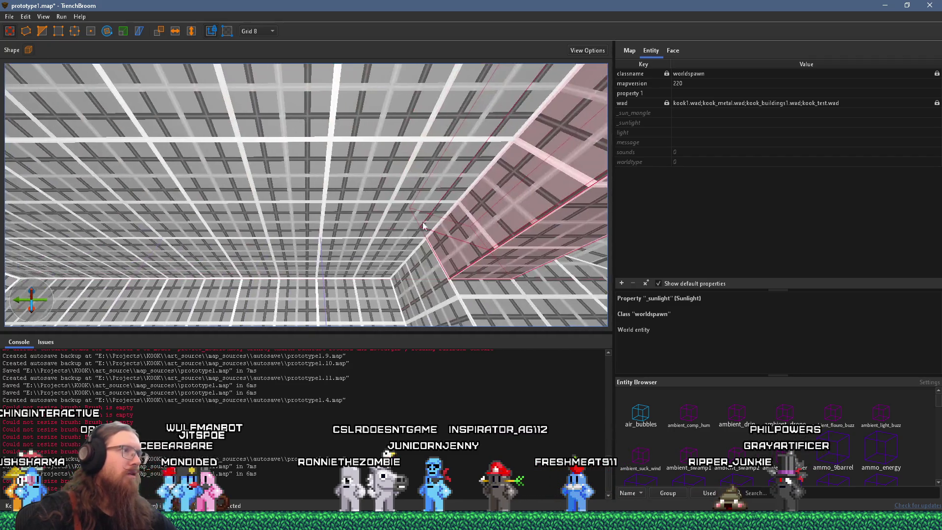
pyautogui.moveTo(525, 238)
pyautogui.mouseDown()
pyautogui.moveTo(471, 195)
pyautogui.moveTo(482, 198)
pyautogui.moveTo(500, 258)
pyautogui.moveTo(478, 139)
pyautogui.mouseUp()
pyautogui.moveTo(380, 184)
pyautogui.mouseDown()
pyautogui.moveTo(346, 138)
pyautogui.moveTo(367, 169)
pyautogui.moveTo(324, 175)
pyautogui.mouseUp()
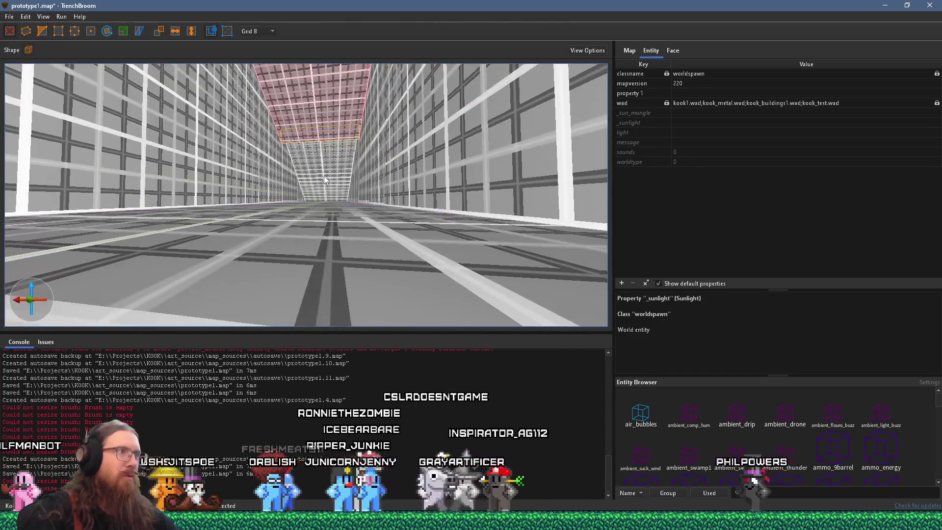
pyautogui.scroll(3, 347, 213)
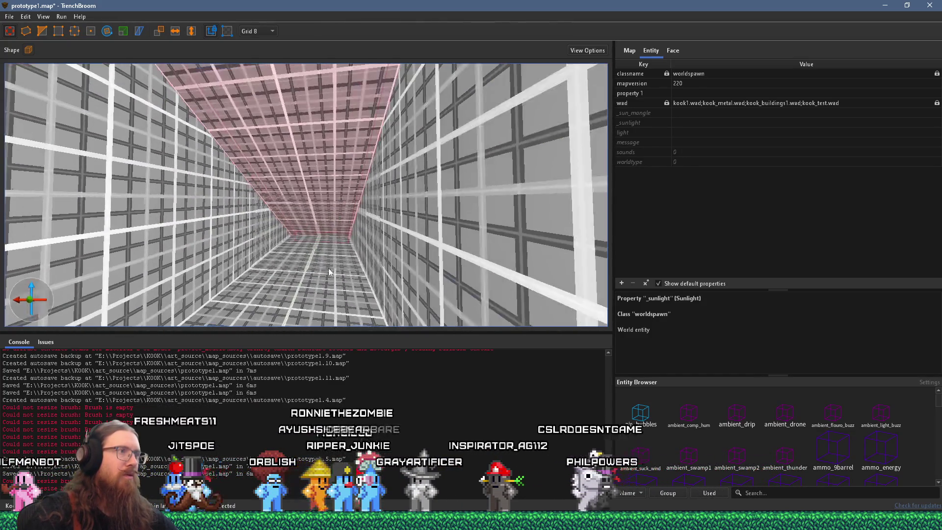
pyautogui.moveTo(358, 164)
pyautogui.mouseDown()
pyautogui.moveTo(264, 290)
pyautogui.moveTo(375, 232)
pyautogui.moveTo(359, 227)
pyautogui.moveTo(395, 252)
pyautogui.moveTo(137, 270)
pyautogui.moveTo(277, 216)
pyautogui.mouseUp()
pyautogui.scroll(-5, 366, 216)
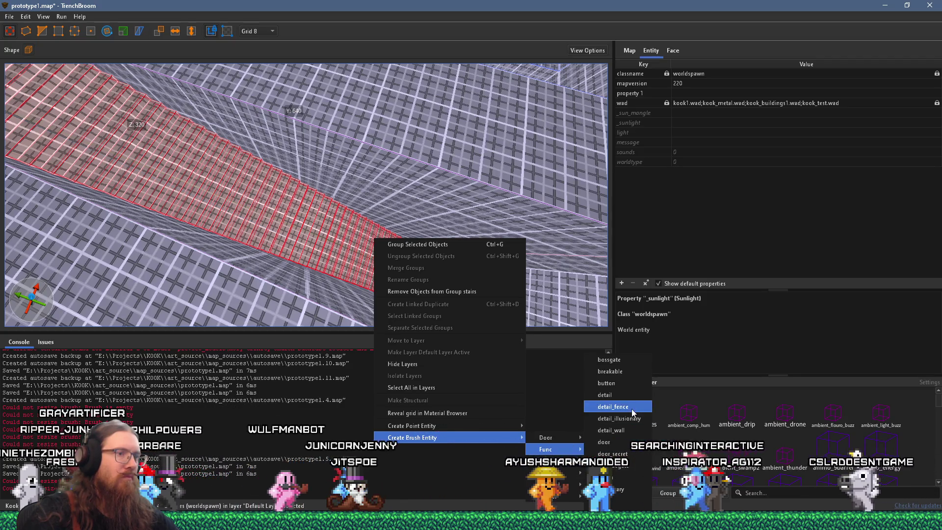
# Fly the camera along the 40 stepped func_detail_wall brushes on the slope.
pyautogui.moveTo(314, 232)
pyautogui.mouseDown()
pyautogui.moveTo(386, 249)
pyautogui.moveTo(358, 245)
pyautogui.moveTo(382, 257)
pyautogui.moveTo(427, 219)
pyautogui.moveTo(369, 226)
pyautogui.moveTo(385, 175)
pyautogui.moveTo(380, 216)
pyautogui.moveTo(407, 208)
pyautogui.moveTo(420, 225)
pyautogui.moveTo(402, 211)
pyautogui.moveTo(365, 216)
pyautogui.moveTo(416, 213)
pyautogui.moveTo(443, 174)
pyautogui.moveTo(397, 140)
pyautogui.moveTo(401, 168)
pyautogui.moveTo(263, 214)
pyautogui.mouseUp()
# Draw a new 48-unit-tall brush in the grid-walled corridor and extend it up and back.
pyautogui.click(392, 221)
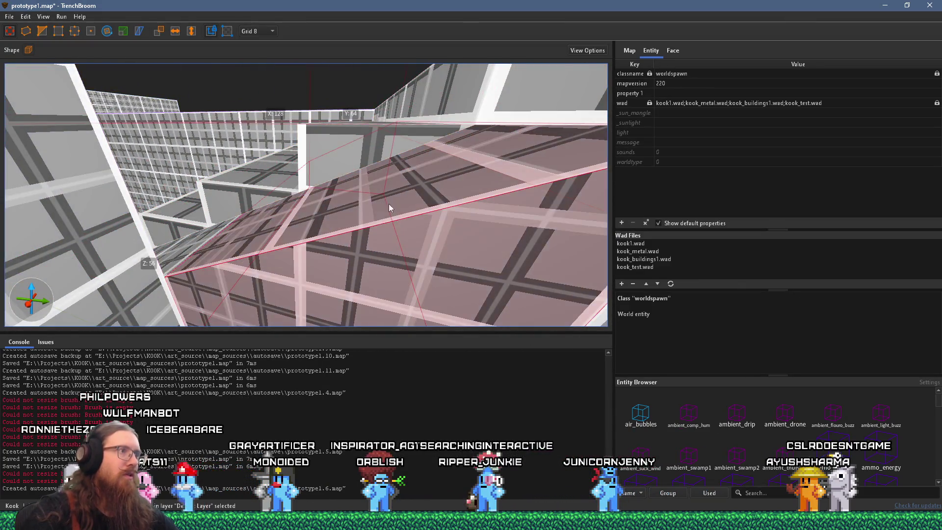
pyautogui.moveTo(349, 188)
pyautogui.mouseDown()
pyautogui.moveTo(374, 194)
pyautogui.moveTo(378, 143)
pyautogui.moveTo(350, 162)
pyautogui.moveTo(370, 79)
pyautogui.moveTo(322, 131)
pyautogui.moveTo(137, 227)
pyautogui.mouseUp()
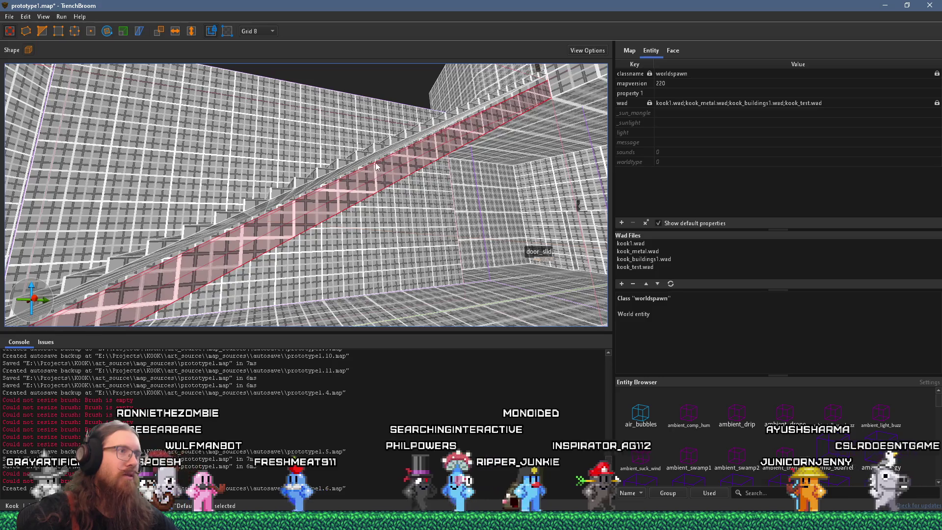
pyautogui.moveTo(313, 162)
pyautogui.mouseDown()
pyautogui.moveTo(414, 129)
pyautogui.moveTo(315, 219)
pyautogui.moveTo(260, 237)
pyautogui.moveTo(220, 216)
pyautogui.moveTo(99, 240)
pyautogui.moveTo(255, 176)
pyautogui.moveTo(75, 255)
pyautogui.moveTo(204, 221)
pyautogui.mouseUp()
pyautogui.moveTo(204, 222)
pyautogui.mouseDown()
pyautogui.moveTo(288, 169)
pyautogui.moveTo(194, 265)
pyautogui.moveTo(143, 284)
pyautogui.mouseUp()
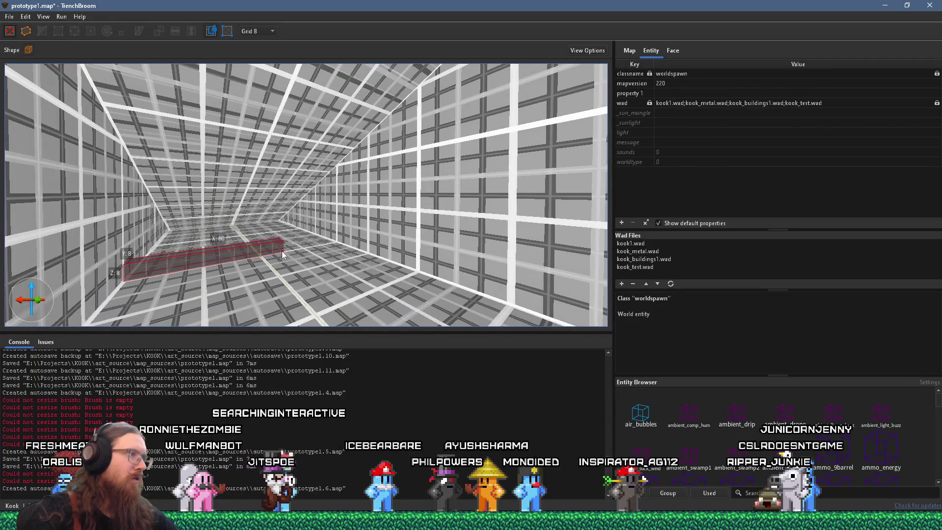
pyautogui.moveTo(332, 237)
pyautogui.mouseDown()
pyautogui.moveTo(319, 239)
pyautogui.moveTo(315, 190)
pyautogui.mouseUp()
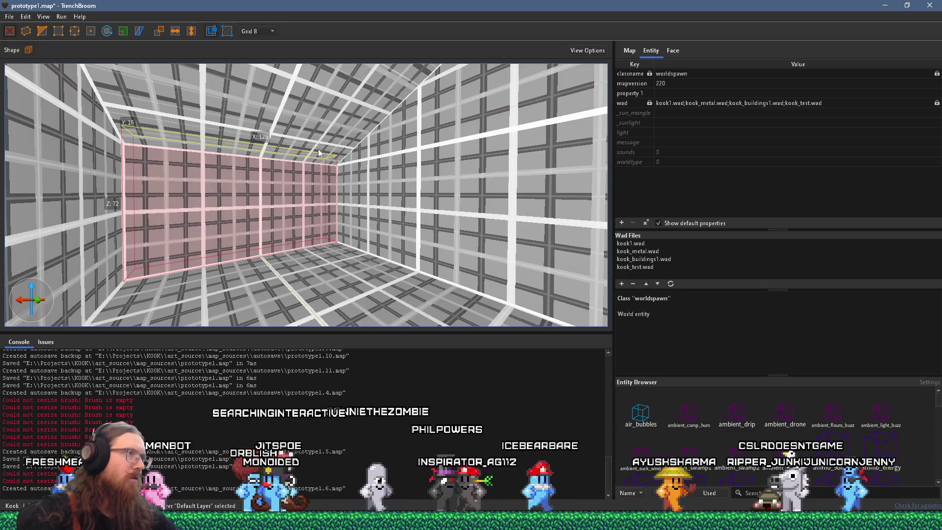
pyautogui.moveTo(322, 140); pyautogui.dragTo(230, 103)
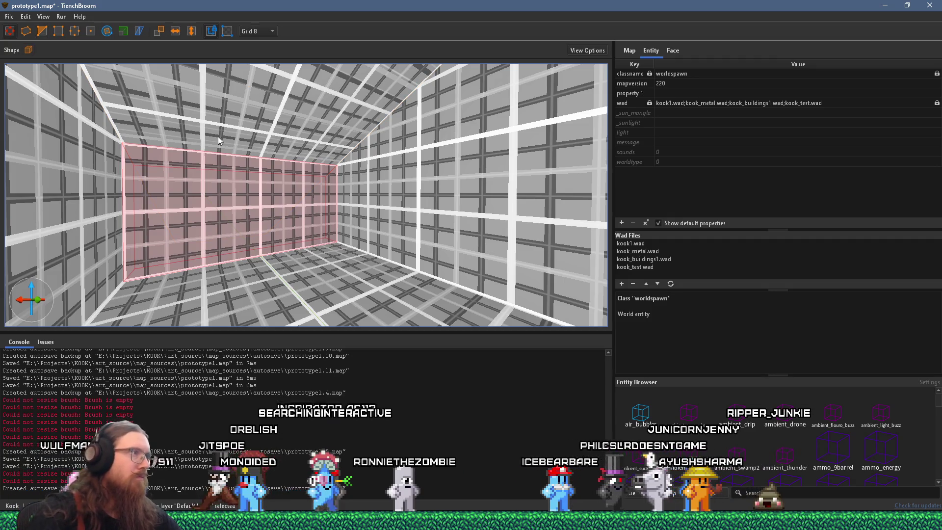
pyautogui.moveTo(218, 137)
pyautogui.mouseDown()
pyautogui.moveTo(216, 208)
pyautogui.moveTo(375, 224)
pyautogui.moveTo(86, 216)
pyautogui.moveTo(249, 180)
pyautogui.moveTo(257, 190)
pyautogui.moveTo(229, 210)
pyautogui.moveTo(330, 172)
pyautogui.moveTo(340, 107)
pyautogui.moveTo(351, 242)
pyautogui.moveTo(309, 217)
pyautogui.mouseUp()
# Look over the sliding door room, then save the prototype1 map.
pyautogui.moveTo(379, 213)
pyautogui.mouseDown()
pyautogui.moveTo(225, 240)
pyautogui.moveTo(300, 256)
pyautogui.moveTo(303, 226)
pyautogui.mouseUp()
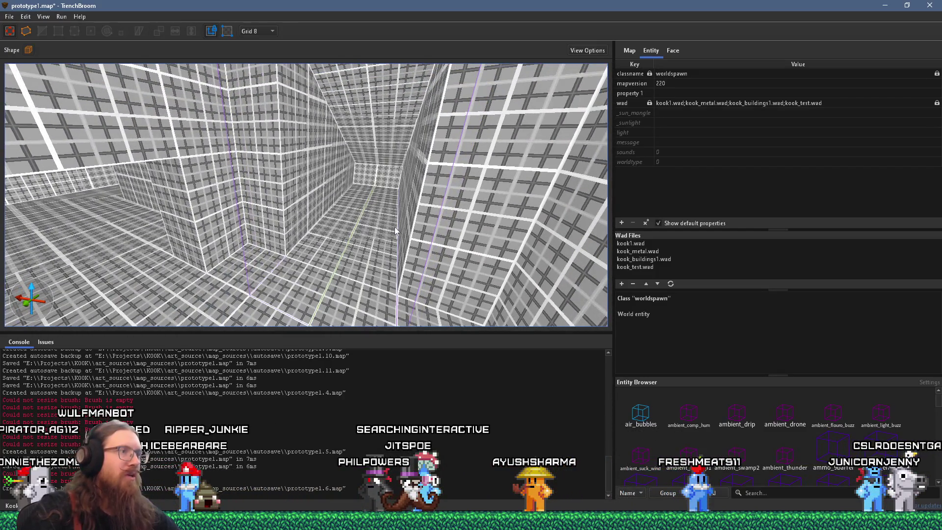
pyautogui.moveTo(396, 231); pyautogui.dragTo(283, 246)
pyautogui.moveTo(302, 208)
pyautogui.mouseDown()
pyautogui.moveTo(346, 151)
pyautogui.moveTo(346, 169)
pyautogui.moveTo(284, 163)
pyautogui.moveTo(378, 191)
pyautogui.moveTo(255, 136)
pyautogui.moveTo(228, 138)
pyautogui.moveTo(283, 202)
pyautogui.moveTo(349, 200)
pyautogui.mouseUp()
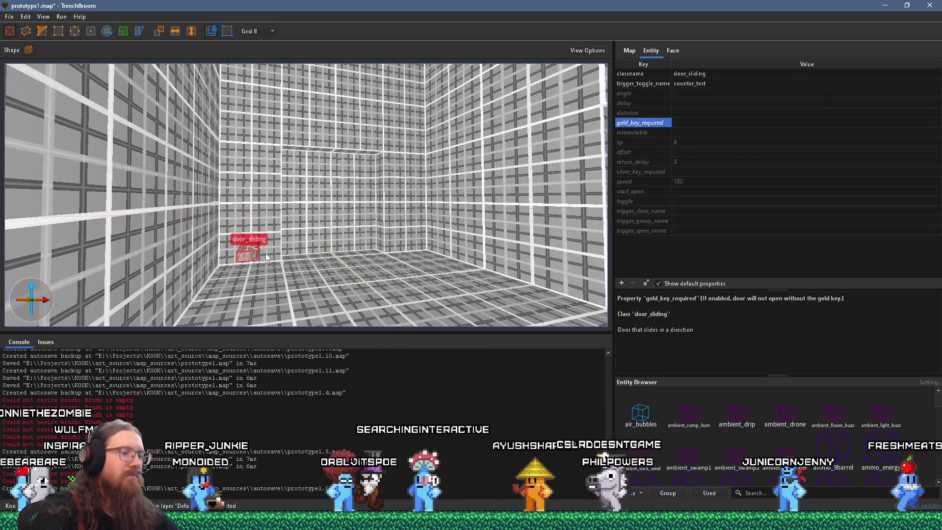
pyautogui.moveTo(266, 255)
pyautogui.mouseDown()
pyautogui.moveTo(374, 221)
pyautogui.moveTo(305, 289)
pyautogui.mouseUp()
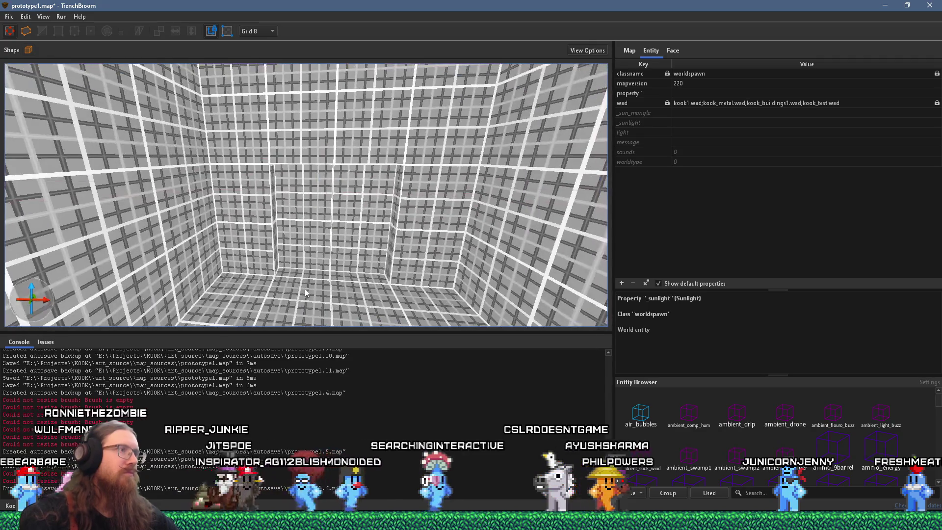
pyautogui.click(9, 16)
pyautogui.click(40, 67)
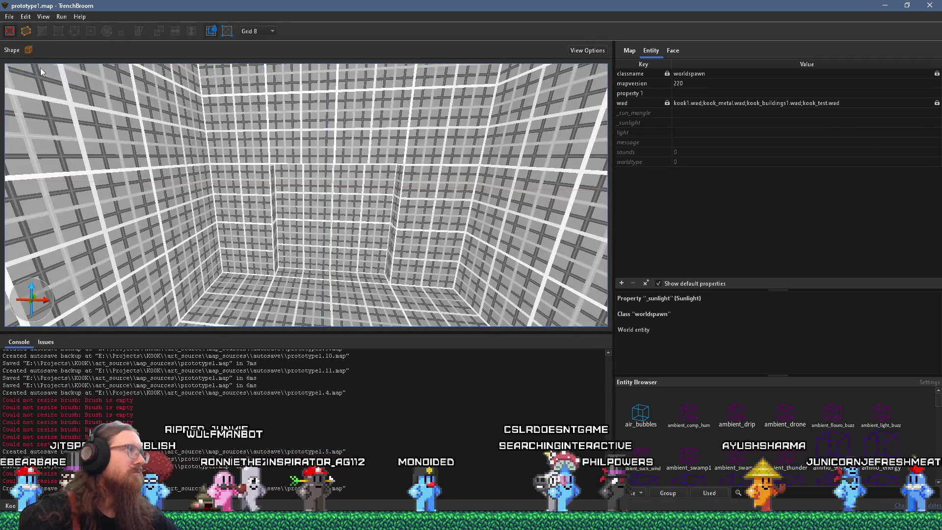
# Compile the map to prototype1.bsp and return to the Godot editor.
pyautogui.click(80, 29)
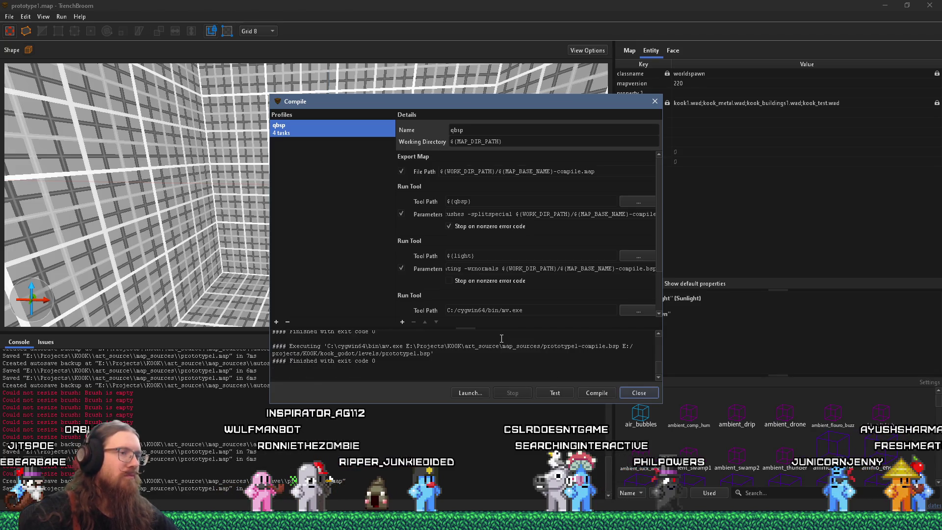
pyautogui.click(639, 393)
pyautogui.hotkey('alt', 'Tab')
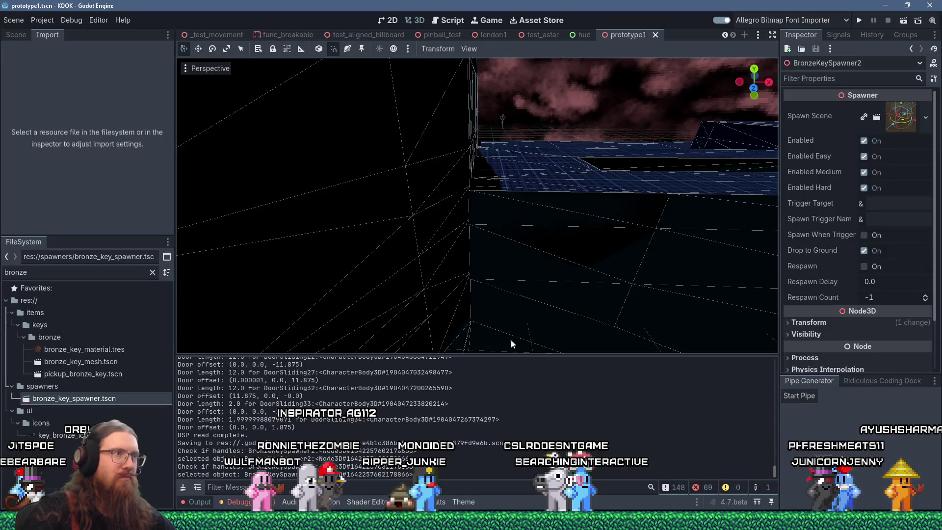
# Select and frame CageLightWall10, then duplicate it with Ctrl+D.
pyautogui.moveTo(463, 289)
pyautogui.mouseDown()
pyautogui.moveTo(514, 272)
pyautogui.moveTo(496, 264)
pyautogui.moveTo(487, 270)
pyautogui.moveTo(555, 275)
pyautogui.moveTo(468, 287)
pyautogui.moveTo(555, 282)
pyautogui.moveTo(510, 276)
pyautogui.moveTo(592, 240)
pyautogui.moveTo(591, 222)
pyautogui.moveTo(526, 230)
pyautogui.moveTo(559, 234)
pyautogui.moveTo(510, 225)
pyautogui.moveTo(538, 229)
pyautogui.moveTo(540, 166)
pyautogui.moveTo(555, 199)
pyautogui.mouseUp()
pyautogui.click(540, 166)
pyautogui.press('f')
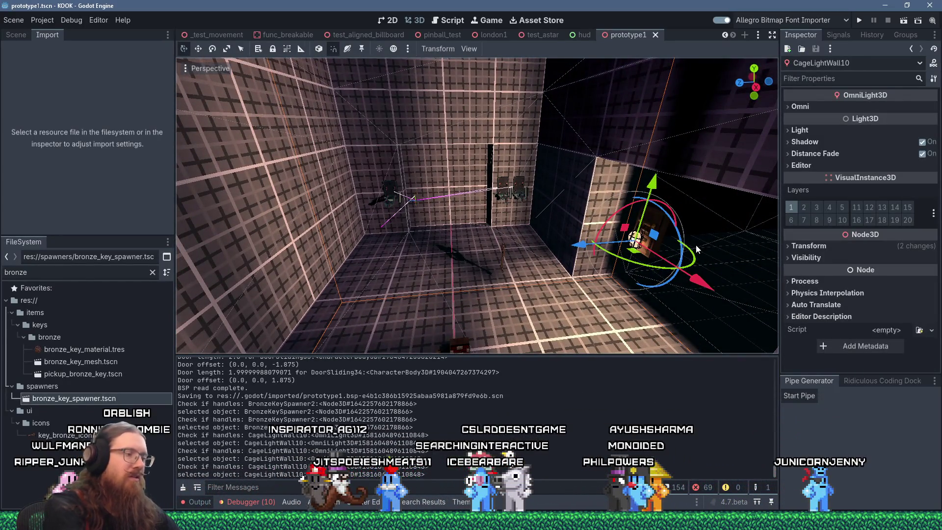
pyautogui.hotkey('ctrl', 'd')
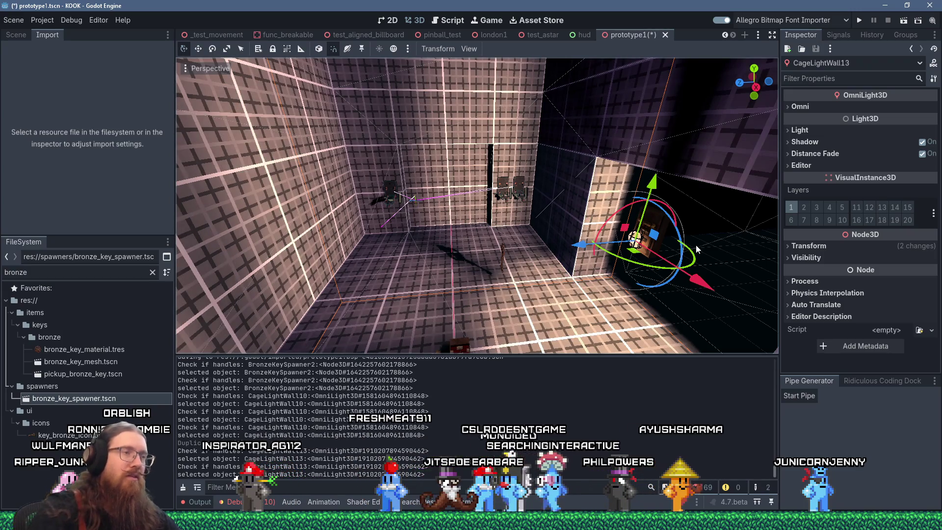
# Move the light copy onto the left wall, shifting it along Z.
pyautogui.moveTo(583, 250)
pyautogui.mouseDown()
pyautogui.moveTo(319, 260)
pyautogui.moveTo(300, 279)
pyautogui.moveTo(314, 274)
pyautogui.mouseUp()
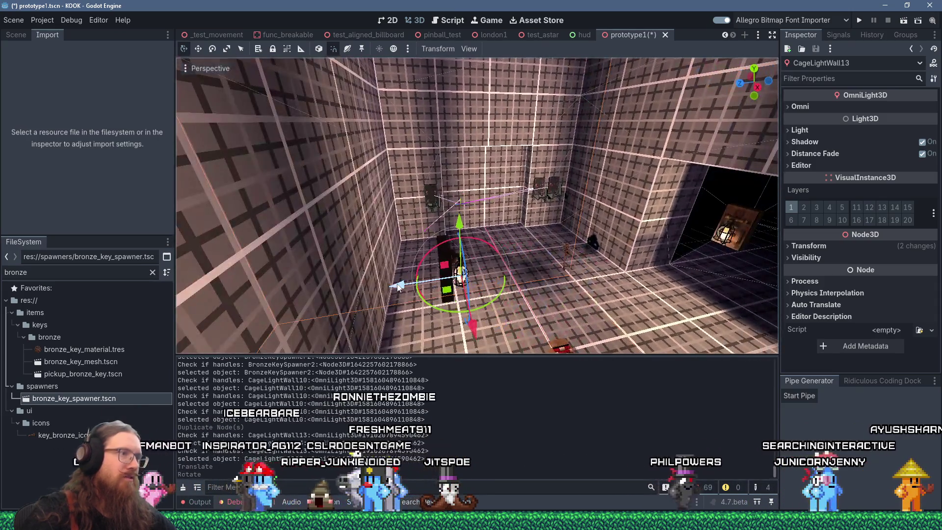
pyautogui.moveTo(398, 287); pyautogui.dragTo(270, 305)
pyautogui.moveTo(505, 287)
pyautogui.mouseDown()
pyautogui.moveTo(641, 293)
pyautogui.moveTo(628, 235)
pyautogui.moveTo(651, 255)
pyautogui.moveTo(630, 204)
pyautogui.mouseUp()
pyautogui.moveTo(553, 211)
pyautogui.mouseDown()
pyautogui.moveTo(710, 211)
pyautogui.moveTo(549, 209)
pyautogui.moveTo(623, 228)
pyautogui.moveTo(329, 255)
pyautogui.moveTo(580, 263)
pyautogui.moveTo(616, 252)
pyautogui.moveTo(455, 244)
pyautogui.moveTo(604, 229)
pyautogui.moveTo(673, 234)
pyautogui.moveTo(628, 246)
pyautogui.moveTo(667, 245)
pyautogui.moveTo(610, 243)
pyautogui.moveTo(558, 218)
pyautogui.moveTo(566, 204)
pyautogui.moveTo(562, 211)
pyautogui.mouseUp()
pyautogui.scroll(5, 631, 240)
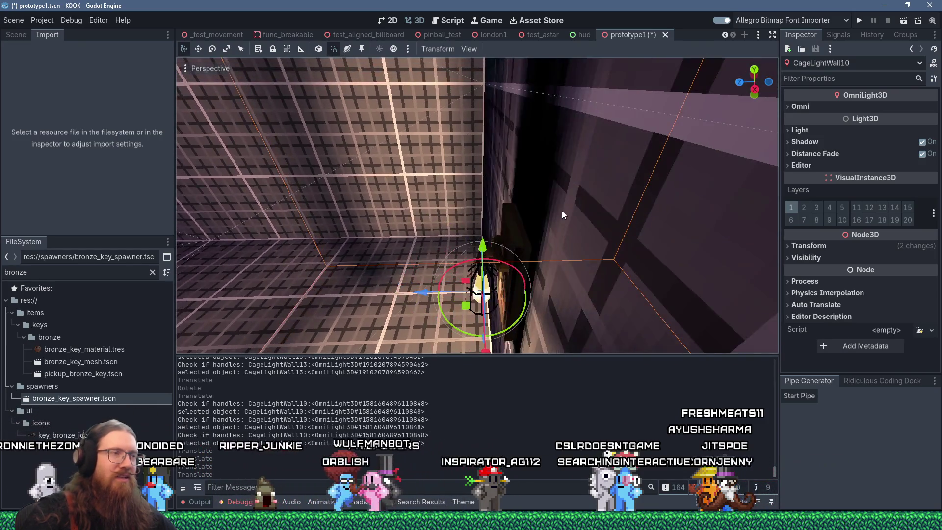
pyautogui.scroll(-5, 561, 210)
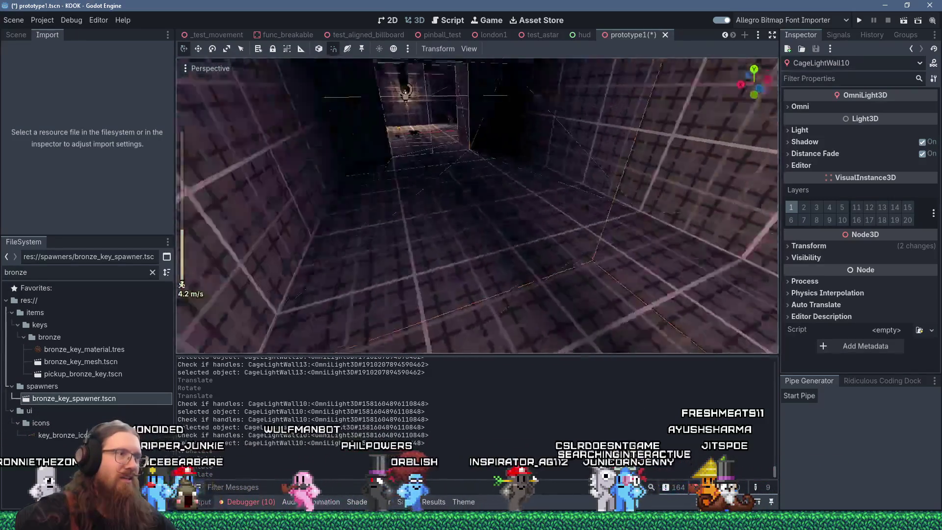
pyautogui.moveTo(583, 217)
pyautogui.mouseDown()
pyautogui.moveTo(520, 216)
pyautogui.moveTo(566, 214)
pyautogui.mouseUp()
pyautogui.scroll(-2, 520, 215)
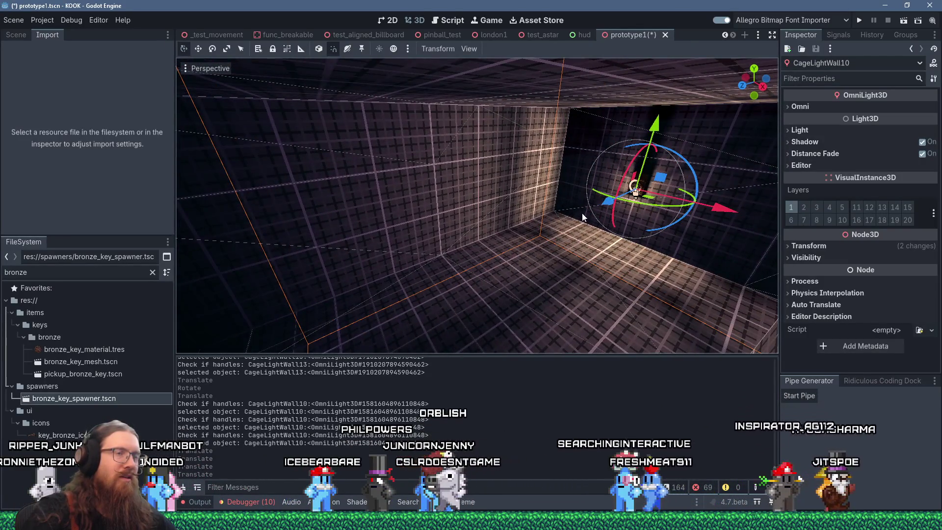
# Move CageLightWall14 down-left, rotate it 30 degrees, and nudge it along X.
pyautogui.click(619, 229)
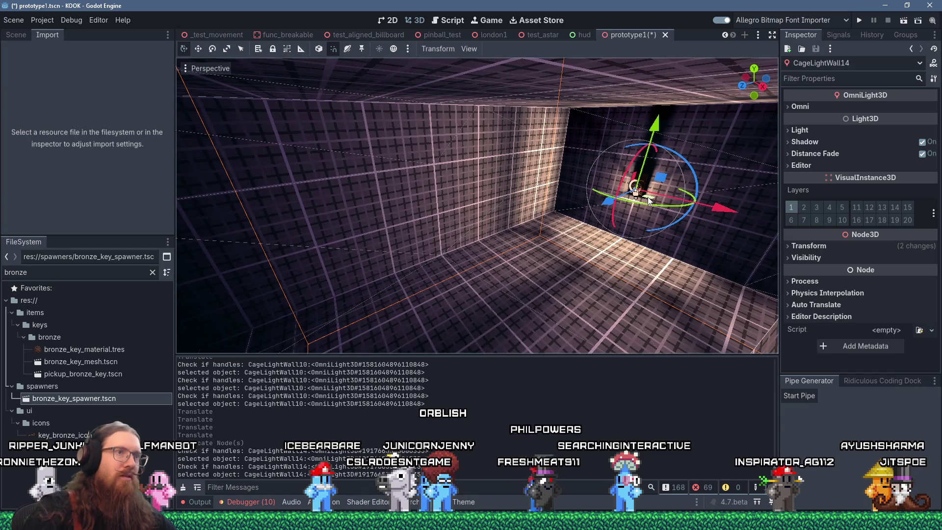
pyautogui.moveTo(617, 206); pyautogui.dragTo(316, 303)
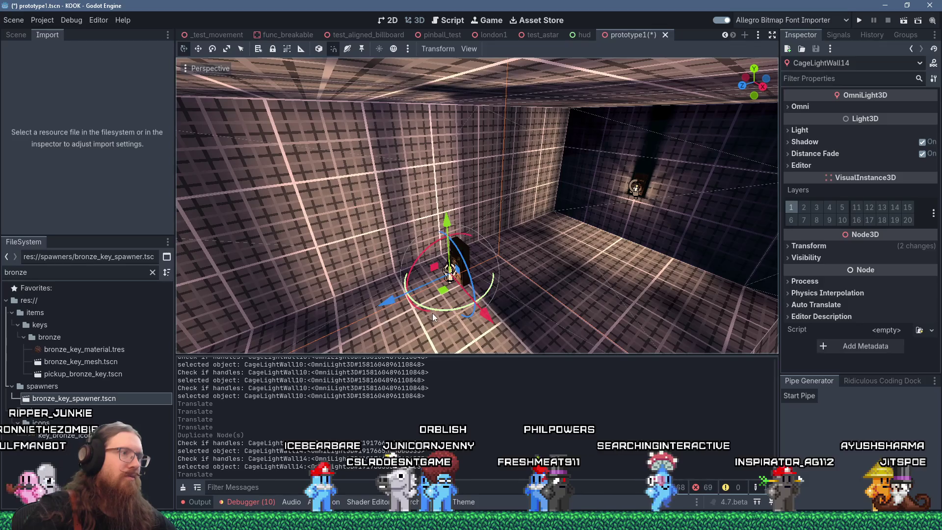
pyautogui.moveTo(432, 313)
pyautogui.mouseDown()
pyautogui.moveTo(516, 289)
pyautogui.moveTo(435, 231)
pyautogui.moveTo(483, 221)
pyautogui.mouseUp()
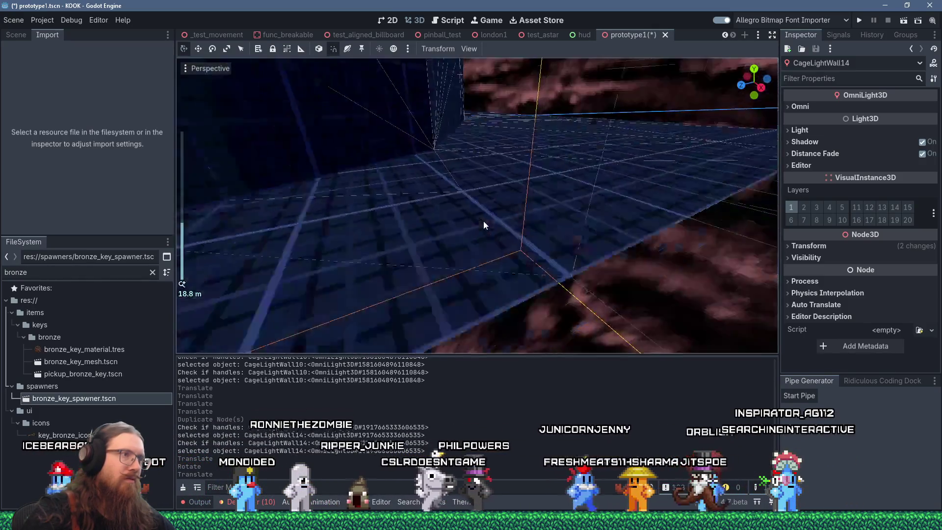
pyautogui.scroll(-3, 484, 221)
pyautogui.scroll(5, 533, 238)
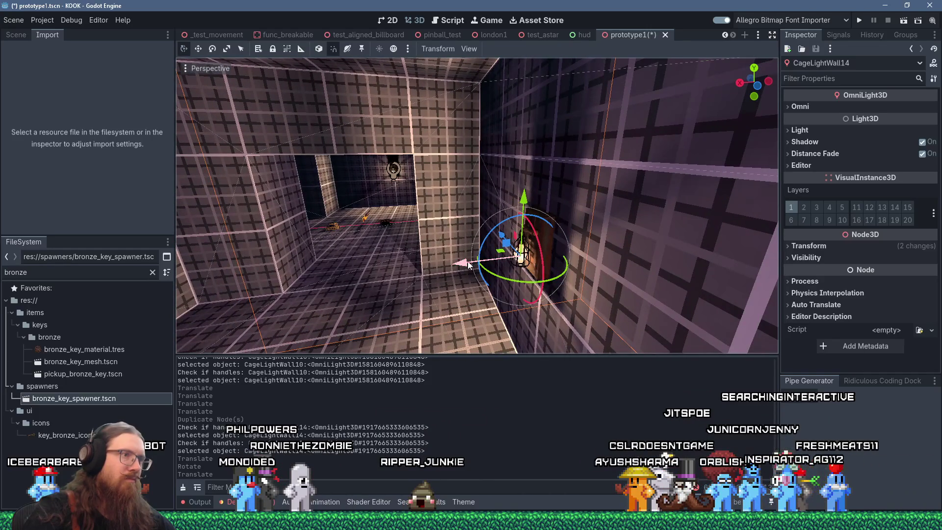
pyautogui.moveTo(469, 265); pyautogui.dragTo(477, 269)
pyautogui.scroll(8, 494, 252)
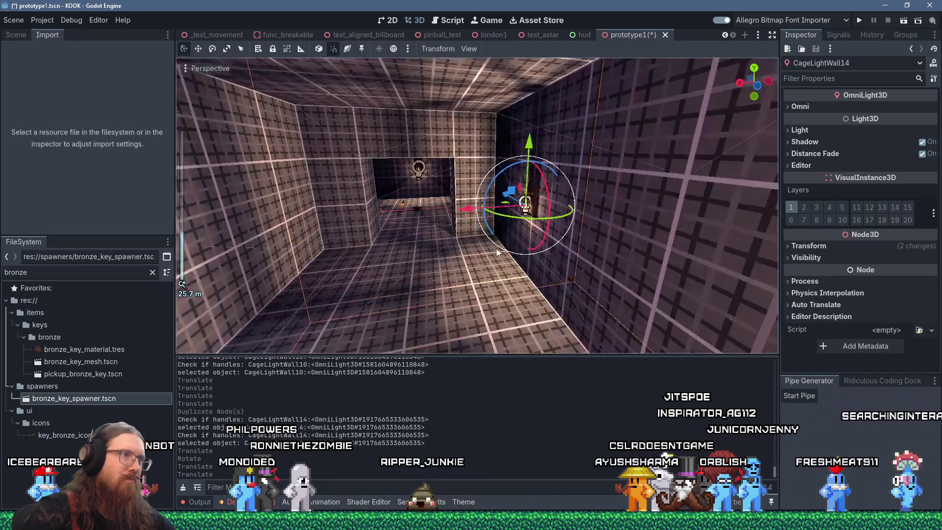
# Slide CageLightWall14 7.125 along X into the corridor.
pyautogui.press('f')
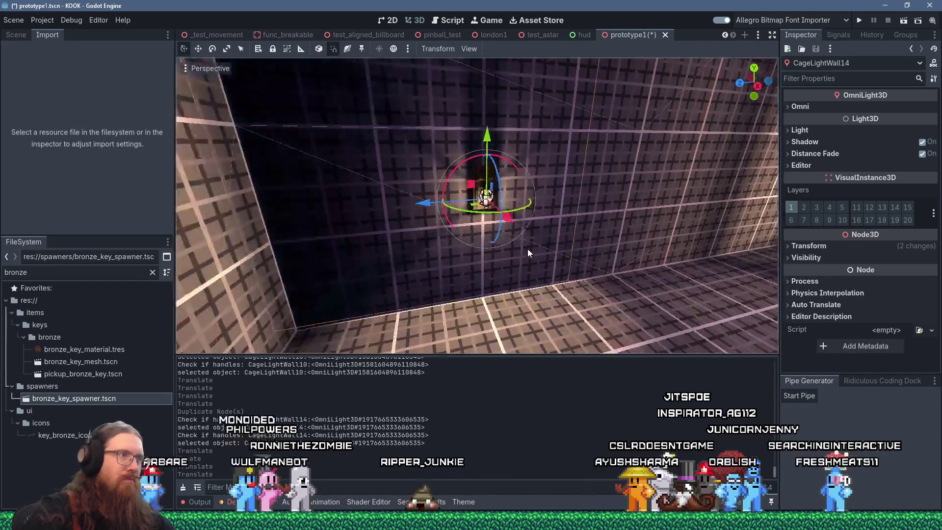
pyautogui.scroll(1, 516, 243)
pyautogui.press('s')
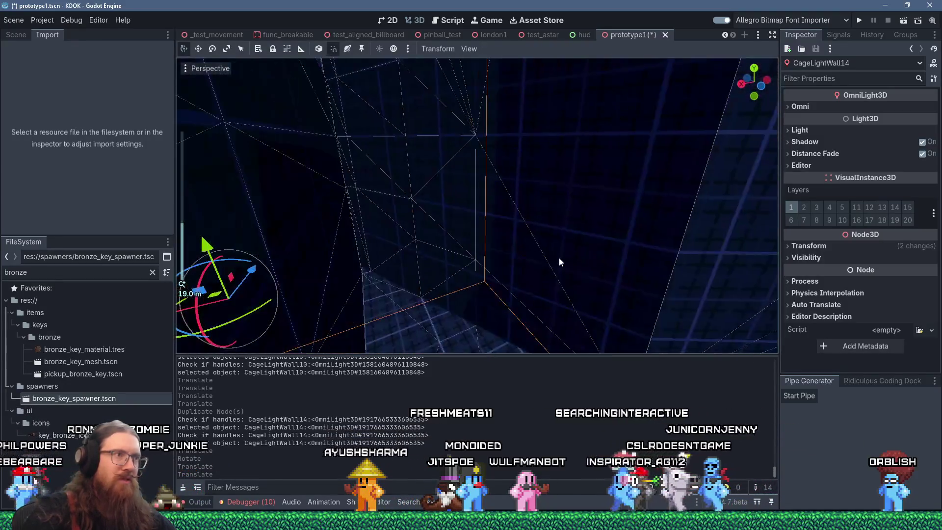
pyautogui.press('f')
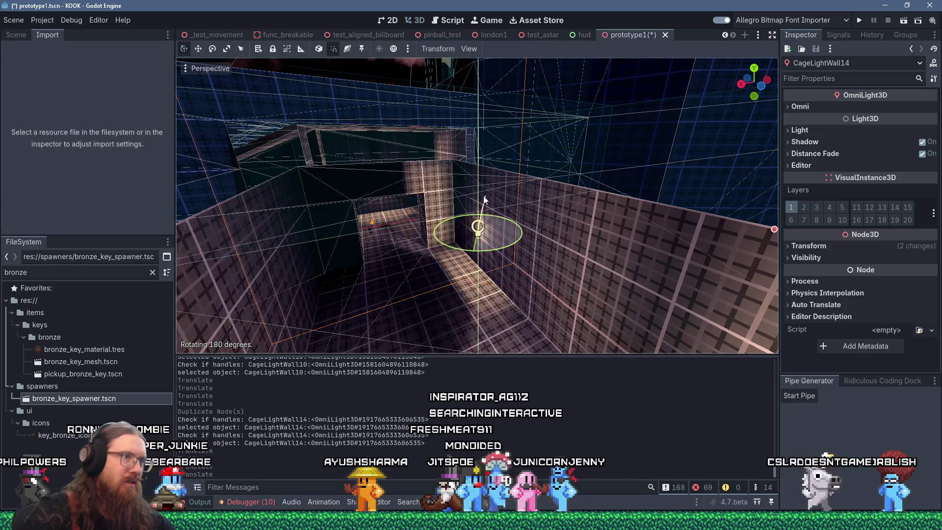
pyautogui.moveTo(439, 234); pyautogui.dragTo(194, 285)
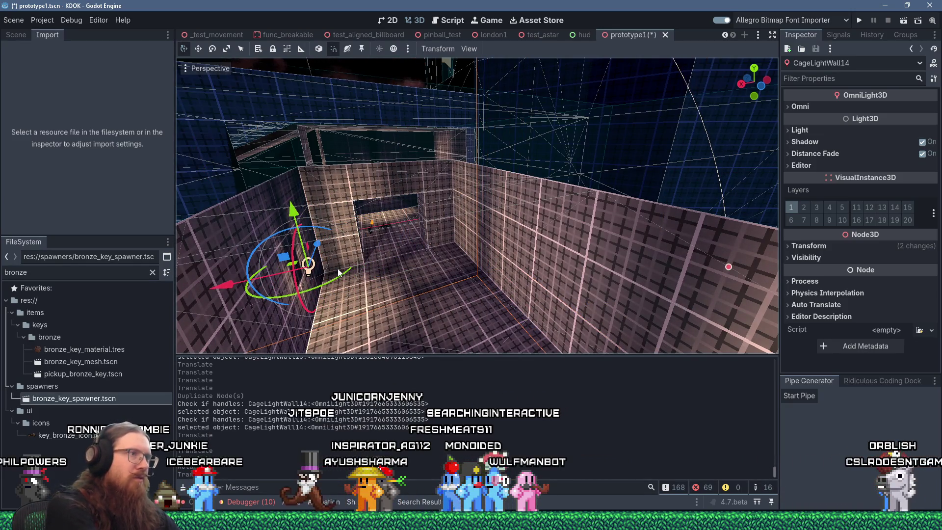
pyautogui.press('f')
pyautogui.scroll(3, 421, 214)
pyautogui.moveTo(420, 214)
pyautogui.mouseDown()
pyautogui.moveTo(653, 201)
pyautogui.moveTo(558, 189)
pyautogui.moveTo(516, 200)
pyautogui.moveTo(522, 207)
pyautogui.moveTo(607, 180)
pyautogui.moveTo(609, 201)
pyautogui.moveTo(543, 187)
pyautogui.mouseUp()
# Check the light among the room's walls and select the player spawn point.
pyautogui.press('f')
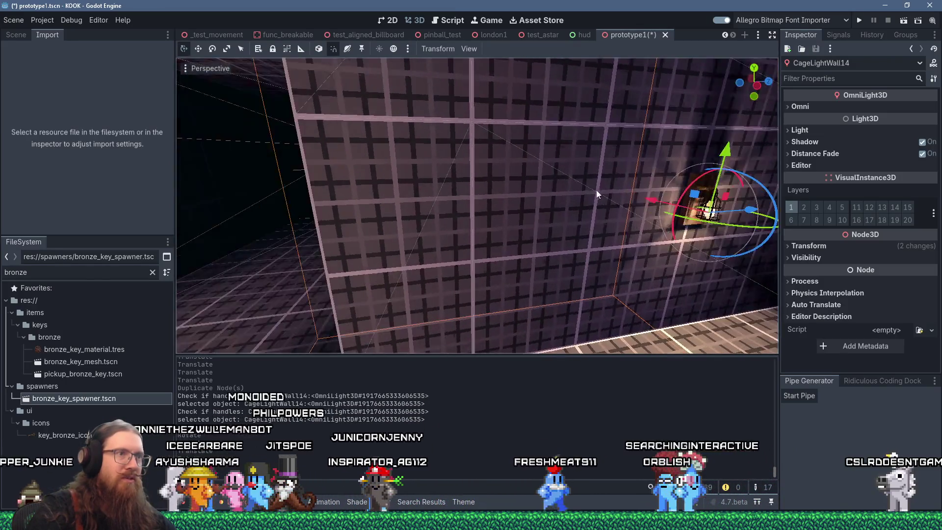
pyautogui.scroll(3, 554, 184)
pyautogui.scroll(-2, 555, 184)
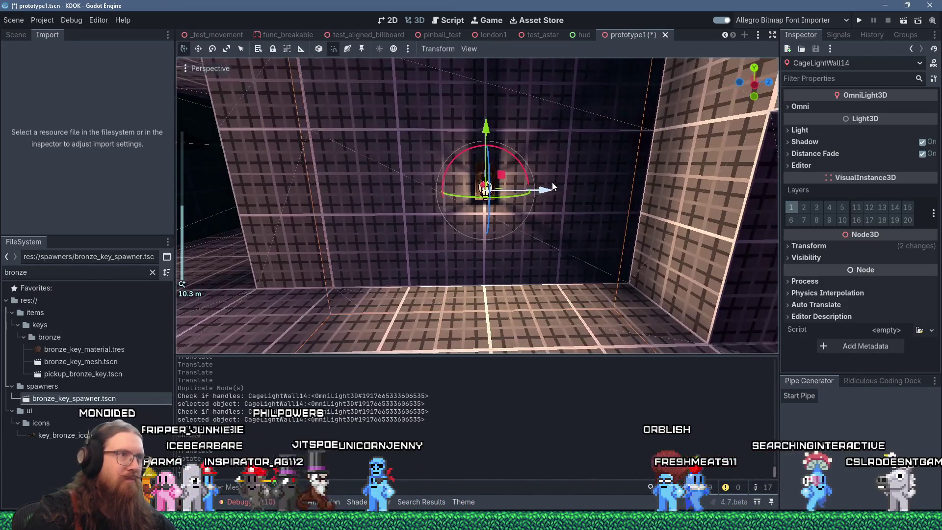
pyautogui.scroll(-5, 531, 193)
pyautogui.moveTo(531, 194)
pyautogui.mouseDown()
pyautogui.moveTo(540, 196)
pyautogui.moveTo(431, 255)
pyautogui.moveTo(508, 241)
pyautogui.mouseUp()
pyautogui.moveTo(586, 269)
pyautogui.mouseDown()
pyautogui.moveTo(593, 258)
pyautogui.moveTo(546, 249)
pyautogui.mouseUp()
pyautogui.moveTo(411, 229)
pyautogui.mouseDown()
pyautogui.moveTo(463, 234)
pyautogui.moveTo(506, 254)
pyautogui.moveTo(526, 238)
pyautogui.moveTo(480, 228)
pyautogui.moveTo(497, 236)
pyautogui.mouseUp()
pyautogui.scroll(-2, 441, 231)
pyautogui.scroll(2, 526, 238)
pyautogui.scroll(1, 497, 236)
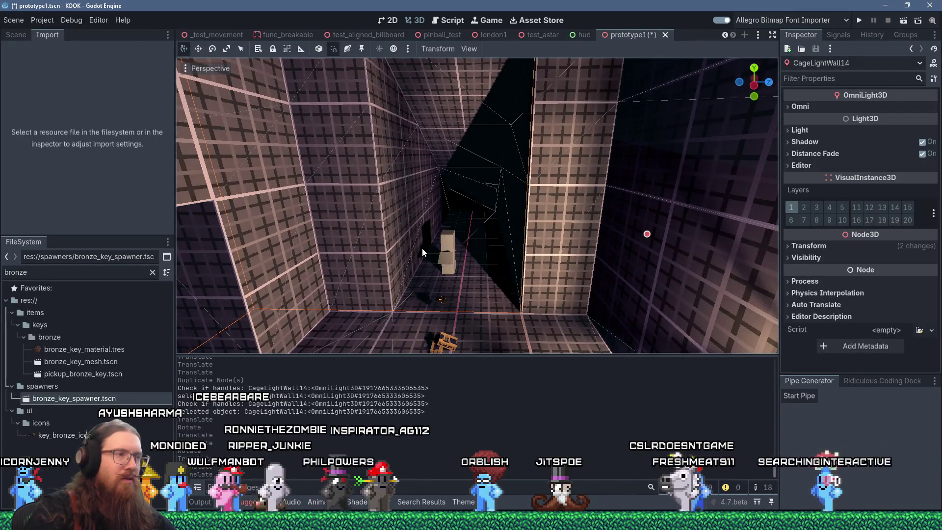
pyautogui.click(444, 252)
pyautogui.scroll(-5, 441, 275)
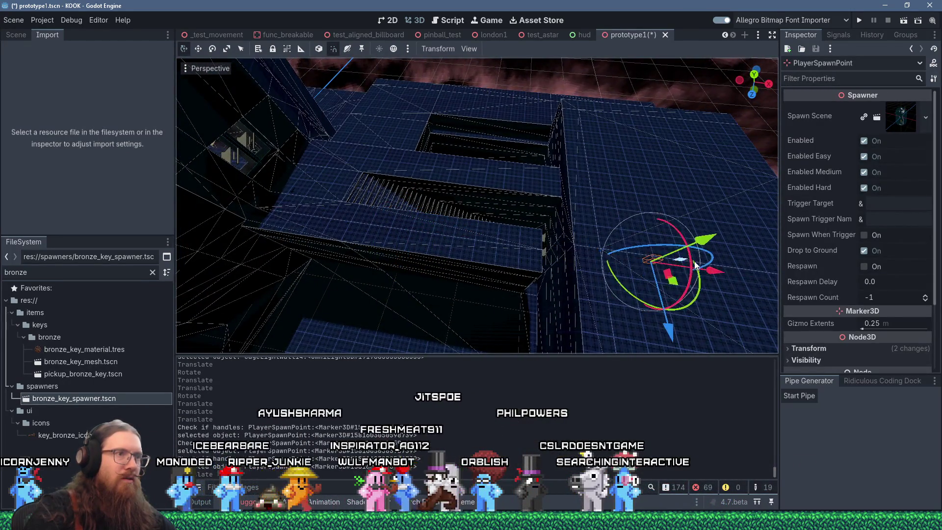
# Select the CageLightWall10 wall light and duplicate it as CageLightWall15.
pyautogui.moveTo(695, 265); pyautogui.dragTo(436, 186)
pyautogui.scroll(5, 436, 185)
pyautogui.moveTo(521, 210)
pyautogui.mouseDown()
pyautogui.moveTo(459, 207)
pyautogui.moveTo(539, 175)
pyautogui.moveTo(565, 188)
pyautogui.moveTo(575, 180)
pyautogui.moveTo(536, 196)
pyautogui.moveTo(567, 224)
pyautogui.moveTo(588, 223)
pyautogui.moveTo(562, 192)
pyautogui.moveTo(591, 224)
pyautogui.moveTo(554, 202)
pyautogui.moveTo(467, 205)
pyautogui.moveTo(547, 197)
pyautogui.moveTo(558, 203)
pyautogui.moveTo(544, 205)
pyautogui.moveTo(607, 215)
pyautogui.mouseUp()
pyautogui.click(483, 184)
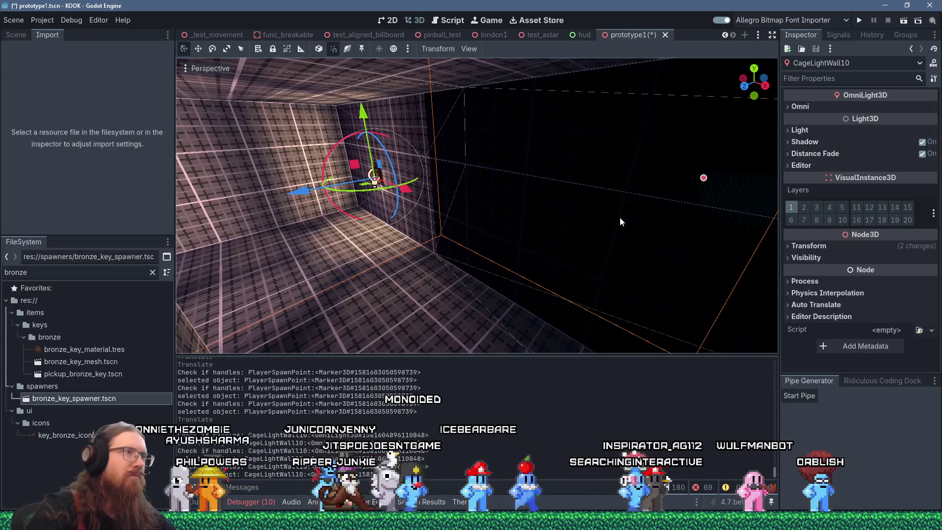
pyautogui.hotkey('ctrl', 'd')
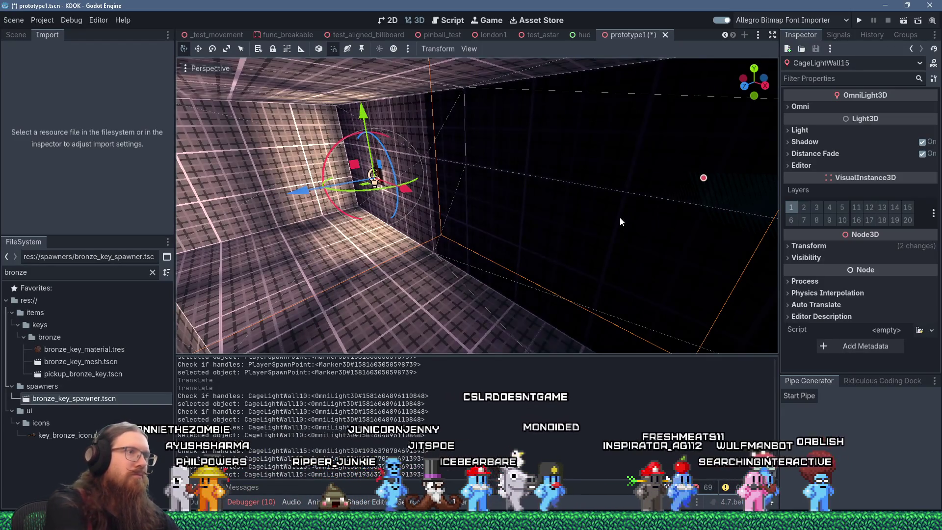
# Move CageLightWall15 to the right along the cage wall and focus on it.
pyautogui.moveTo(417, 197)
pyautogui.mouseDown()
pyautogui.moveTo(579, 304)
pyautogui.moveTo(593, 270)
pyautogui.mouseUp()
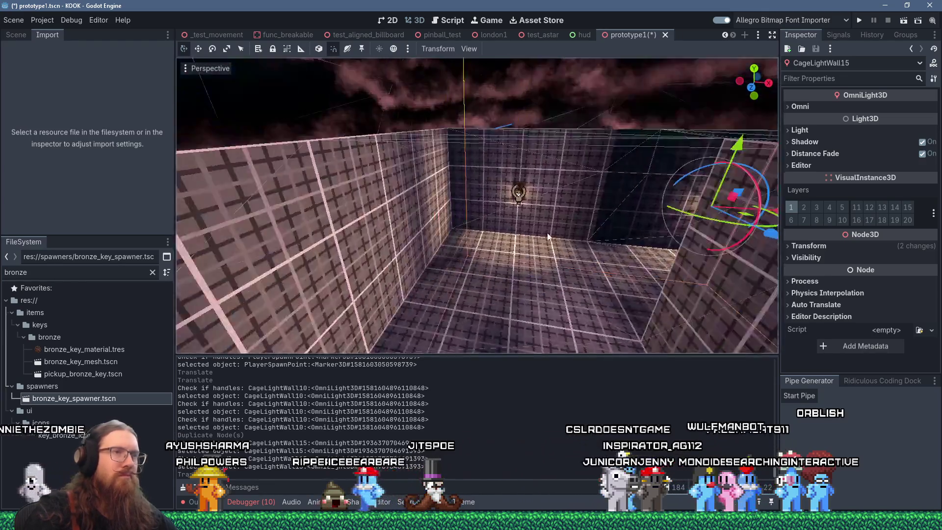
pyautogui.moveTo(548, 236); pyautogui.dragTo(529, 239)
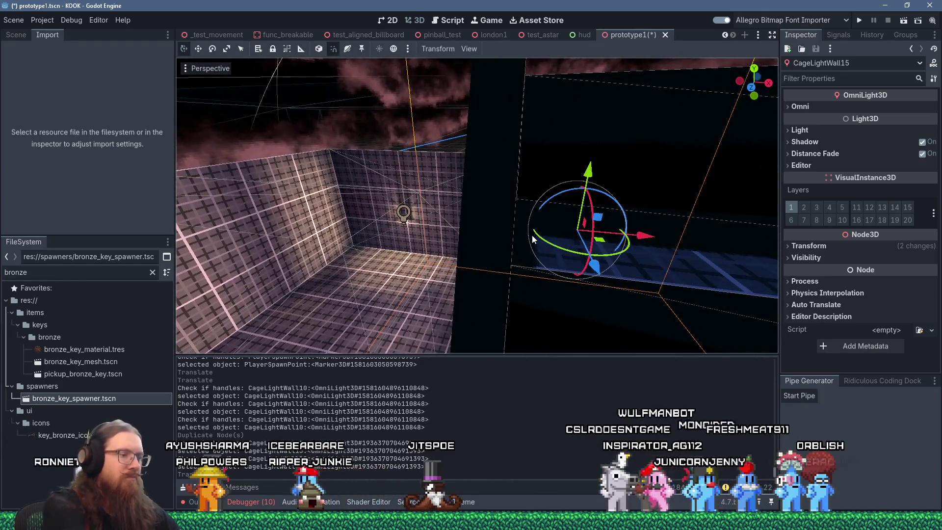
pyautogui.press('f')
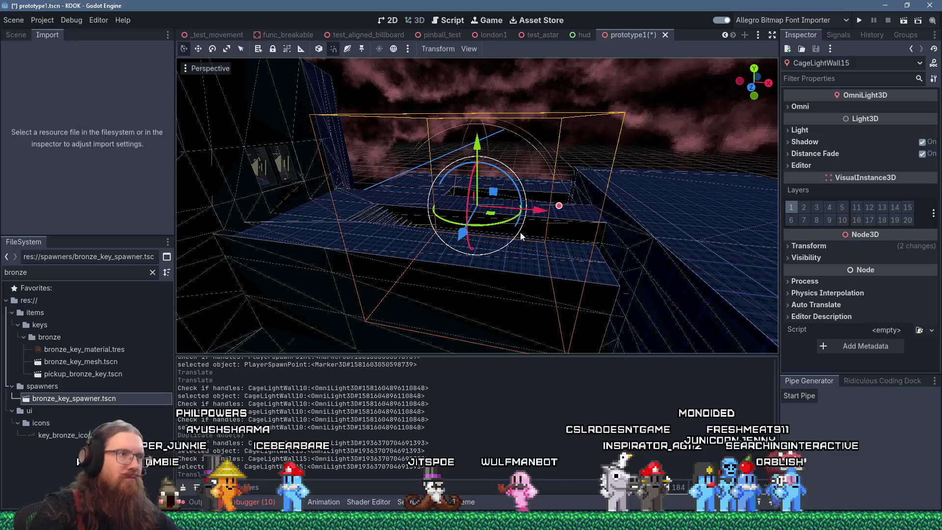
pyautogui.scroll(3, 521, 236)
pyautogui.moveTo(522, 237)
pyautogui.mouseDown()
pyautogui.moveTo(543, 223)
pyautogui.moveTo(498, 221)
pyautogui.moveTo(448, 204)
pyautogui.moveTo(657, 209)
pyautogui.moveTo(563, 222)
pyautogui.moveTo(629, 176)
pyautogui.mouseUp()
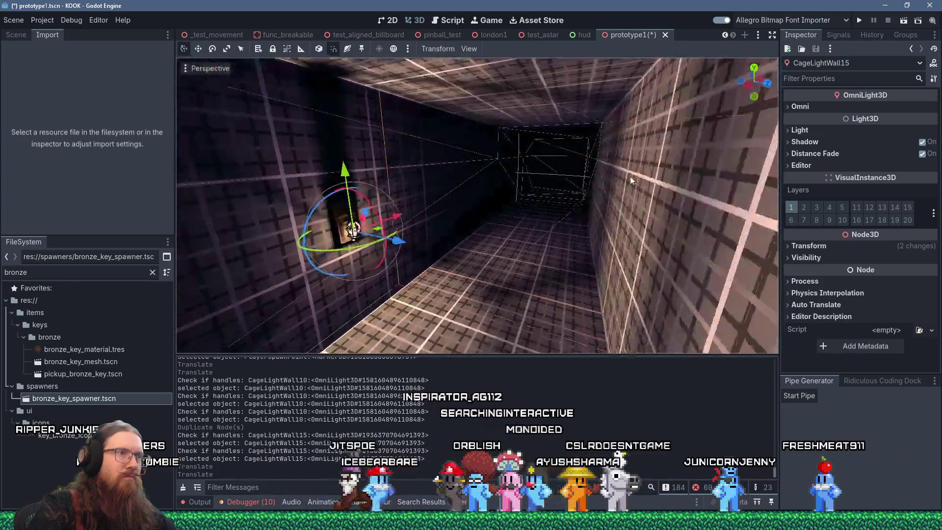
pyautogui.press('f')
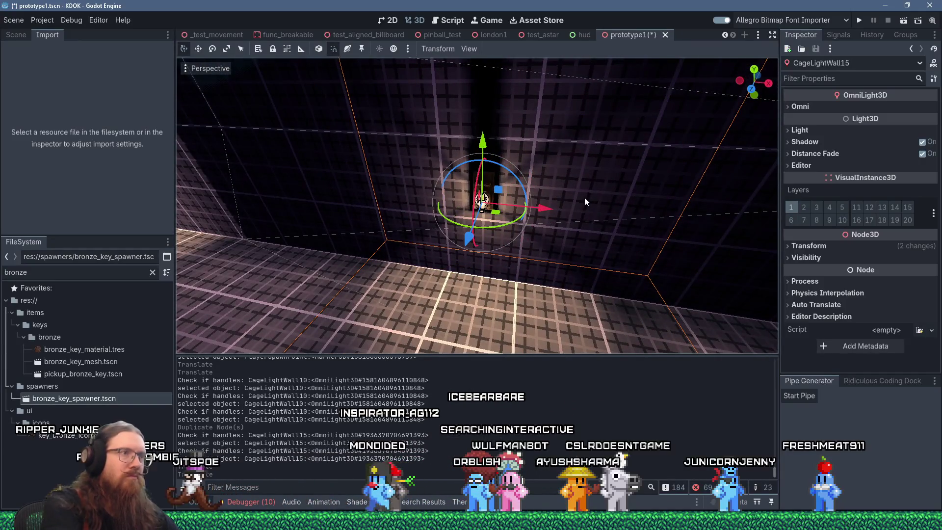
# Duplicate CageLightWall15 as CageLightWall16 and inspect it from orthogonal front and side views.
pyautogui.hotkey('ctrl', 'd')
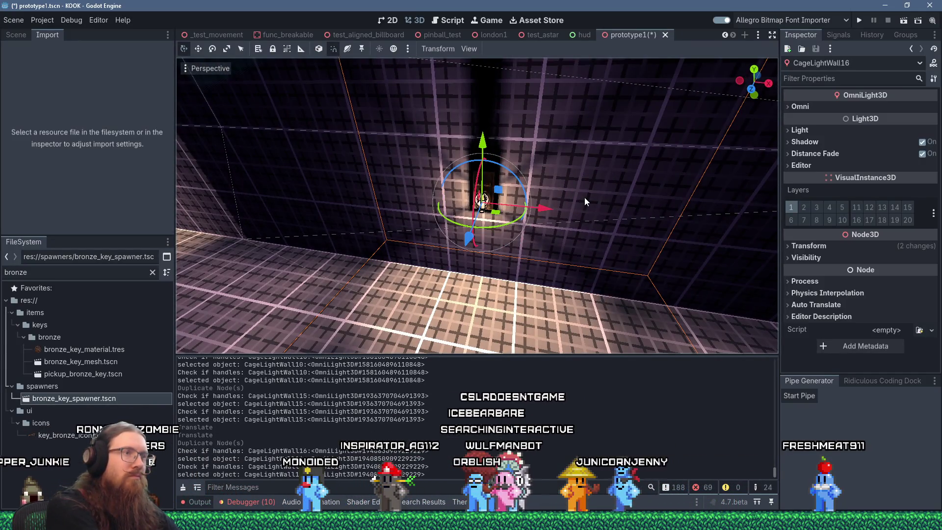
pyautogui.scroll(2, 585, 197)
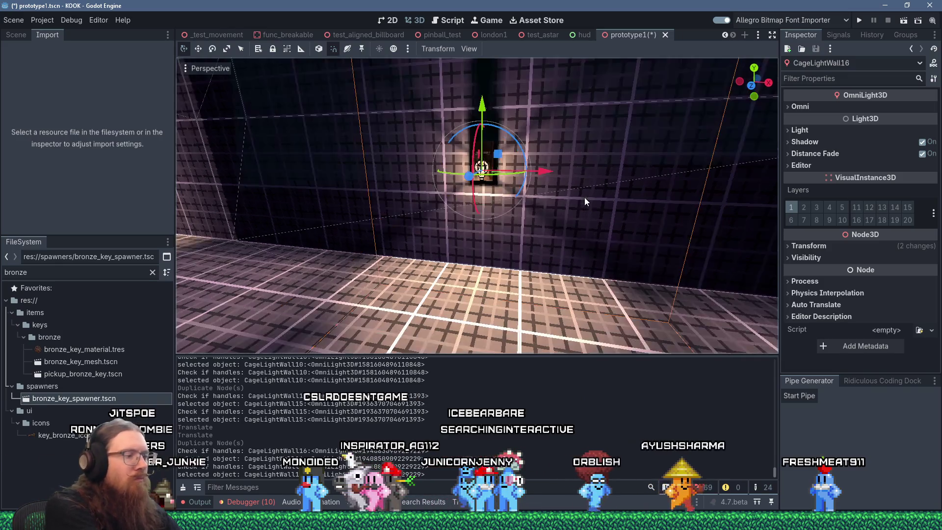
pyautogui.press('KP_5')
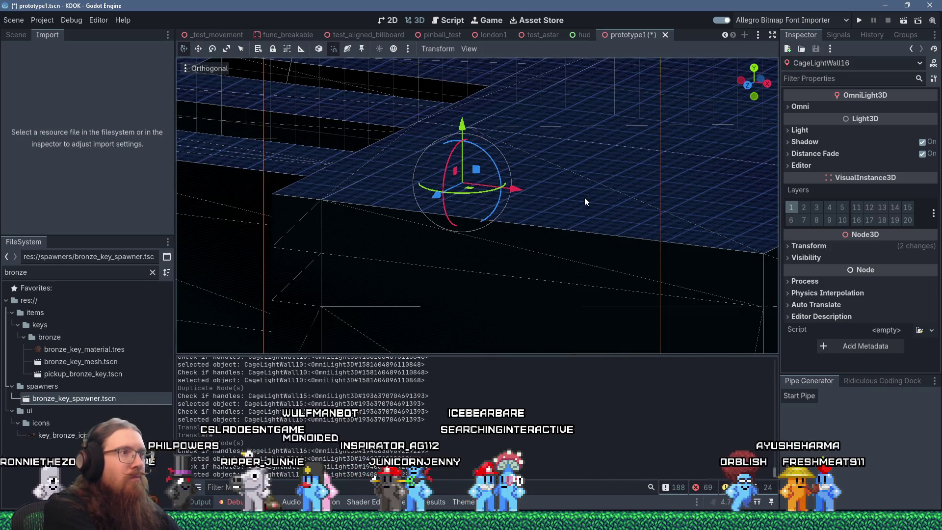
pyautogui.scroll(2, 489, 175)
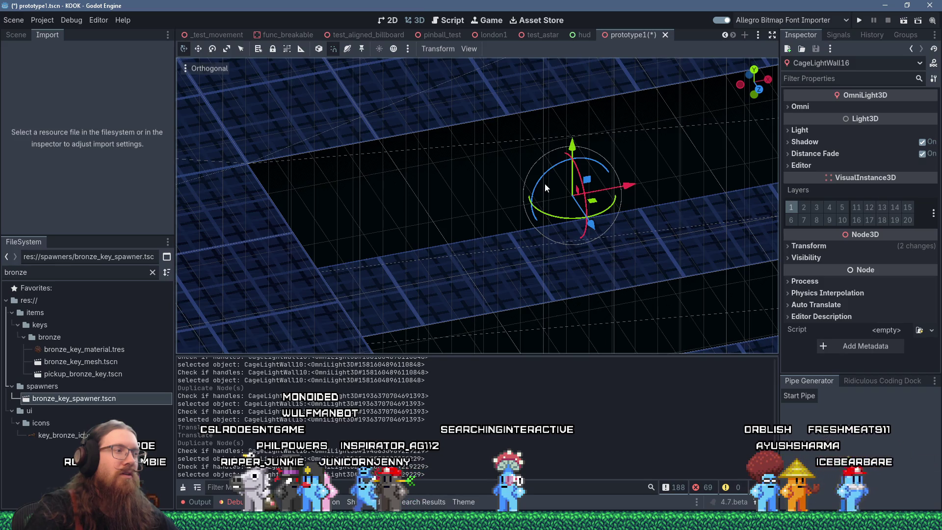
pyautogui.scroll(-3, 544, 184)
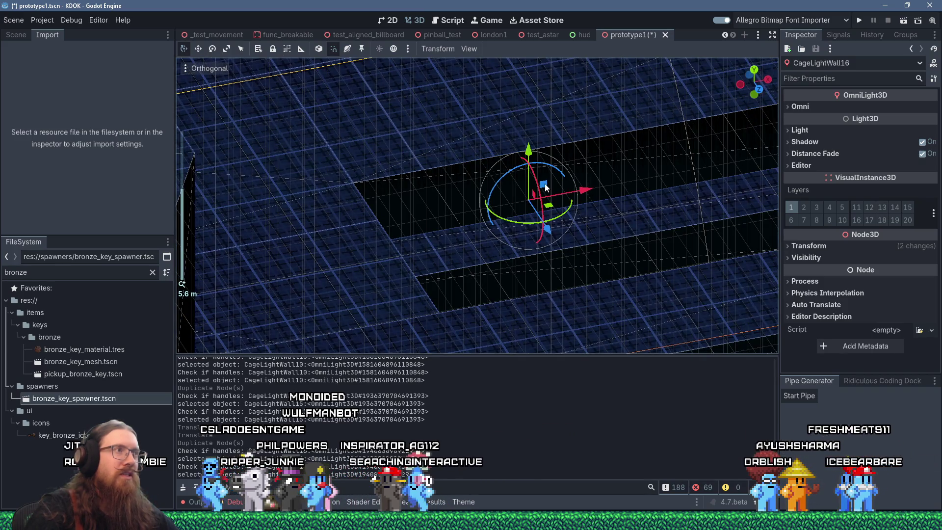
pyautogui.press('KP_8')
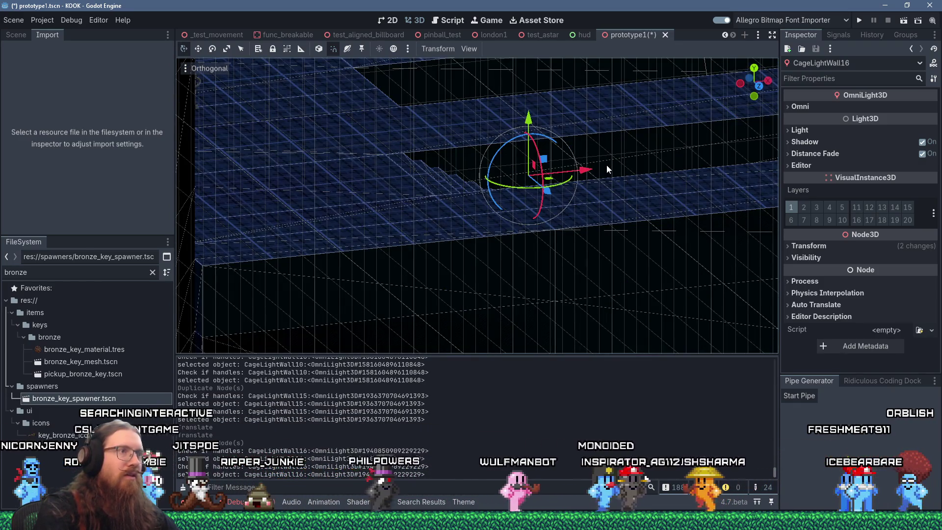
pyautogui.press('KP_3')
pyautogui.press('KP_1')
pyautogui.press('KP_5')
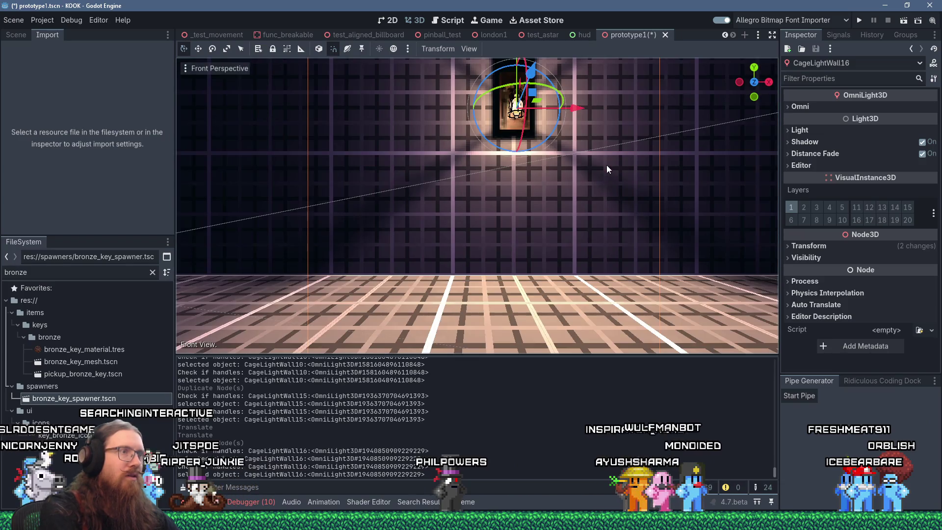
pyautogui.press('f')
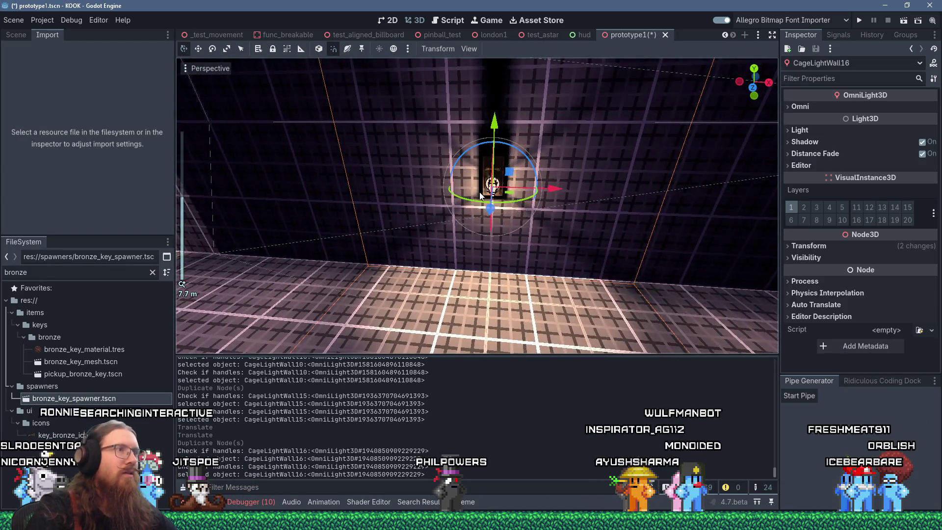
pyautogui.scroll(2, 529, 190)
# Slide CageLightWall16 1.25 m along X into the wall recess.
pyautogui.moveTo(529, 190)
pyautogui.mouseDown()
pyautogui.moveTo(579, 194)
pyautogui.moveTo(450, 195)
pyautogui.moveTo(508, 202)
pyautogui.mouseUp()
pyautogui.scroll(2, 509, 202)
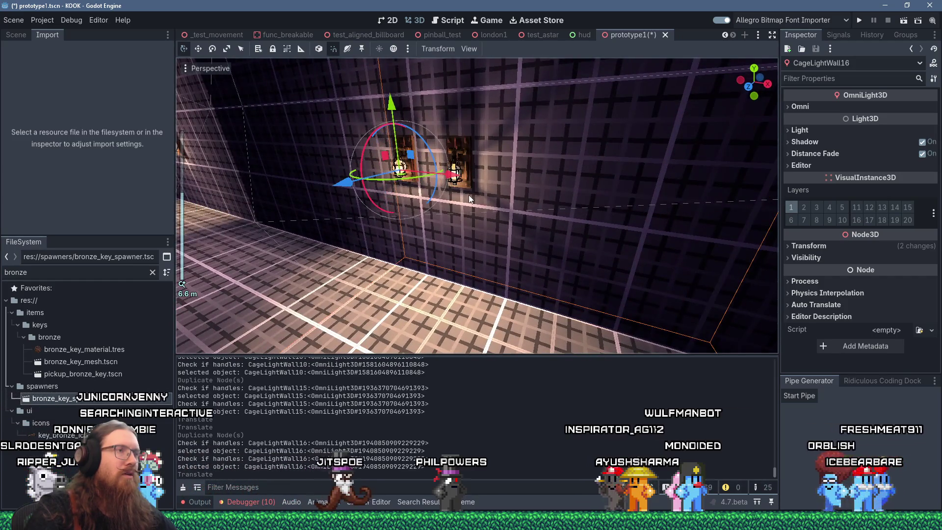
pyautogui.moveTo(444, 172); pyautogui.dragTo(574, 189)
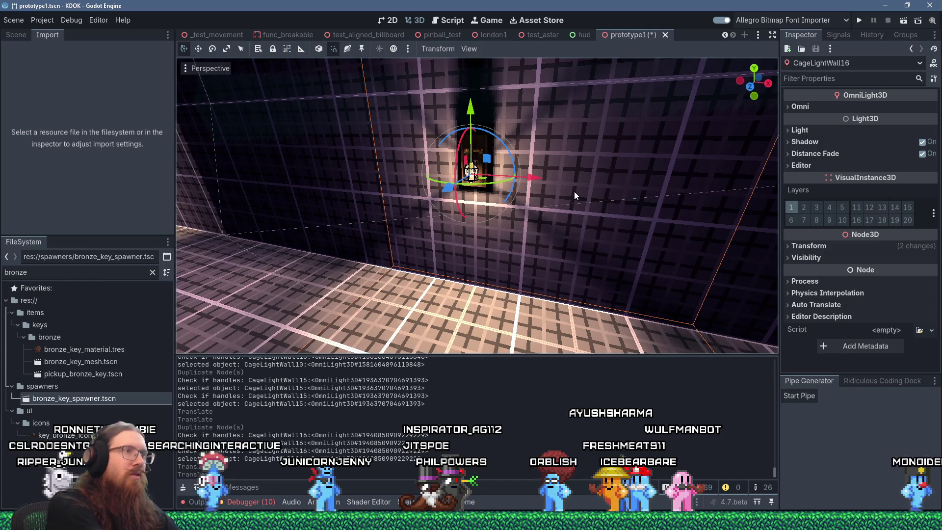
pyautogui.moveTo(549, 201); pyautogui.dragTo(601, 210)
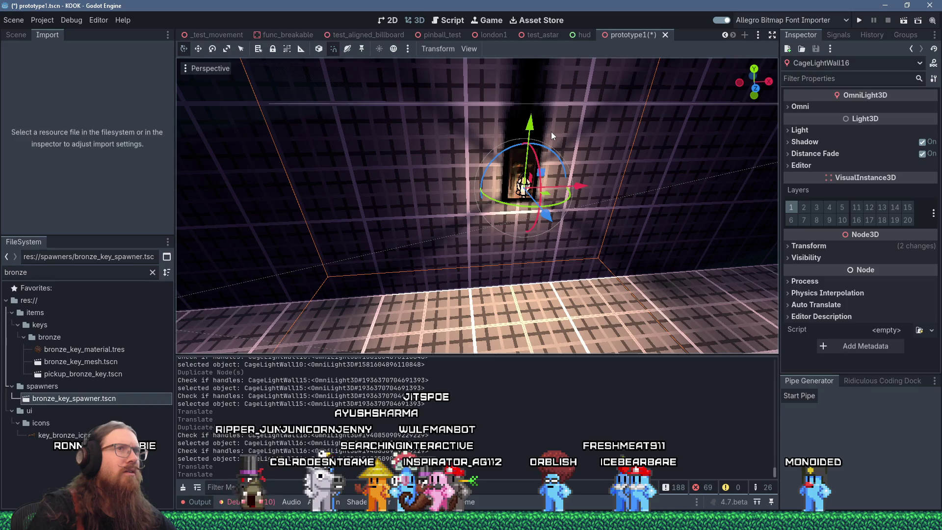
# Briefly open and close Project Settings, then Editor Settings after trying a search filter.
pyautogui.click(37, 22)
pyautogui.click(51, 34)
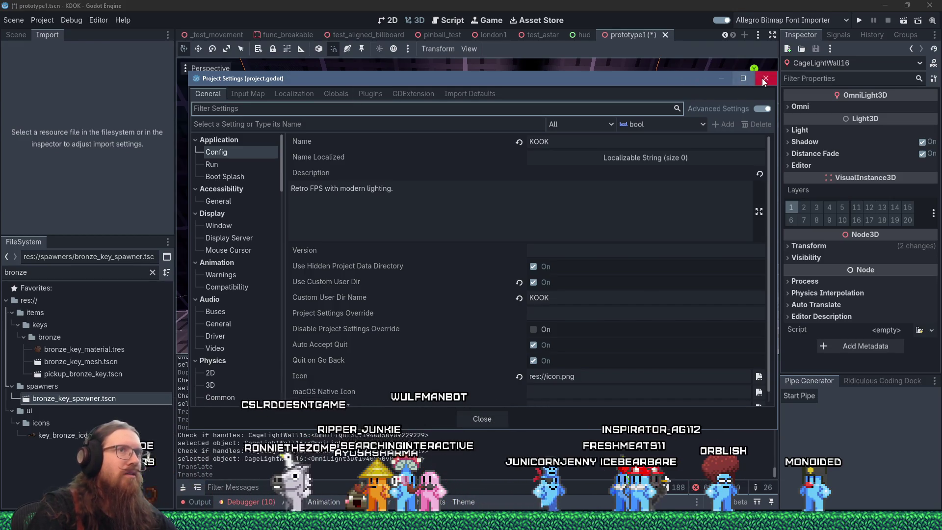
pyautogui.press('Escape')
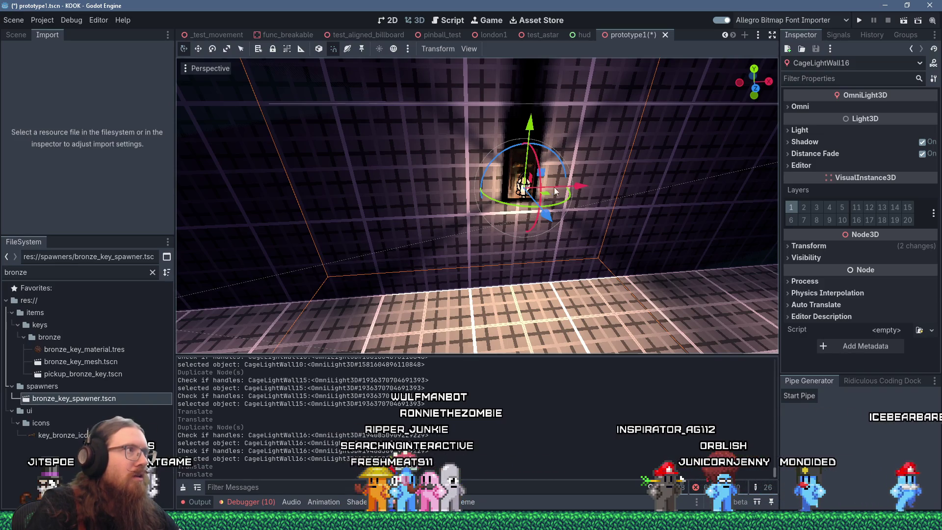
pyautogui.click(99, 20)
pyautogui.click(115, 37)
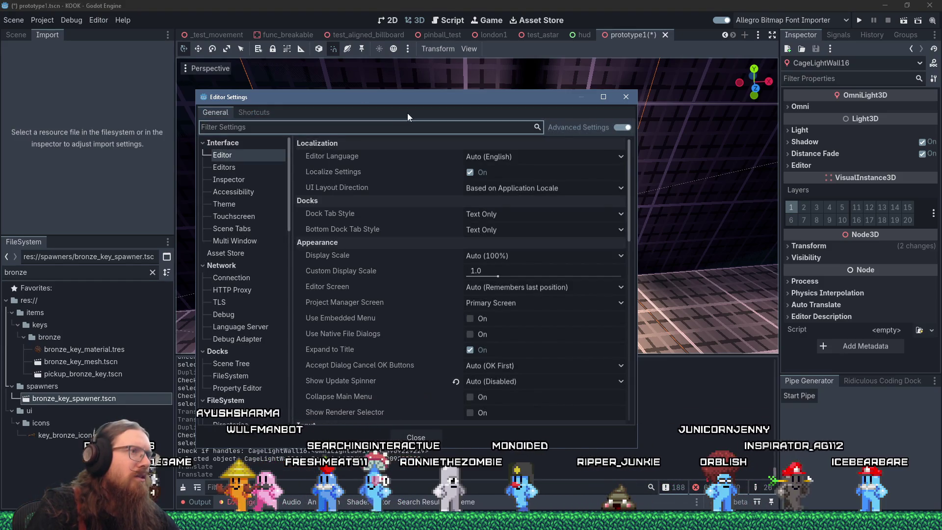
pyautogui.write('woze')
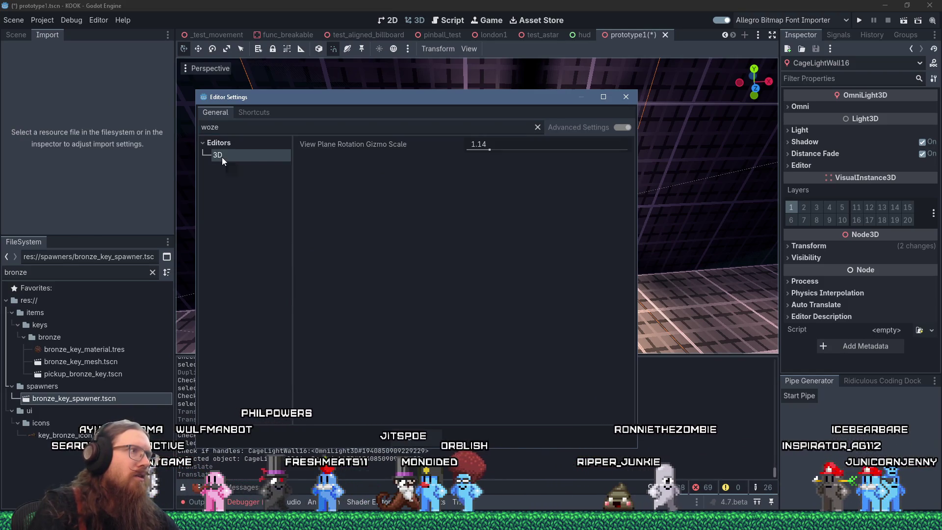
pyautogui.hotkey('ctrl', 'a')
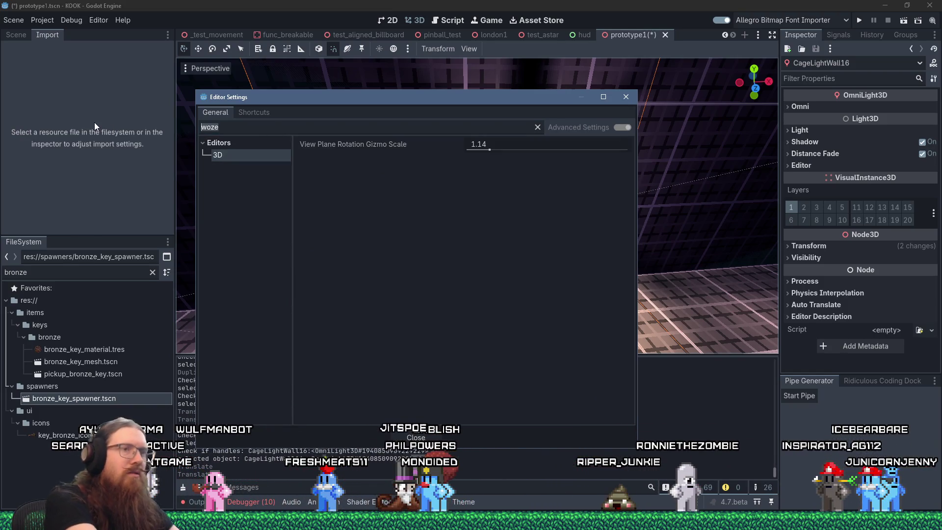
pyautogui.press('super+space')
pyautogui.press('super+space')
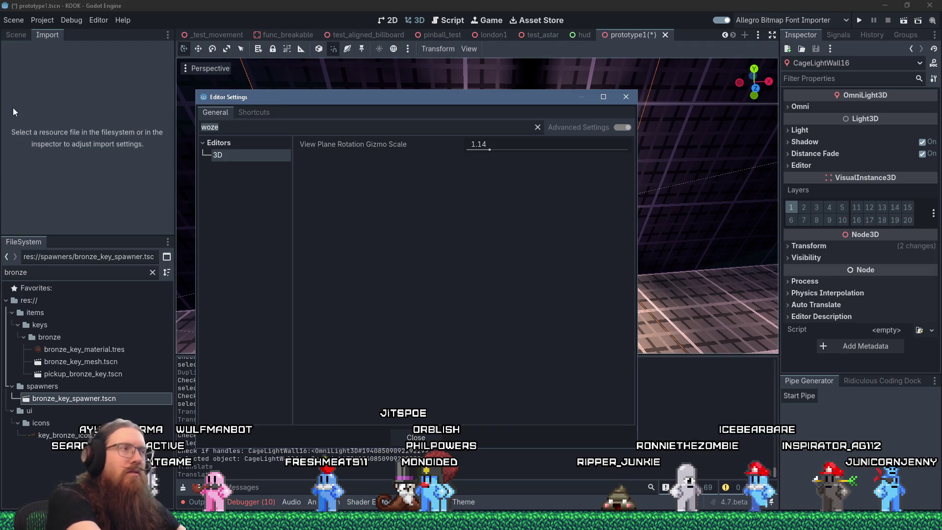
pyautogui.press('Escape')
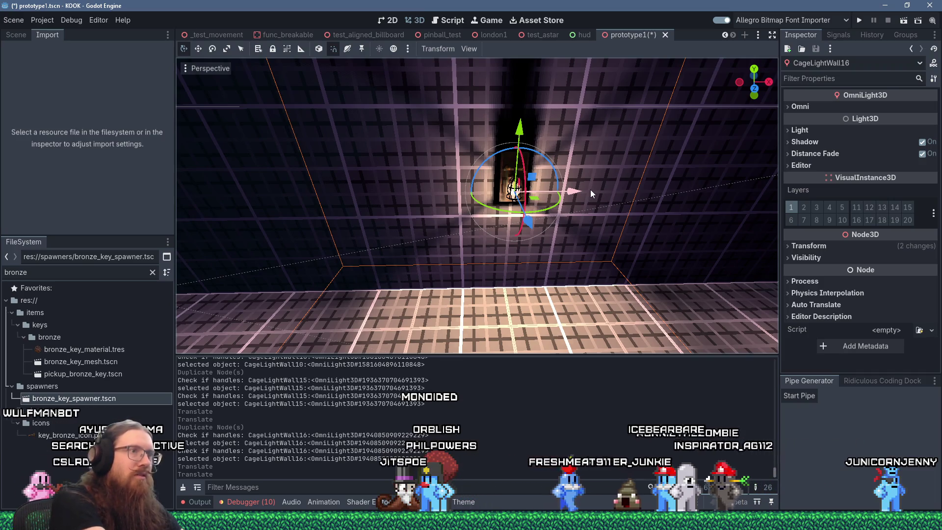
# Check the light in front orthogonal view, then reopen Editor Settings with the filter cleared.
pyautogui.press('KP_1')
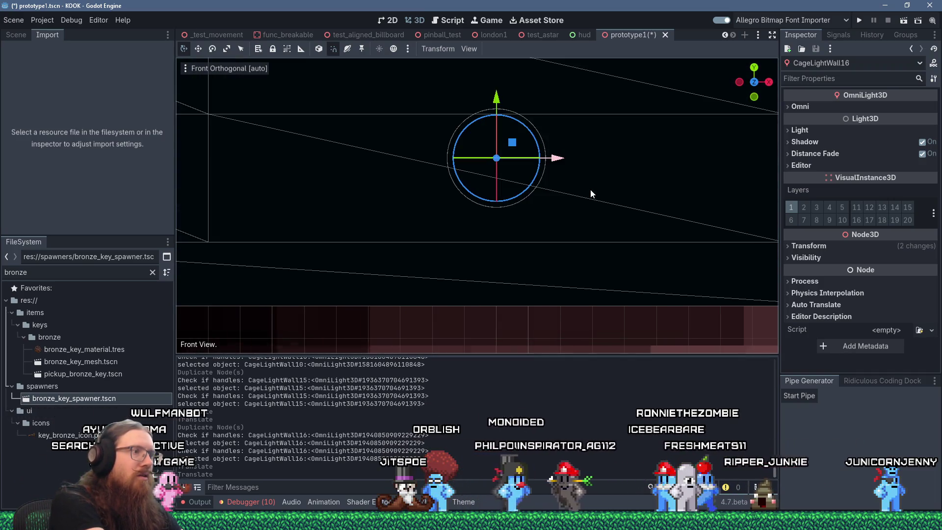
pyautogui.press('KP_5')
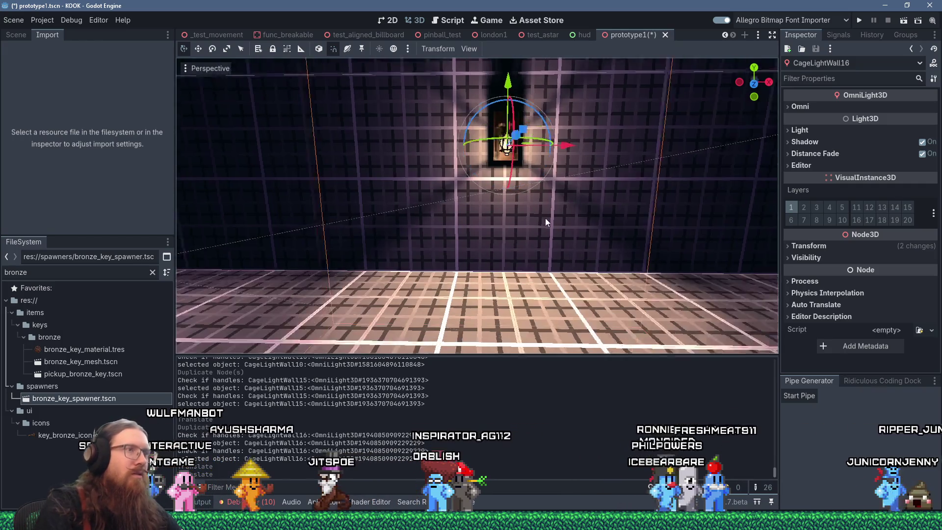
pyautogui.click(43, 24)
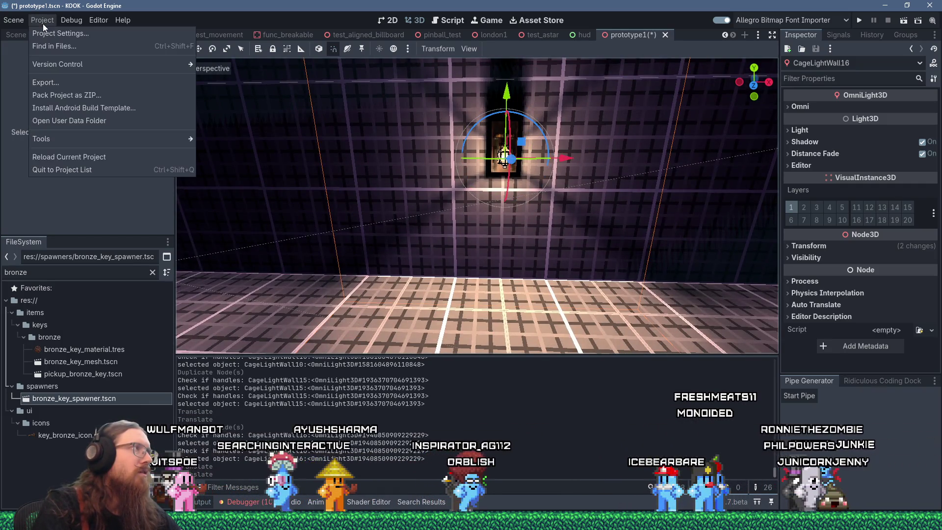
pyautogui.moveTo(98, 20)
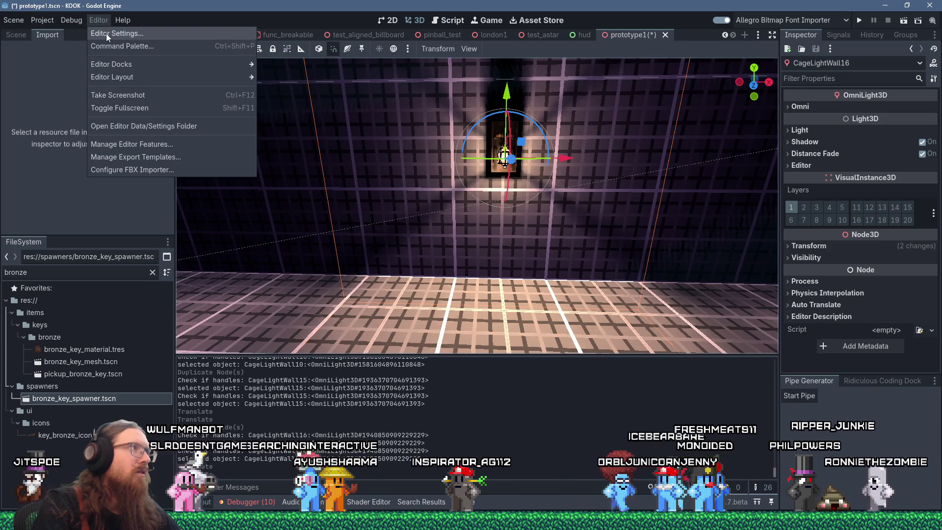
pyautogui.click(181, 37)
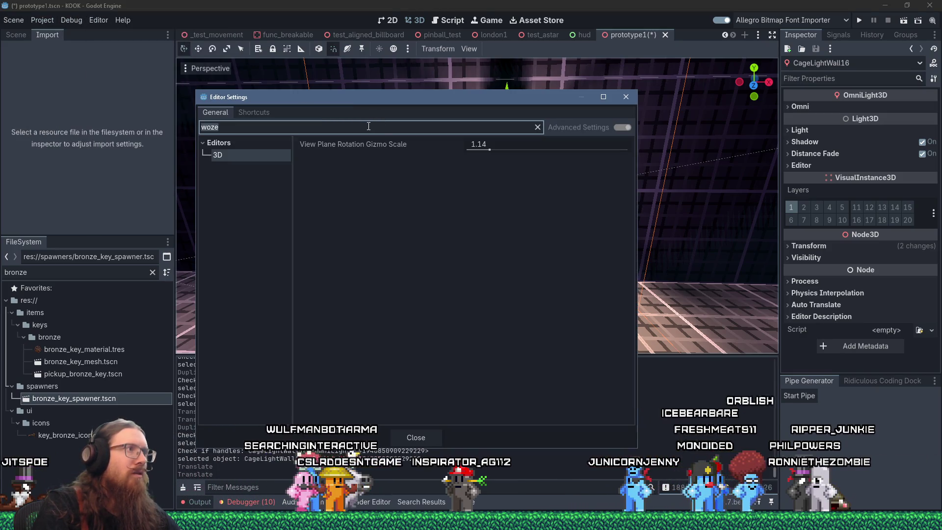
pyautogui.write('start rot')
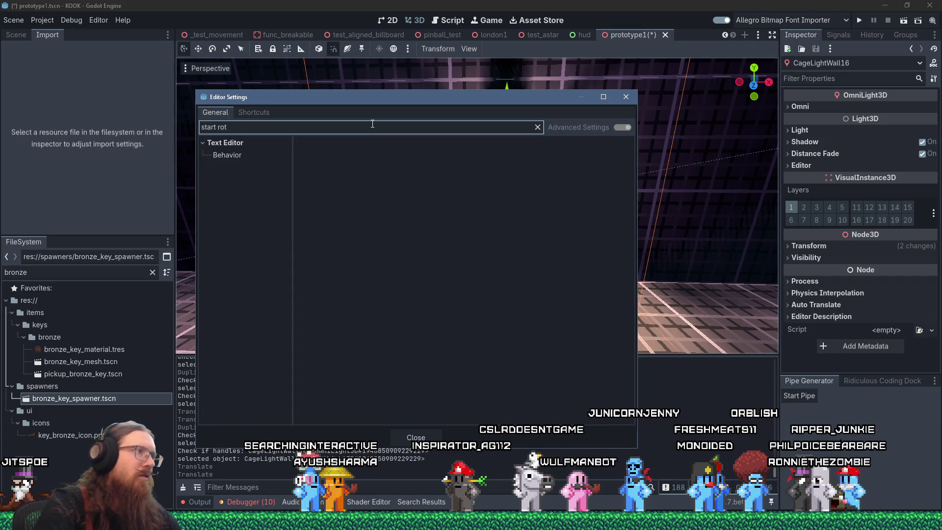
pyautogui.click(537, 127)
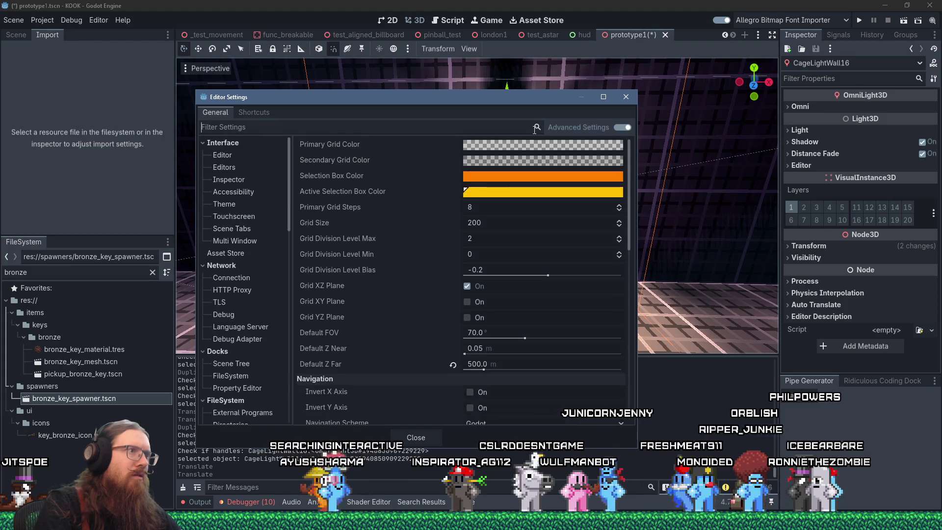
# Scroll through the full Editor Settings category list.
pyautogui.scroll(-10, 267, 237)
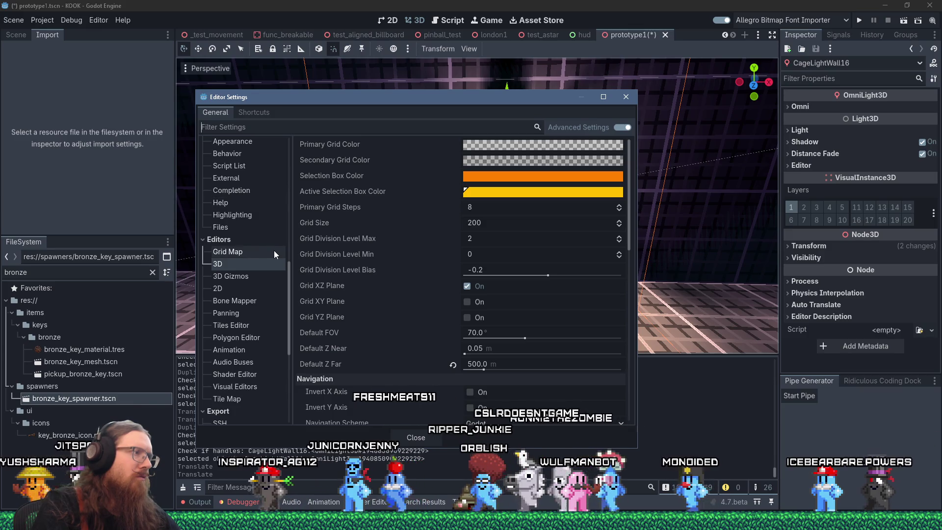
pyautogui.scroll(-3, 272, 277)
pyautogui.scroll(-5, 272, 277)
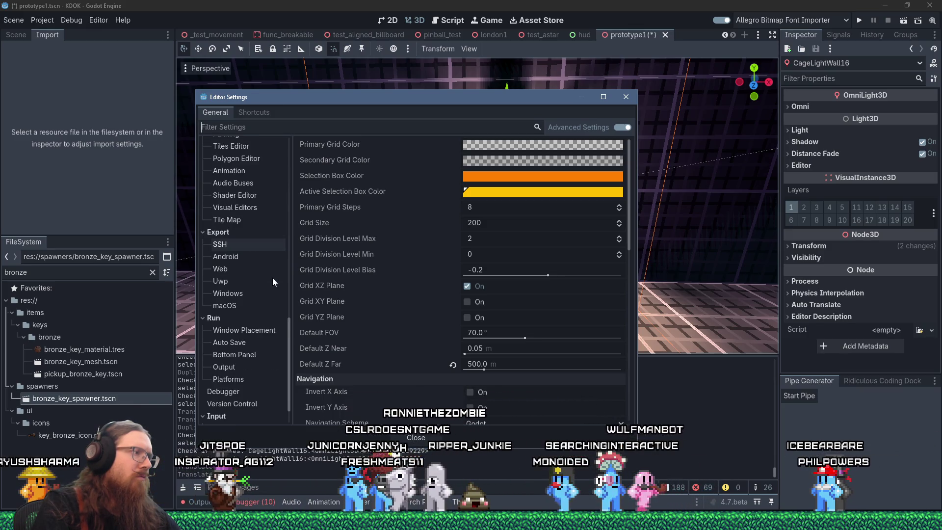
pyautogui.scroll(15, 273, 278)
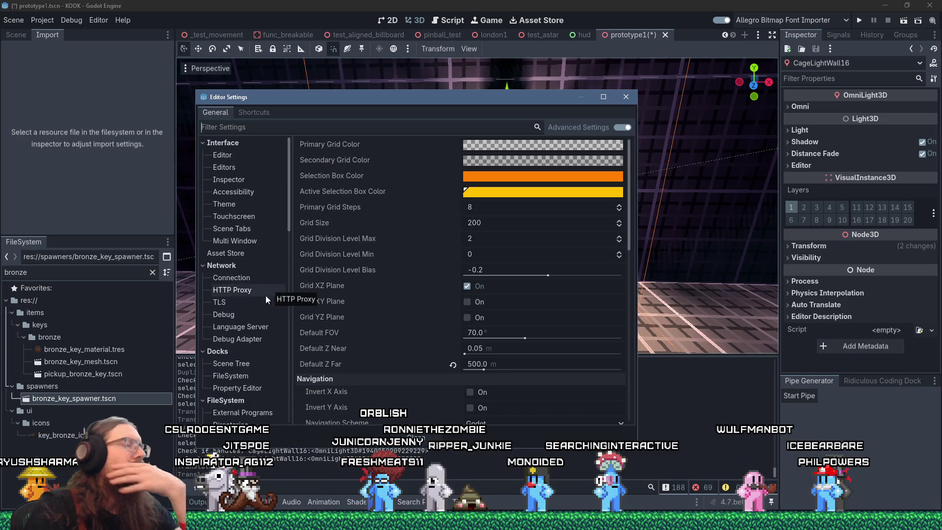
pyautogui.scroll(-8, 258, 254)
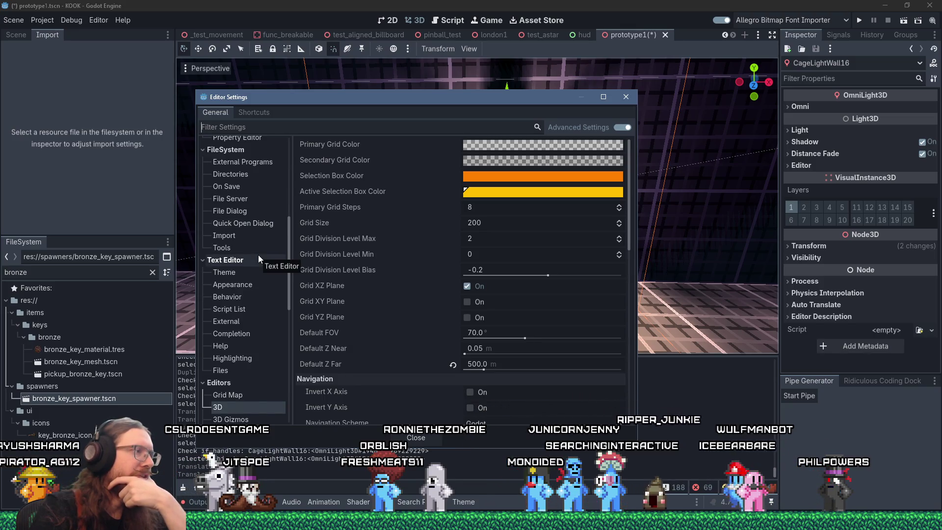
pyautogui.scroll(-6, 258, 255)
pyautogui.scroll(-6, 258, 255)
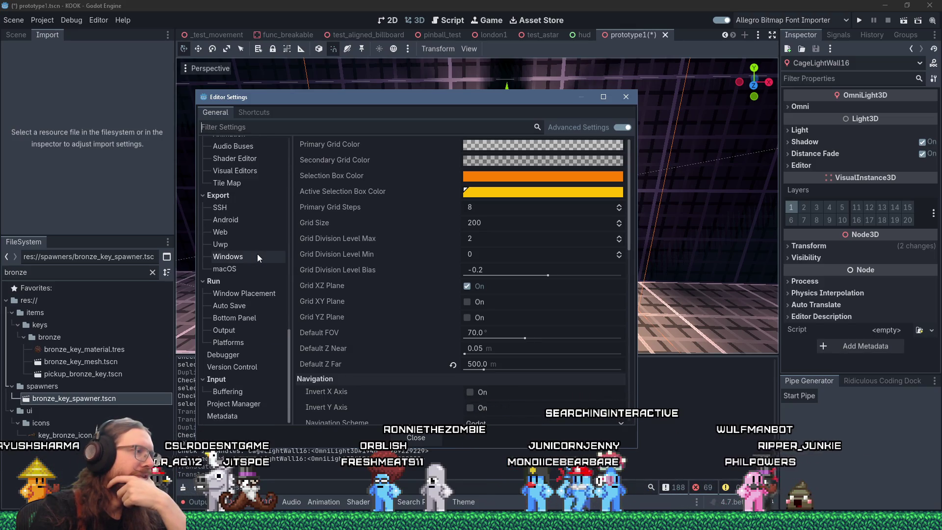
pyautogui.scroll(15, 257, 254)
# Browse the Interface categories: Editors, Inspector, Accessibility, Theme, Touchscreen, Scene Tabs, Multi Window, Asset Store.
pyautogui.click(240, 158)
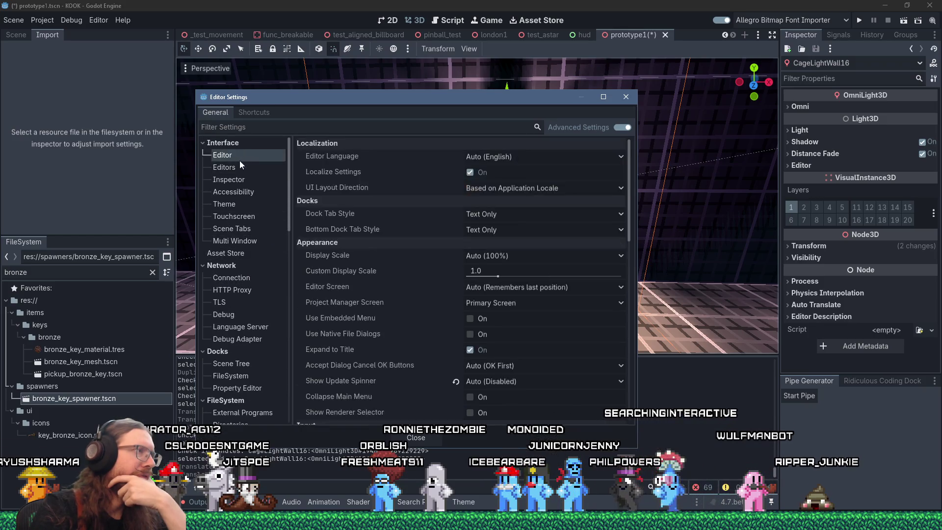
pyautogui.click(239, 164)
pyautogui.click(240, 179)
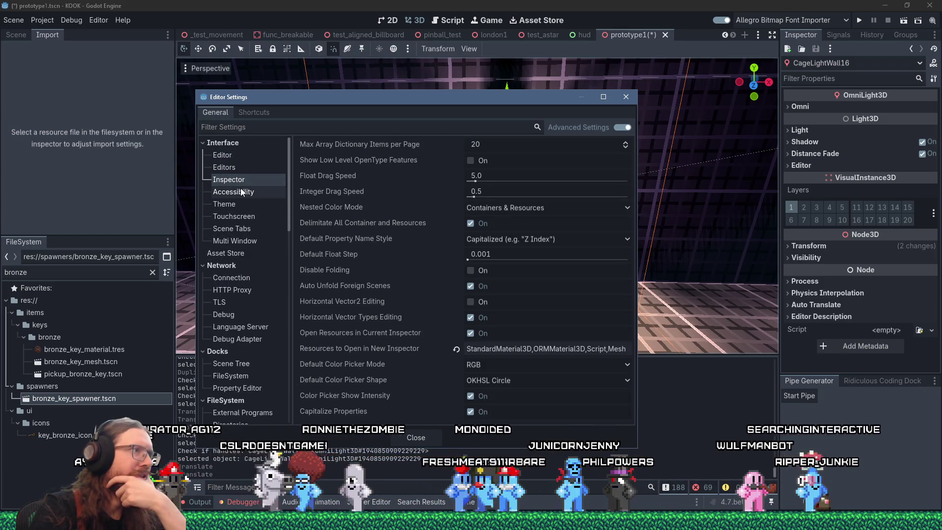
pyautogui.click(241, 192)
pyautogui.click(243, 203)
pyautogui.click(243, 217)
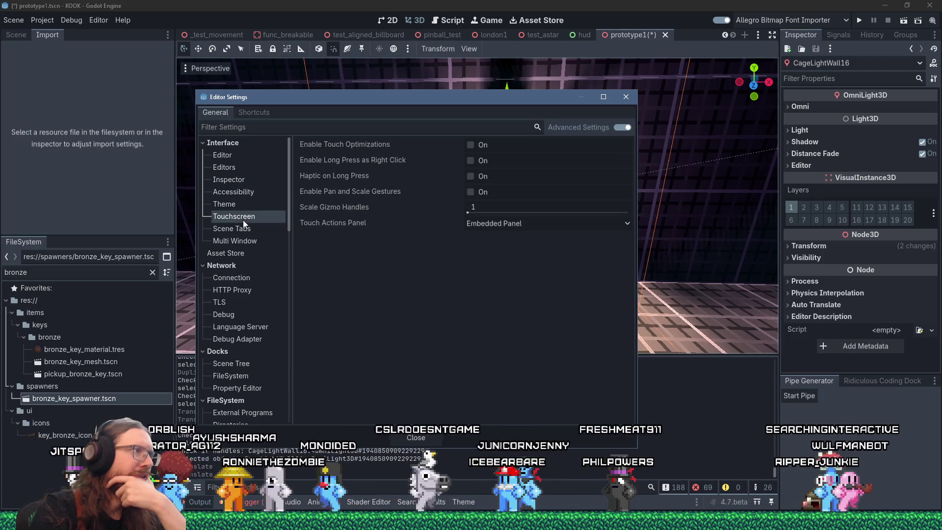
pyautogui.click(243, 228)
pyautogui.click(241, 241)
pyautogui.click(235, 254)
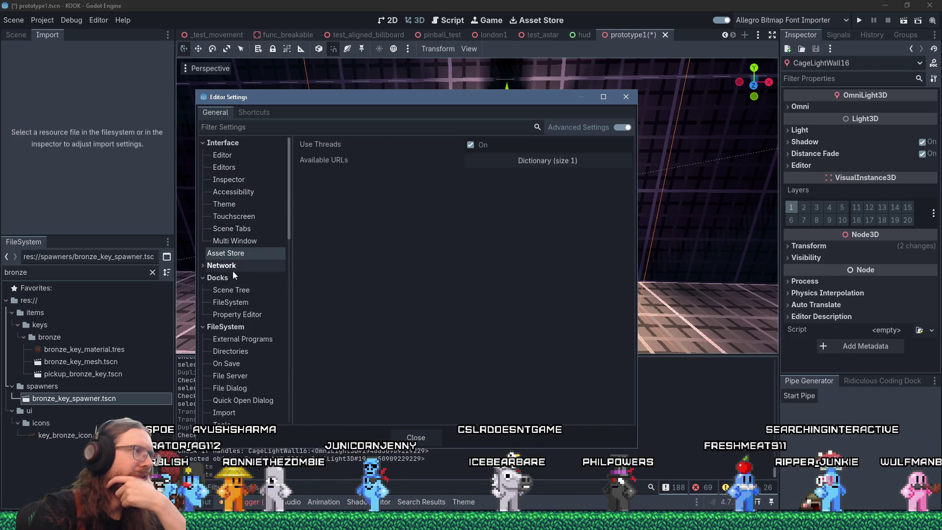
# Review Network, Debug Adapter, Scene Tree, FileSystem and External Programs settings, ending on Editors > 3D.
pyautogui.click(245, 278)
pyautogui.click(243, 290)
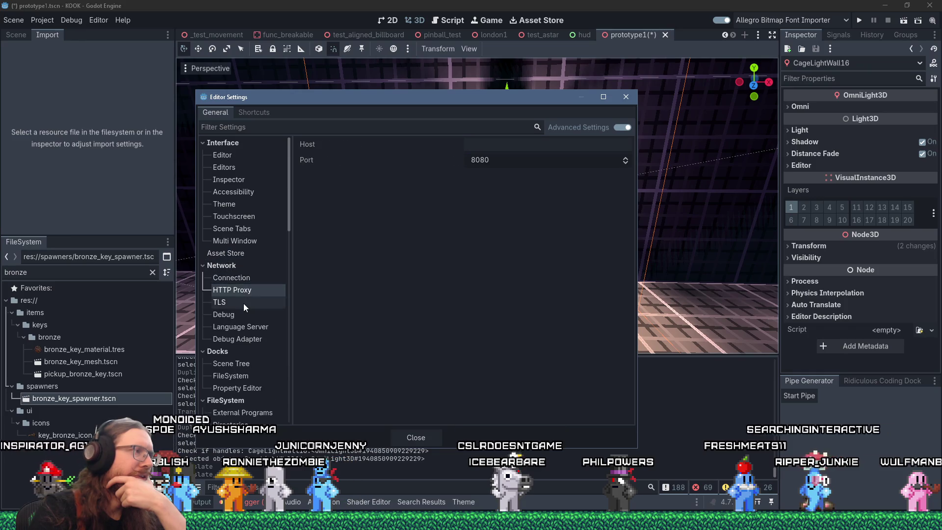
pyautogui.click(244, 303)
pyautogui.click(242, 314)
pyautogui.click(240, 340)
pyautogui.scroll(-3, 239, 341)
pyautogui.click(240, 293)
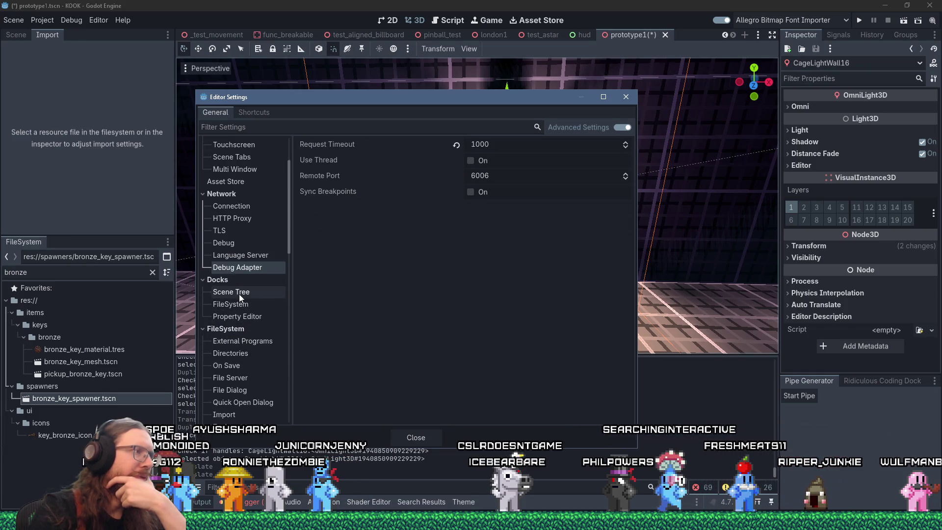
pyautogui.click(238, 304)
pyautogui.click(238, 340)
pyautogui.scroll(-3, 213, 330)
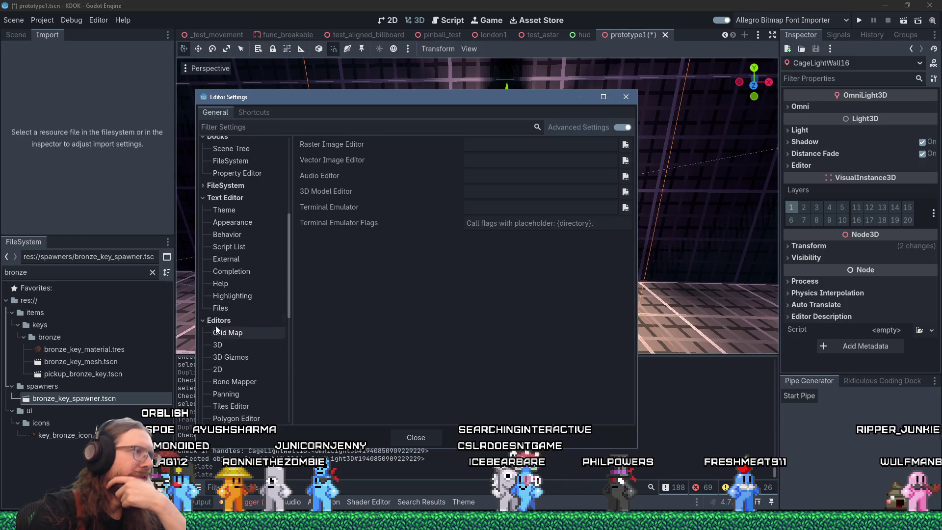
pyautogui.click(203, 197)
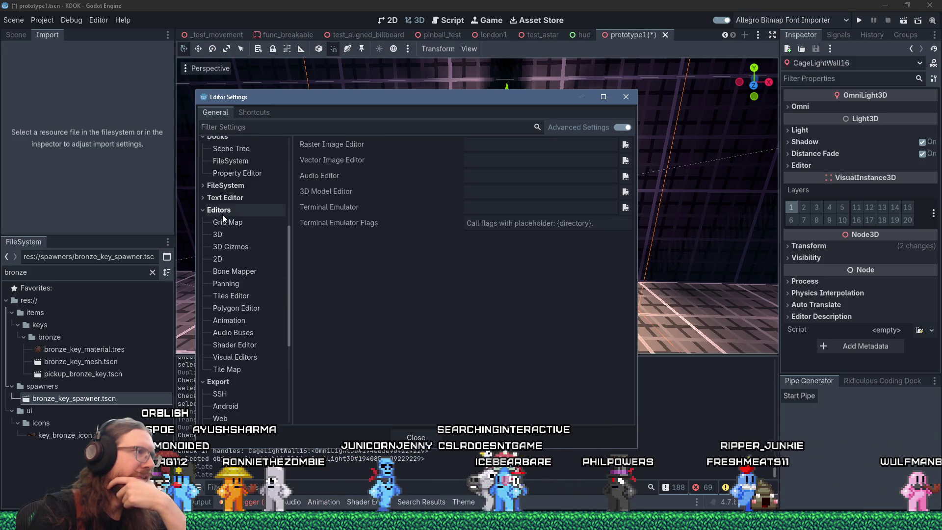
pyautogui.click(229, 234)
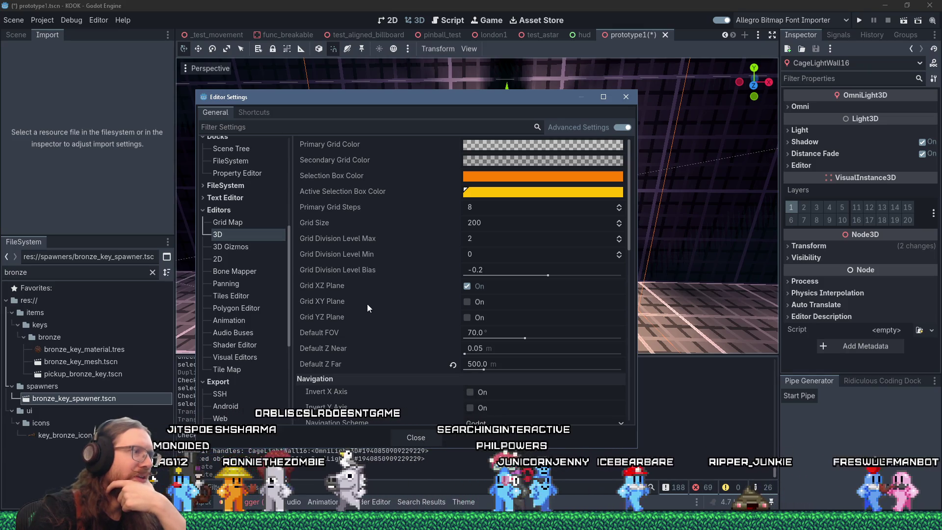
# Keep the 3D Navigation Scheme on Godot, review the navigation options, and go to 3D Gizmos.
pyautogui.scroll(-3, 368, 308)
pyautogui.scroll(-3, 368, 308)
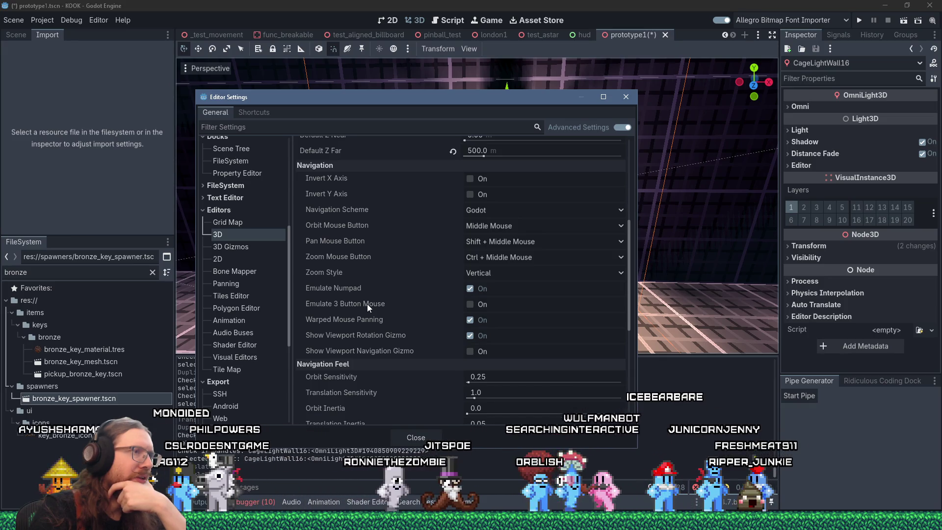
pyautogui.click(488, 215)
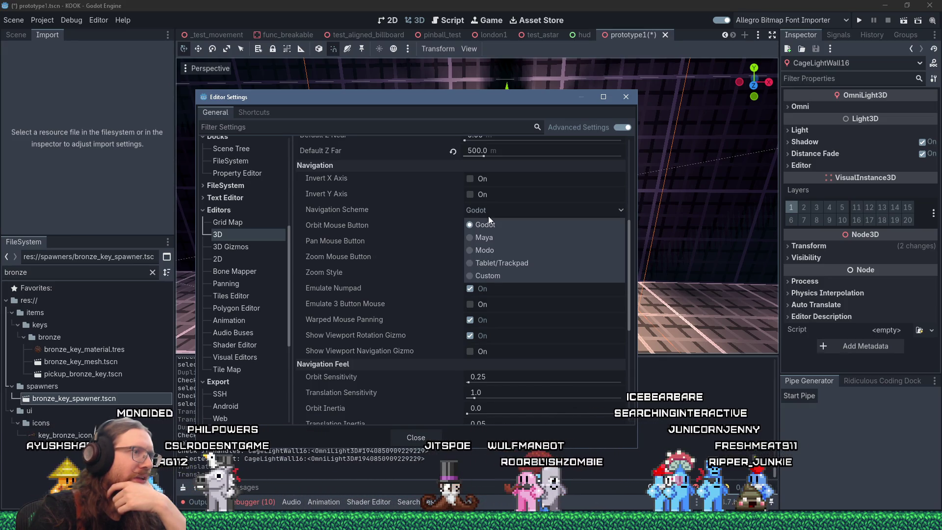
pyautogui.click(488, 217)
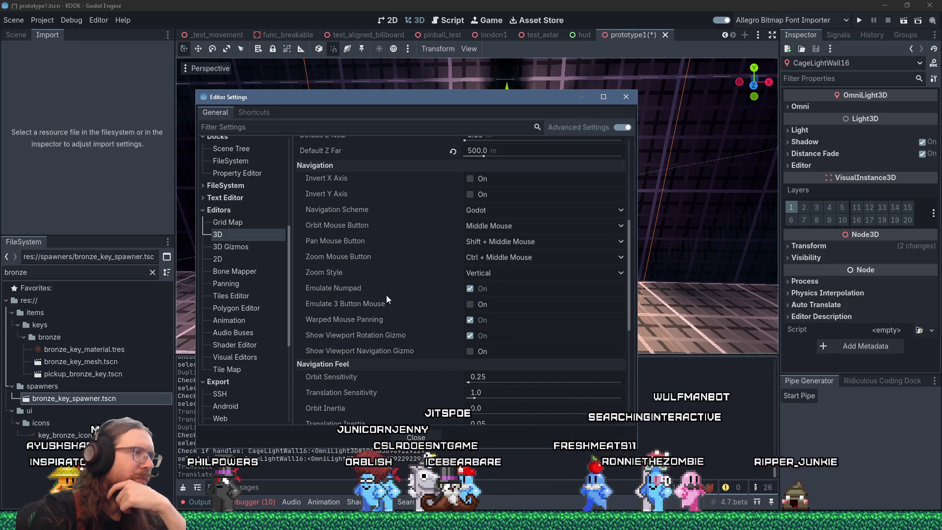
pyautogui.scroll(-2, 369, 290)
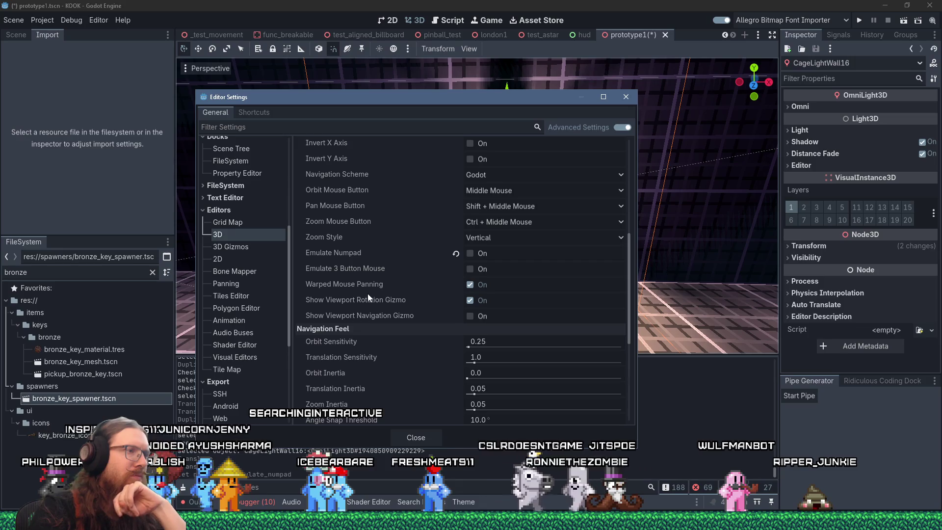
pyautogui.scroll(-5, 390, 314)
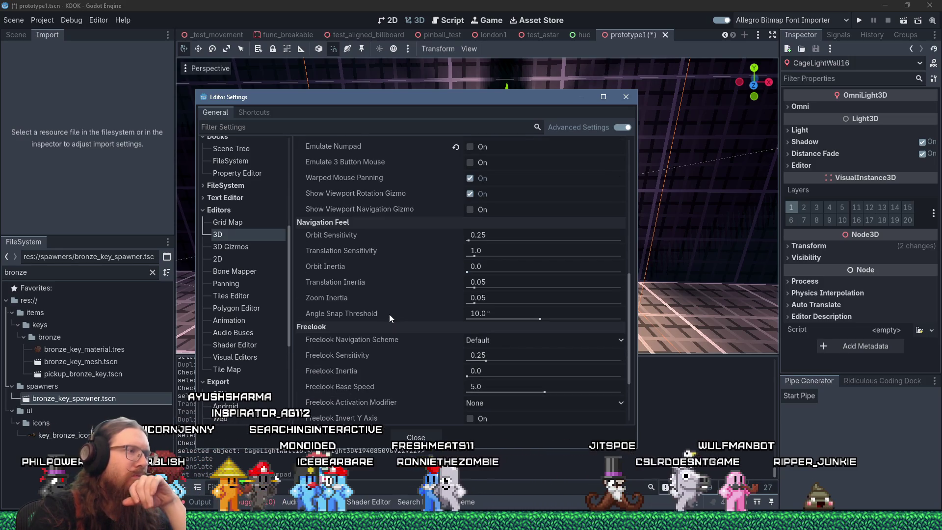
pyautogui.scroll(-2, 389, 314)
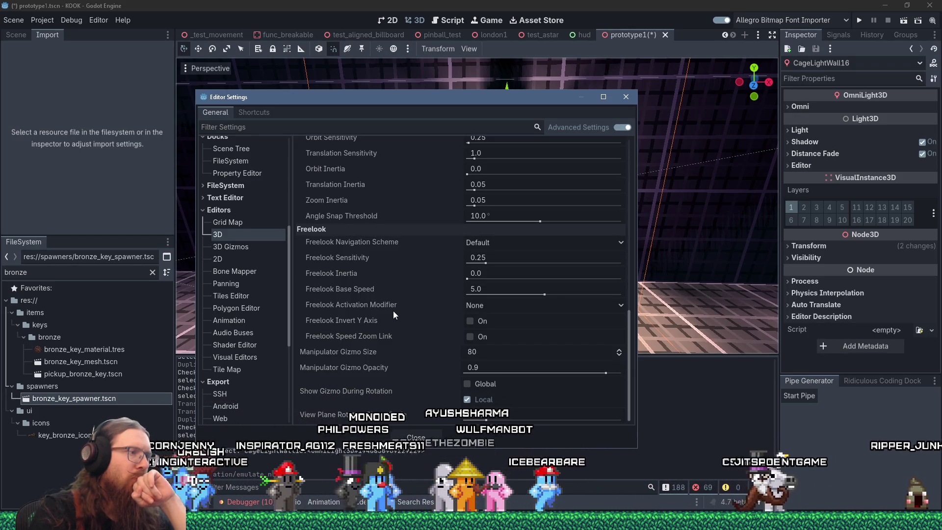
pyautogui.click(247, 248)
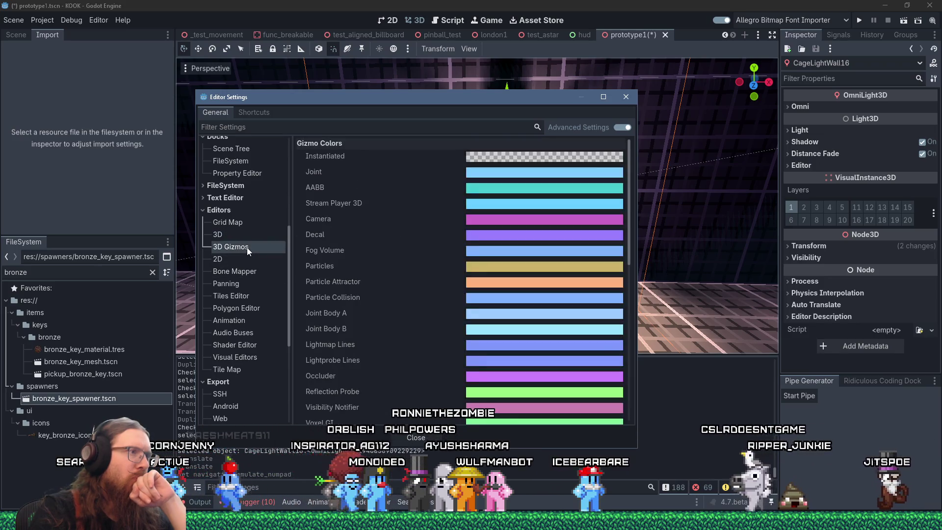
# View the 2D, Bone Mapper, Panning and Tiles Editor settings.
pyautogui.click(243, 260)
pyautogui.click(243, 272)
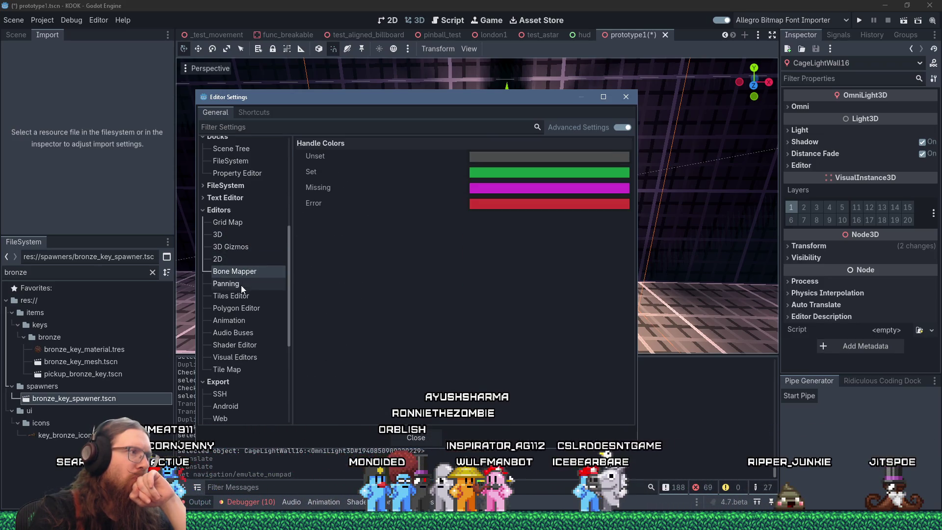
pyautogui.click(241, 284)
pyautogui.click(239, 296)
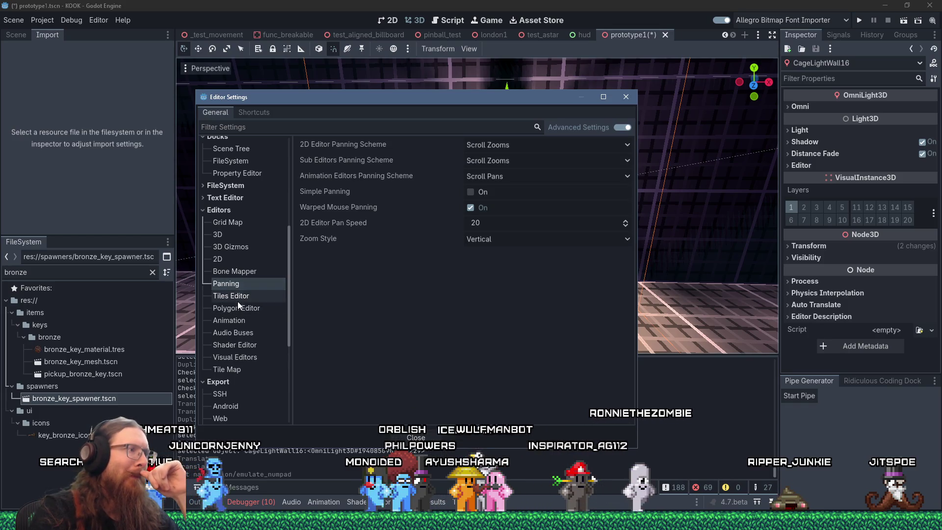
# Step through the Animation, Audio Buses, Shader Editor and Visual Editors settings to the Tile Map options.
pyautogui.click(240, 320)
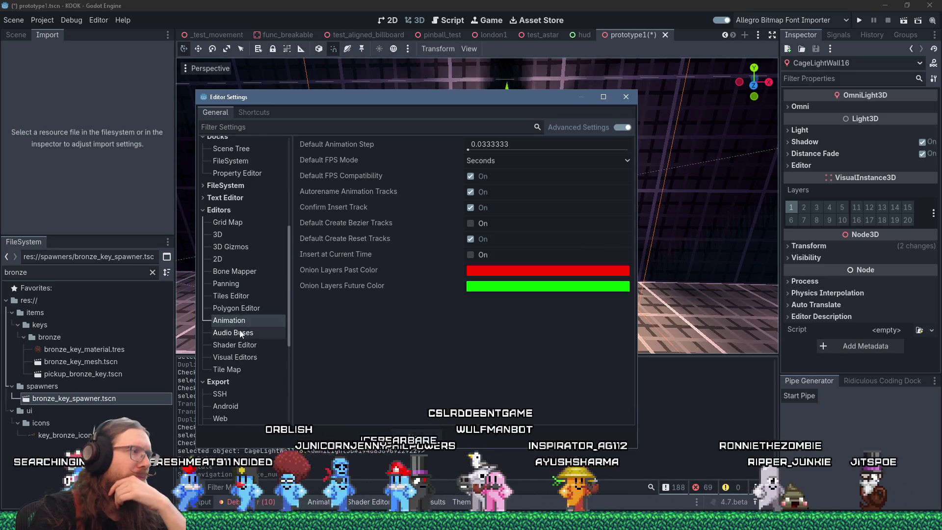
pyautogui.click(241, 334)
pyautogui.click(238, 349)
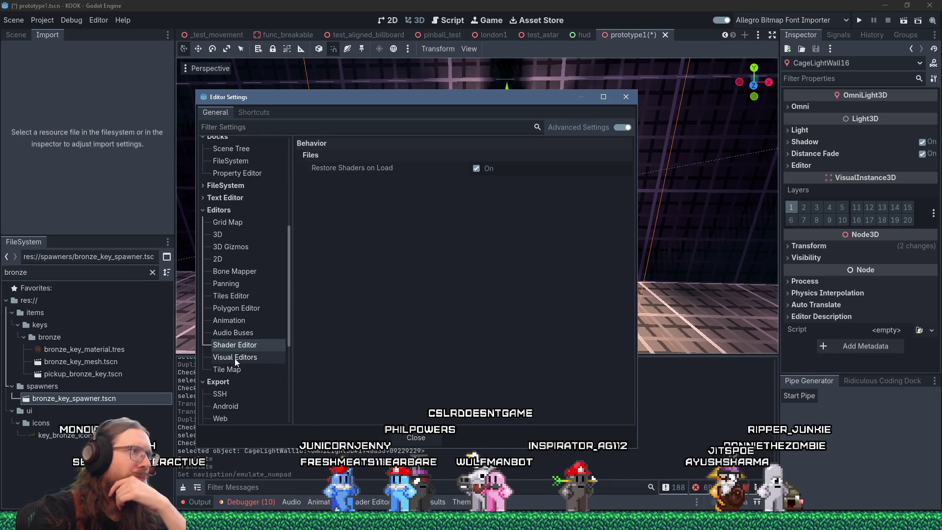
pyautogui.click(234, 361)
pyautogui.click(238, 371)
pyautogui.scroll(-4, 239, 372)
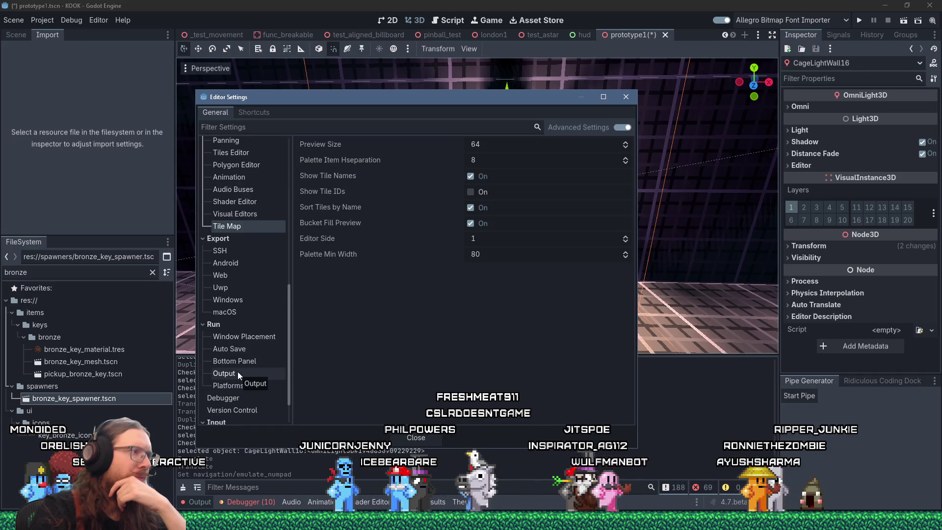
pyautogui.scroll(-1, 238, 371)
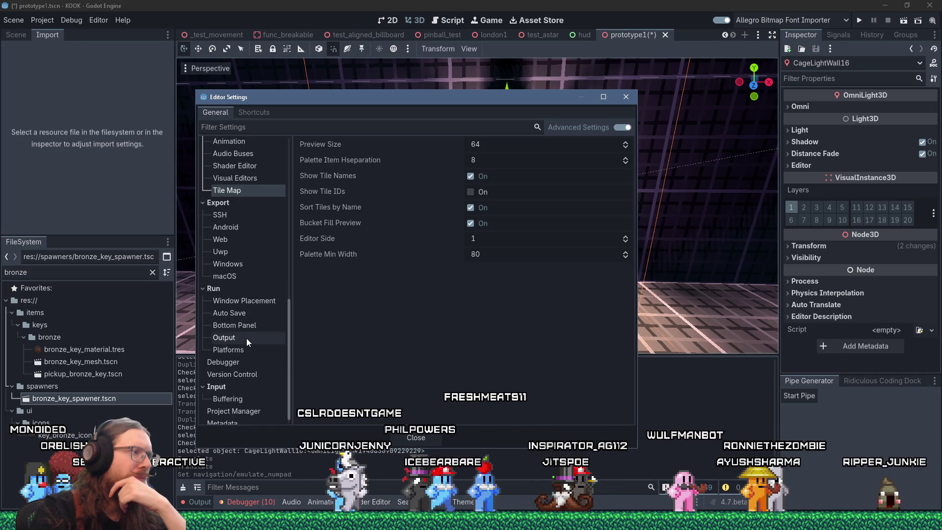
pyautogui.scroll(-1, 246, 340)
pyautogui.scroll(10, 231, 418)
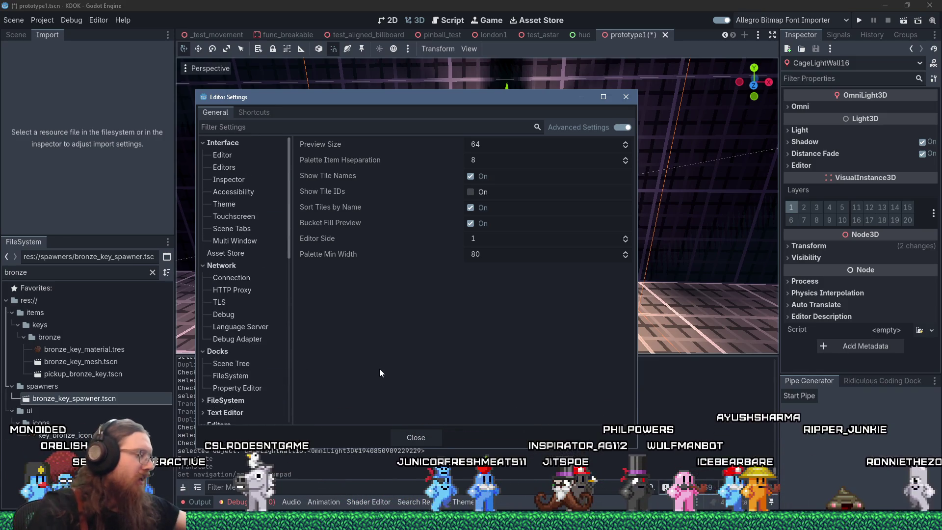
pyautogui.press('super+r')
# Open godot_notes.txt and search it for 'blende', which isn't found.
pyautogui.write('e:\\documen')
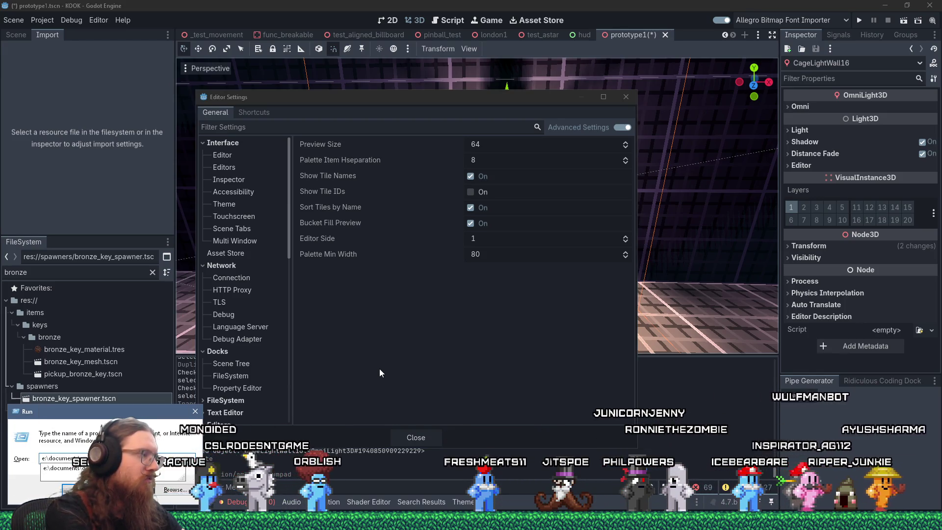
pyautogui.press('Return')
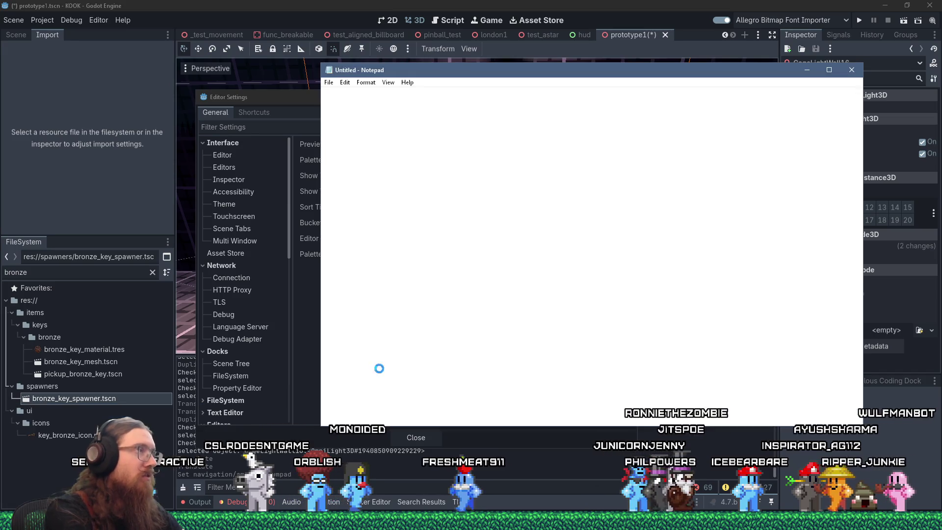
pyautogui.hotkey('ctrl', 'f')
pyautogui.write('blende')
pyautogui.press('Return')
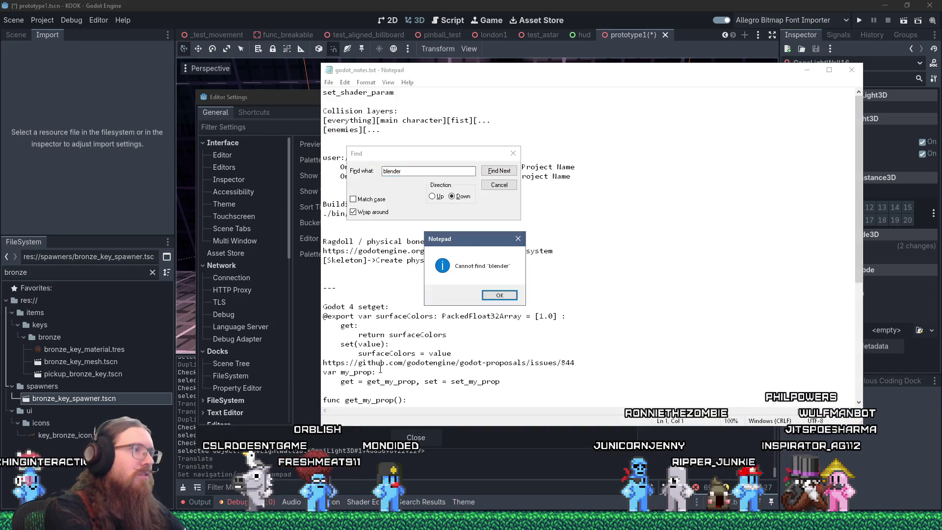
pyautogui.press('Return')
pyautogui.press('Escape')
# Add a 'Blender controls:' heading with an indented line at the end of the notes.
pyautogui.scroll(-7, 410, 294)
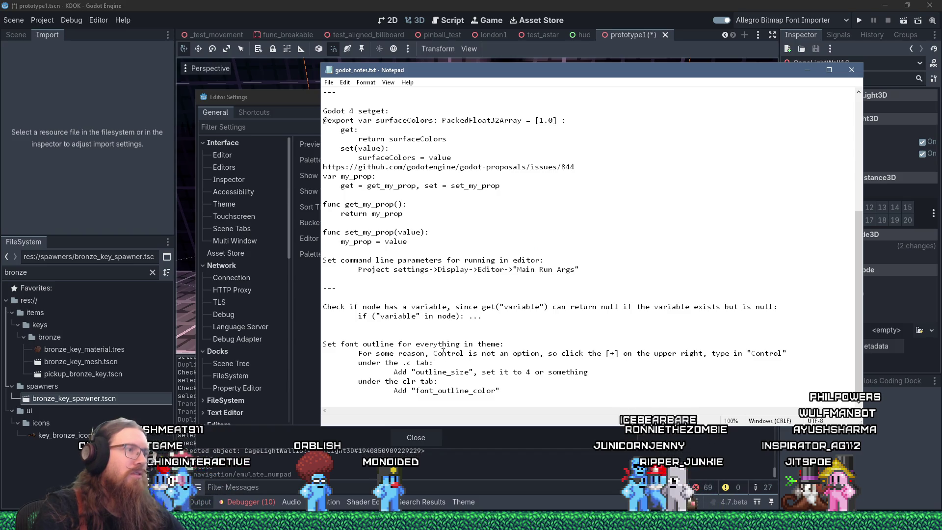
pyautogui.press('Return')
pyautogui.press('Return')
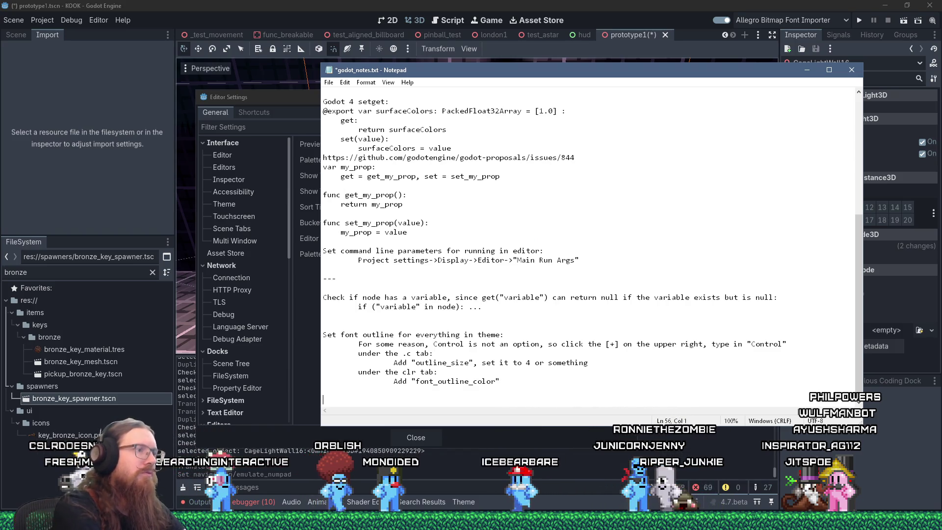
pyautogui.write('Blender controls')
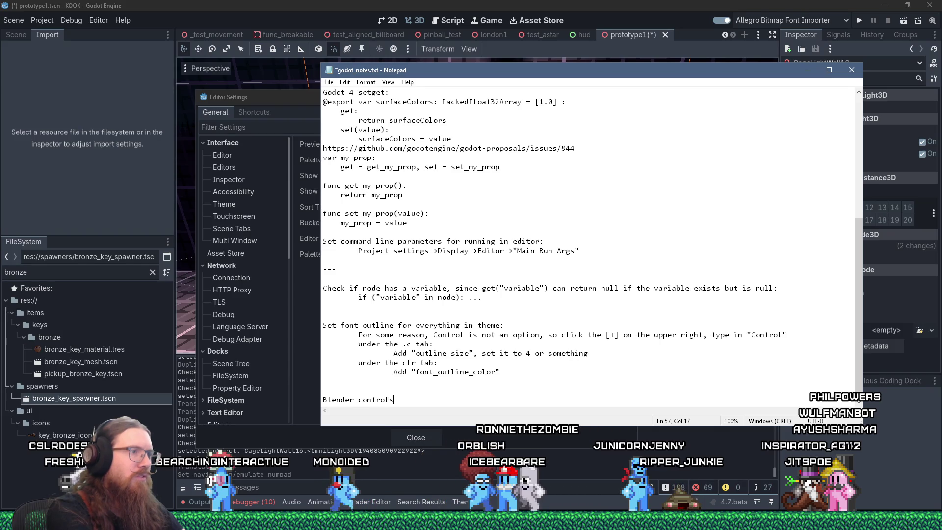
pyautogui.write(':')
pyautogui.press('Return')
pyautogui.press('Tab')
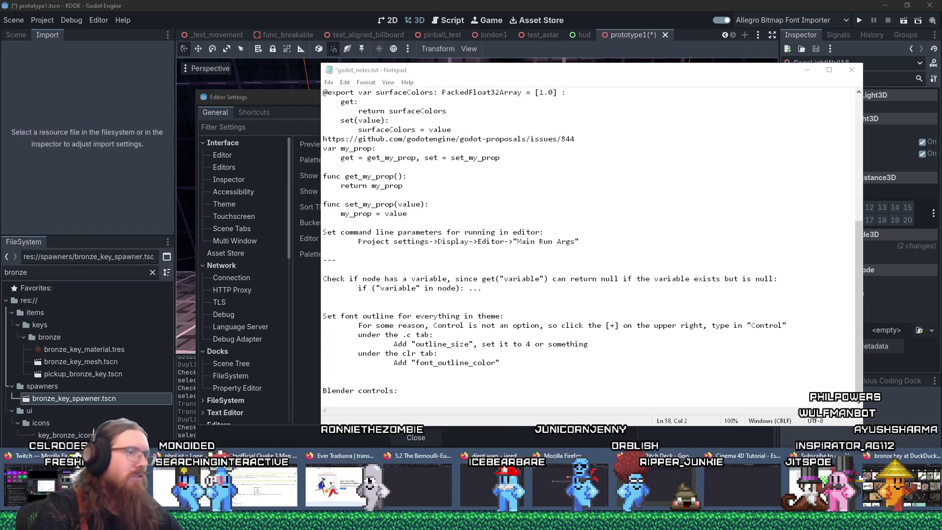
# Search Firefox for 'control godot like blender'.
pyautogui.click(902, 484)
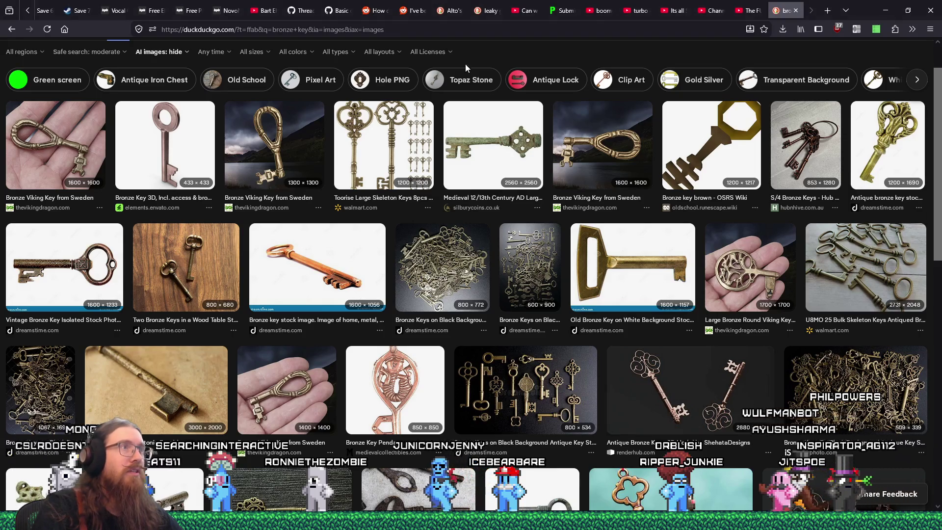
pyautogui.hotkey('ctrl', 'l')
pyautogui.write('conttrol')
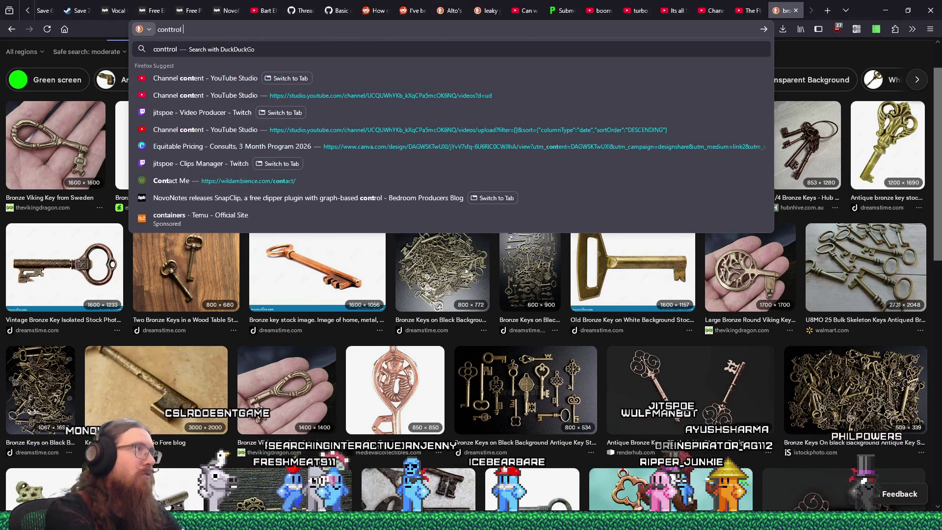
pyautogui.press('BackSpace')
pyautogui.press('BackSpace')
pyautogui.press('BackSpace')
pyautogui.write('rol godot')
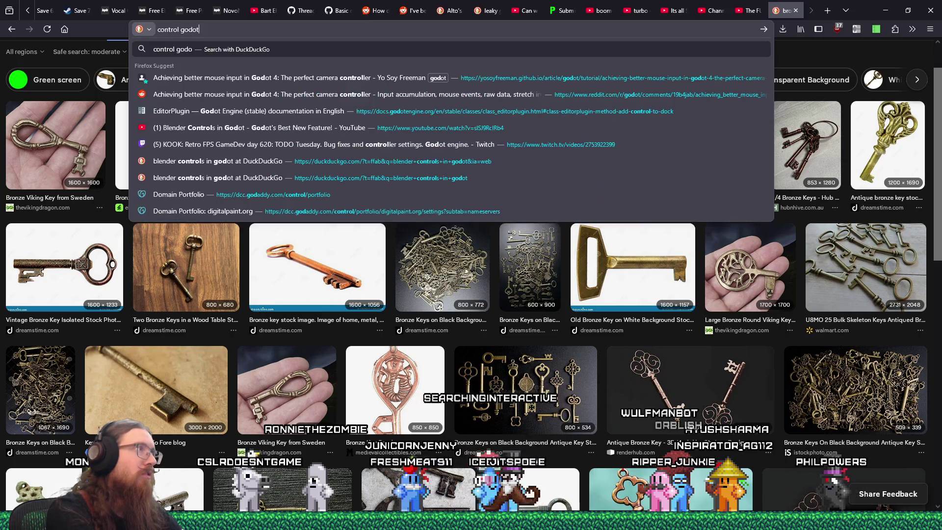
pyautogui.write(' like blender')
pyautogui.press('Return')
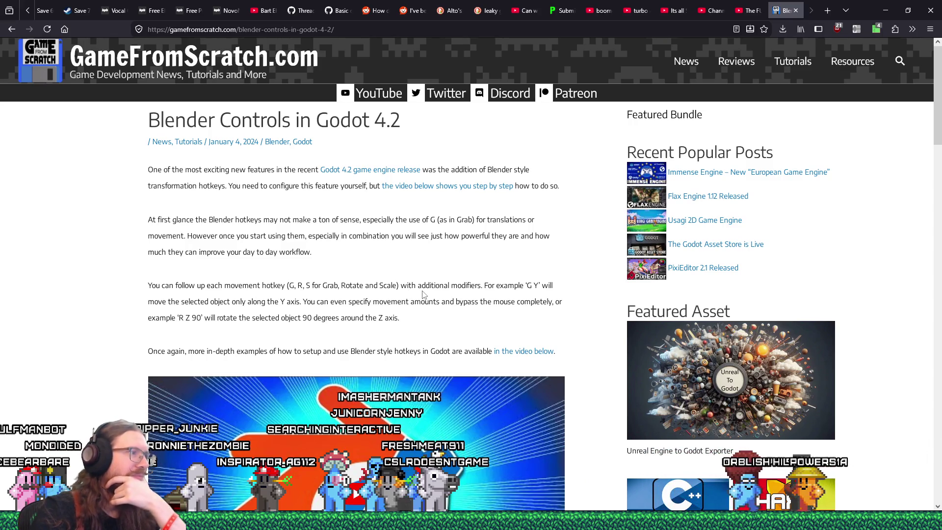
pyautogui.scroll(-5, 422, 295)
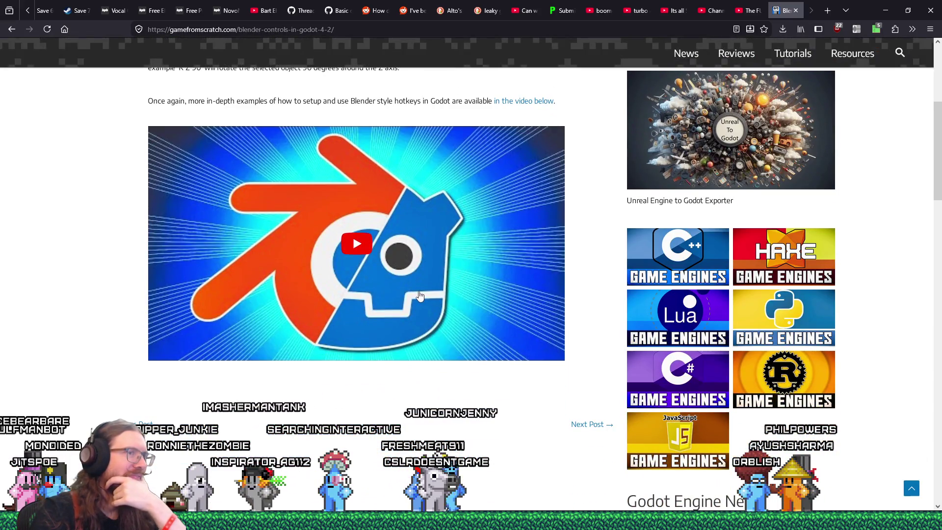
pyautogui.scroll(3, 420, 294)
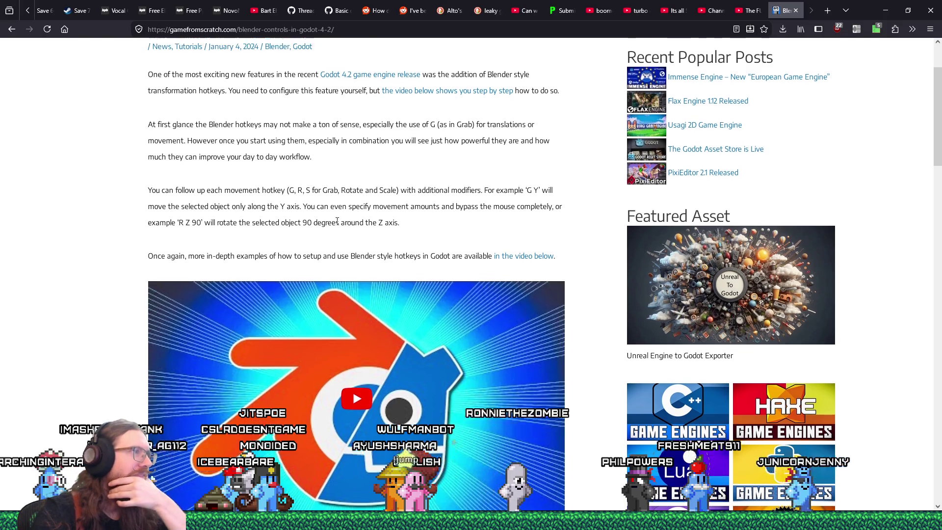
pyautogui.scroll(2, 337, 221)
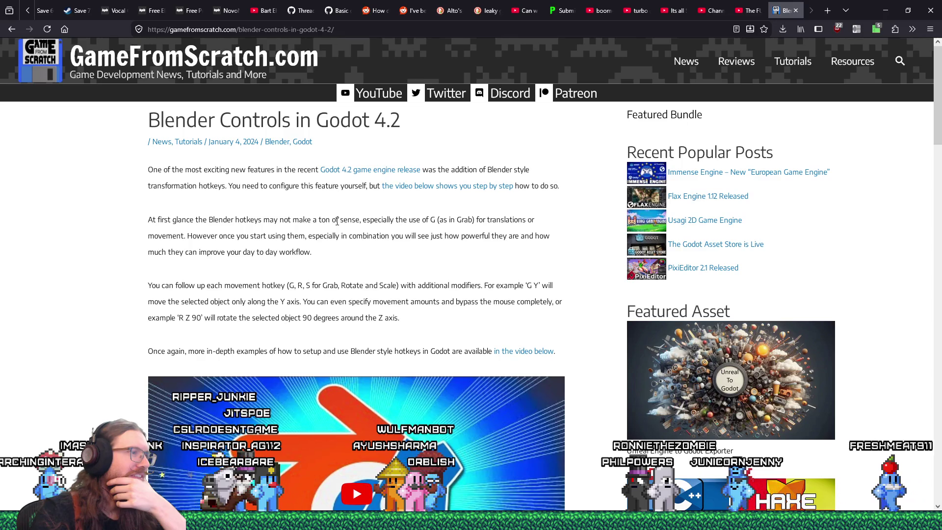
pyautogui.scroll(-2, 337, 221)
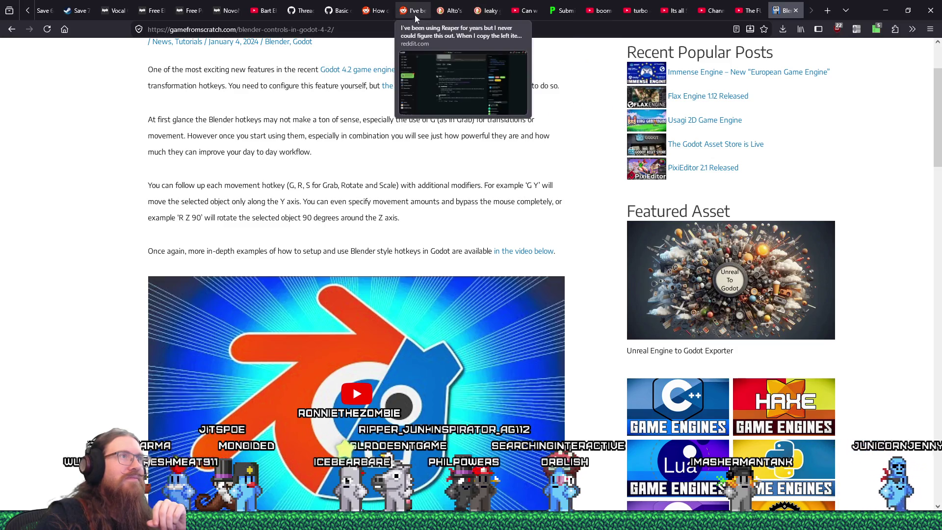
pyautogui.click(332, 9)
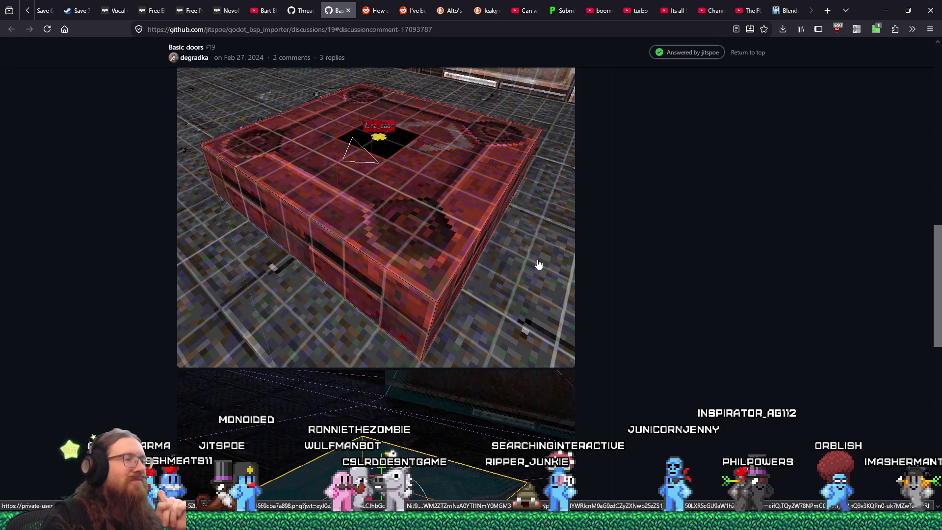
# Scroll through the Basic doors replies about the origin brush trick and its red box screenshot.
pyautogui.scroll(3, 532, 261)
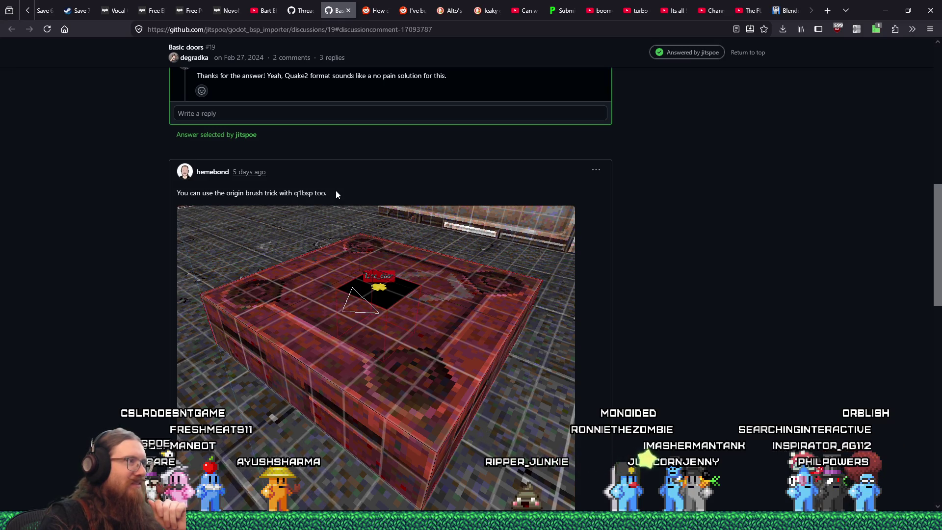
pyautogui.scroll(-10, 334, 192)
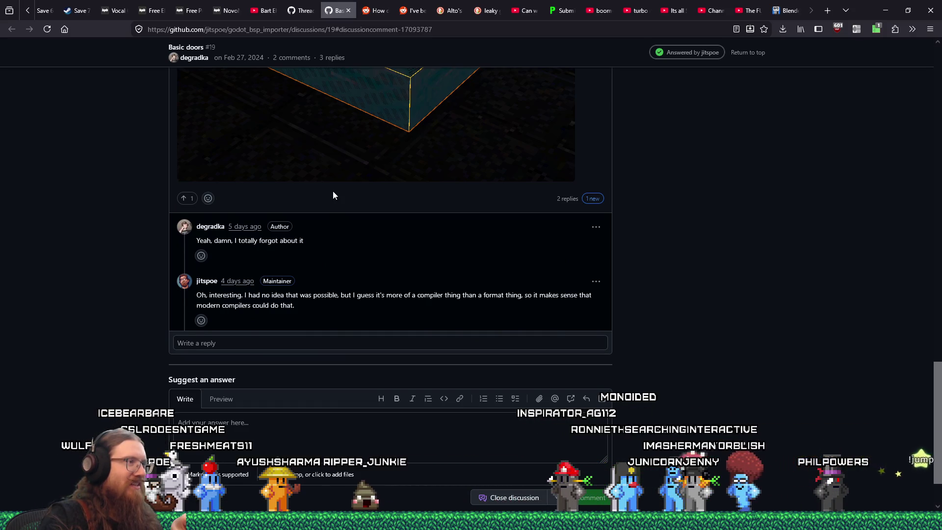
pyautogui.scroll(10, 333, 192)
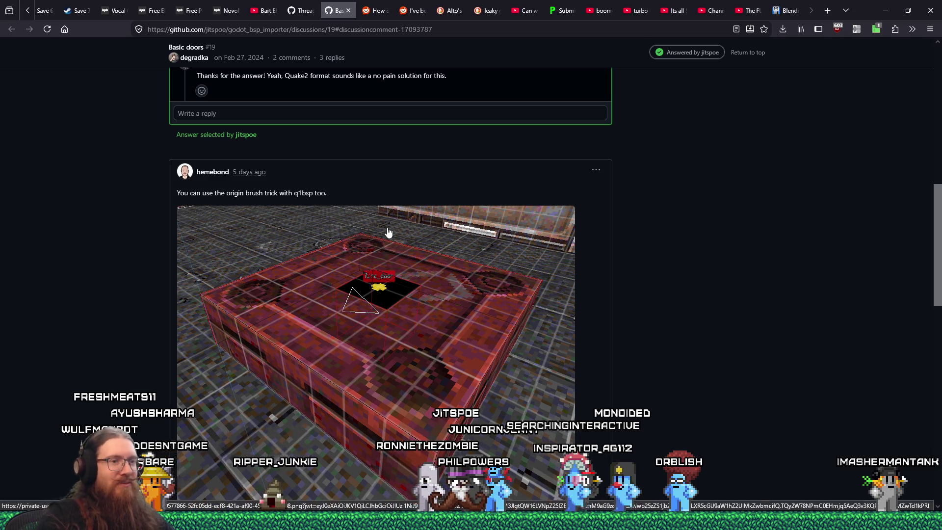
pyautogui.hotkey('alt', 'Tab')
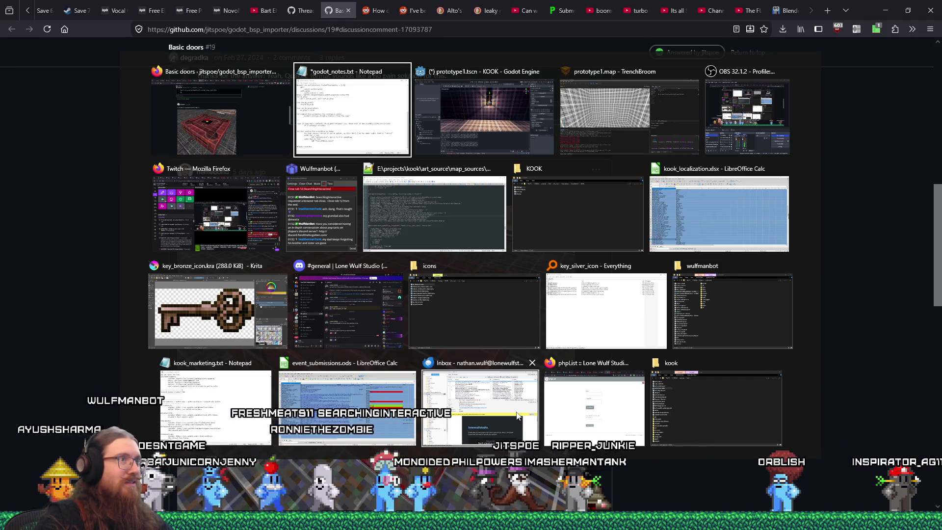
# Return to Godot and launch the Wally program folder from the Run dialog.
pyautogui.hotkey('alt', 'Tab')
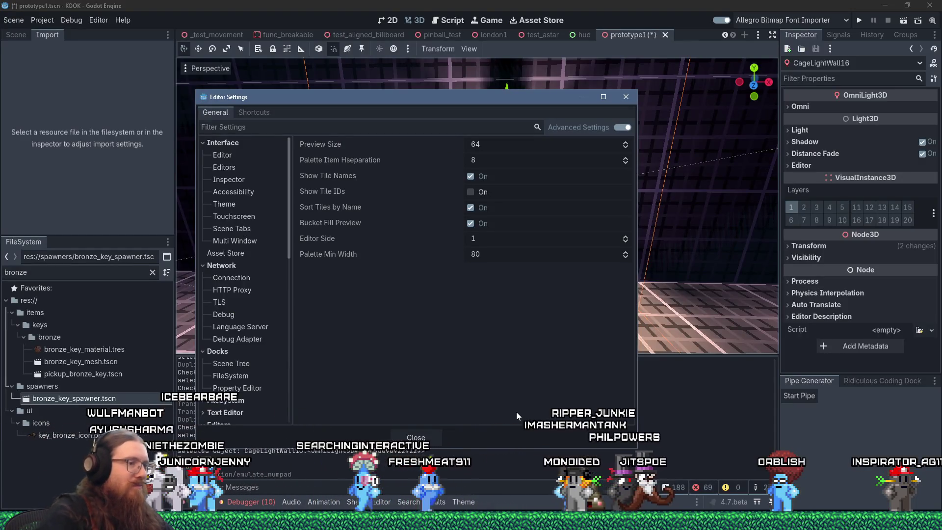
pyautogui.press('super+r')
pyautogui.write('e:\\projec')
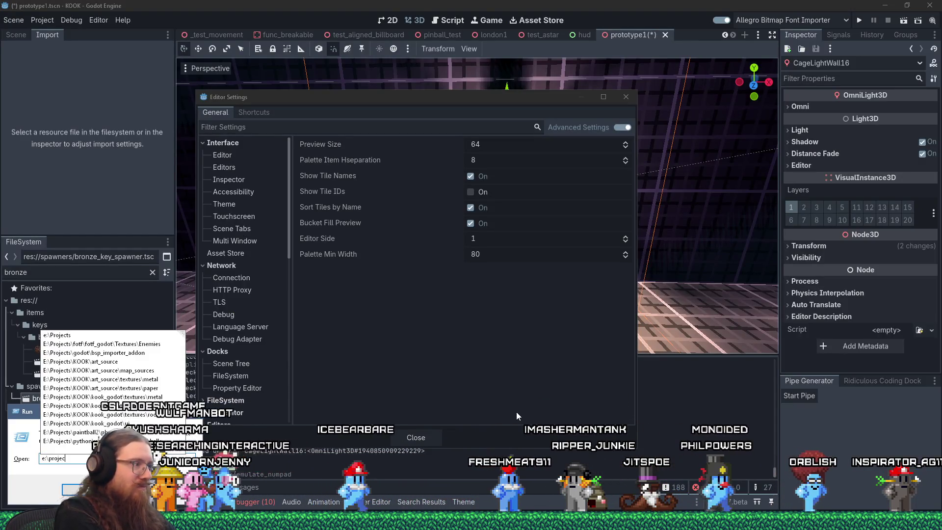
pyautogui.write('ts\\ko')
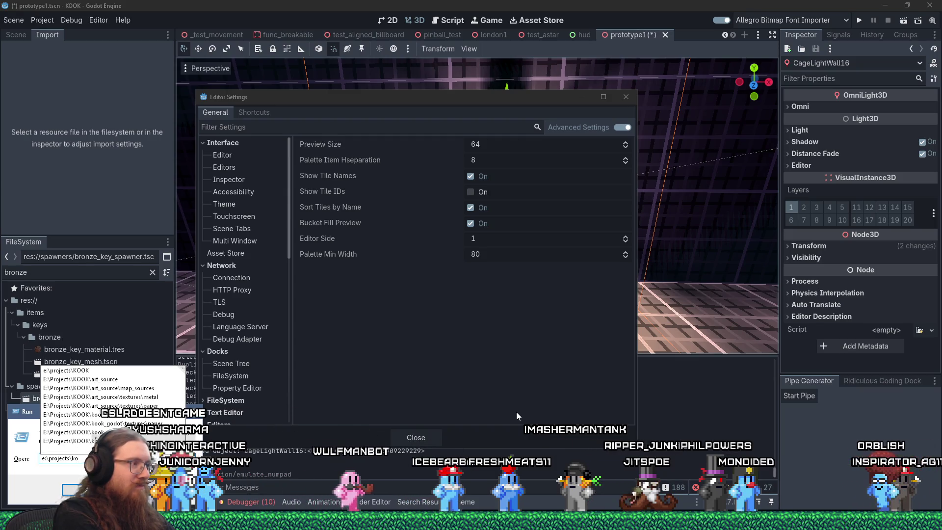
pyautogui.press('BackSpace')
pyautogui.press('BackSpace')
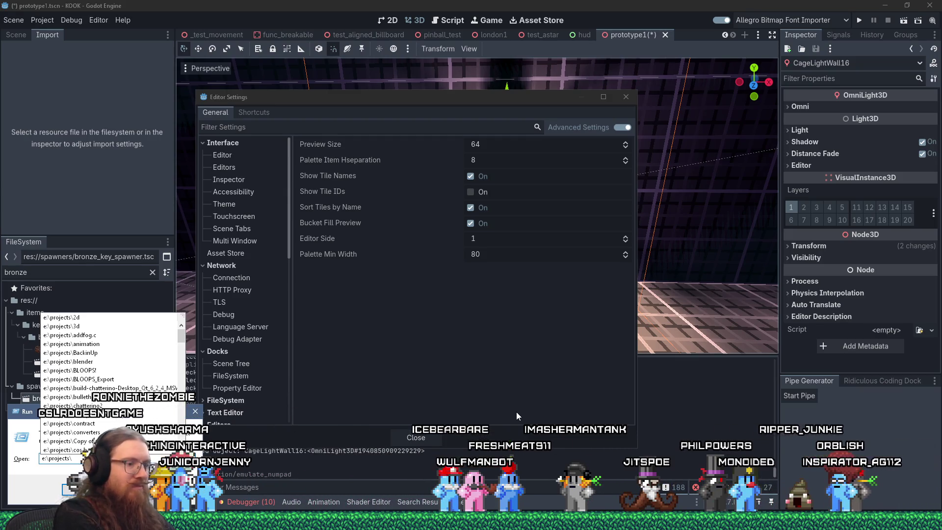
pyautogui.write('kook')
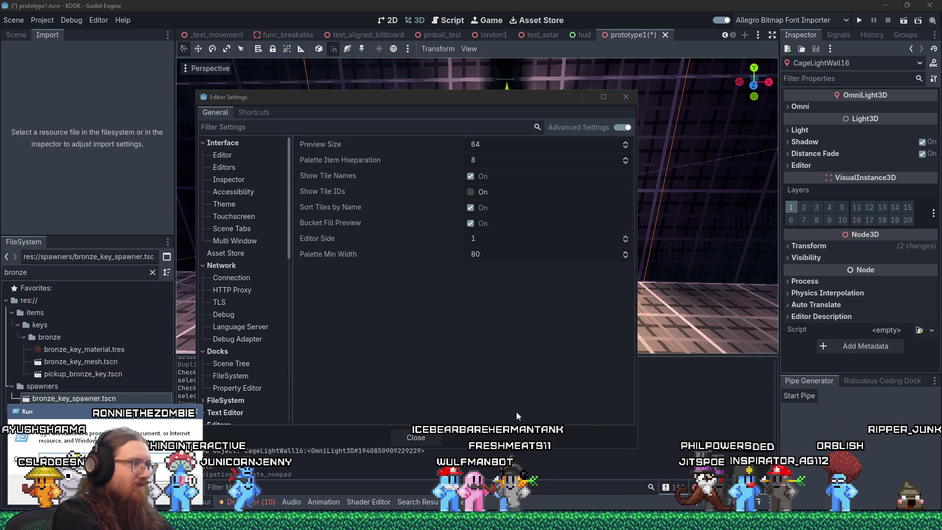
pyautogui.press('Return')
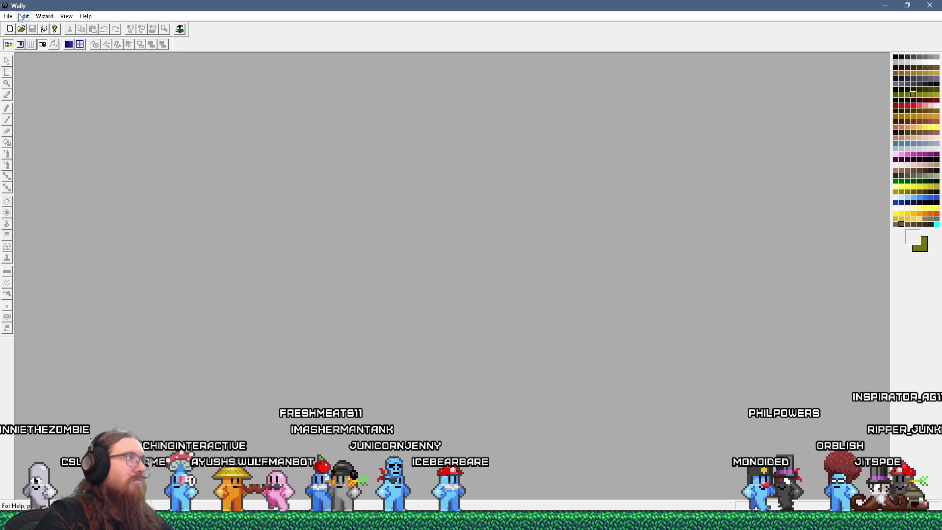
# Open the kook1.wad texture package in Wally.
pyautogui.click(9, 16)
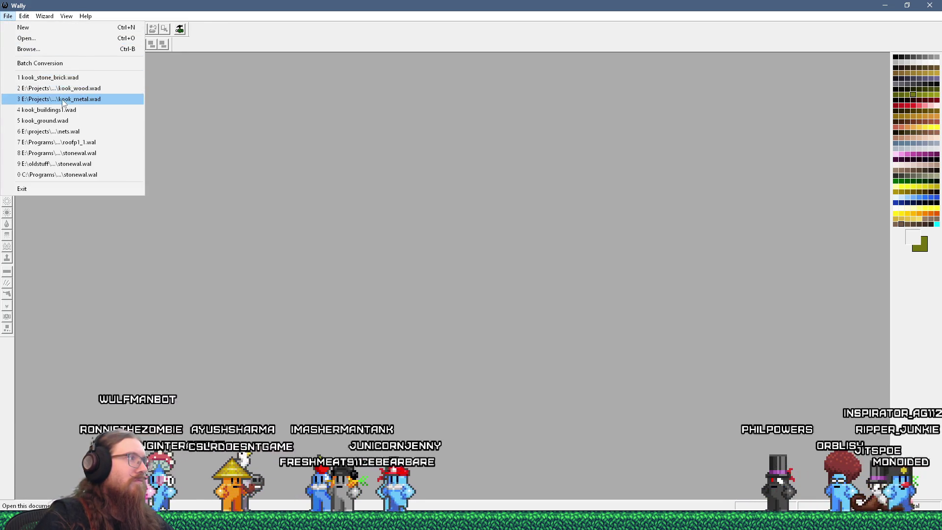
pyautogui.click(29, 38)
pyautogui.doubleClick(283, 224)
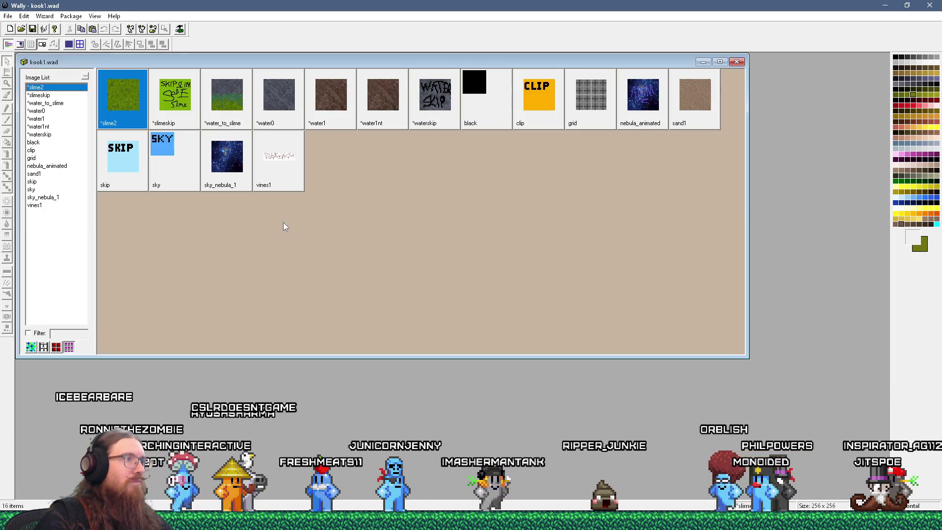
# Copy the clip texture, paste it as a new texture named 'origin', and open it.
pyautogui.click(521, 122)
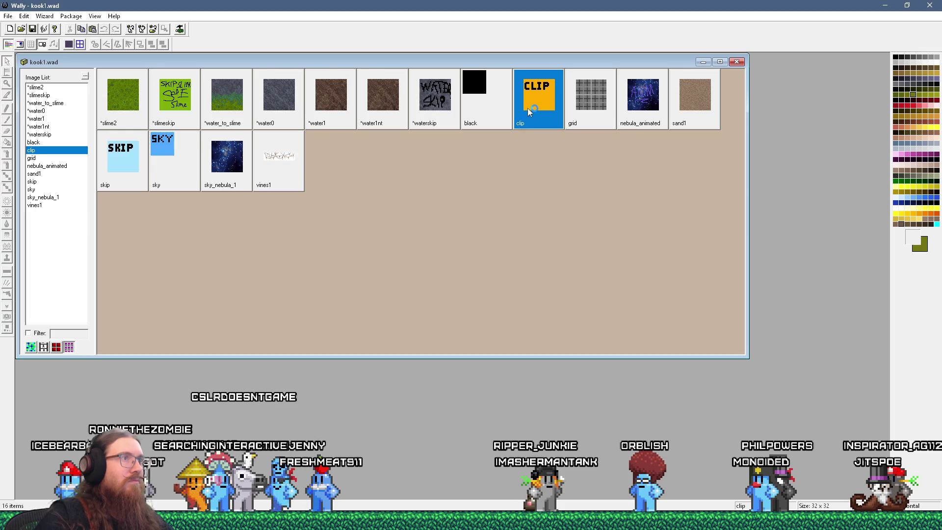
pyautogui.rightClick(543, 108)
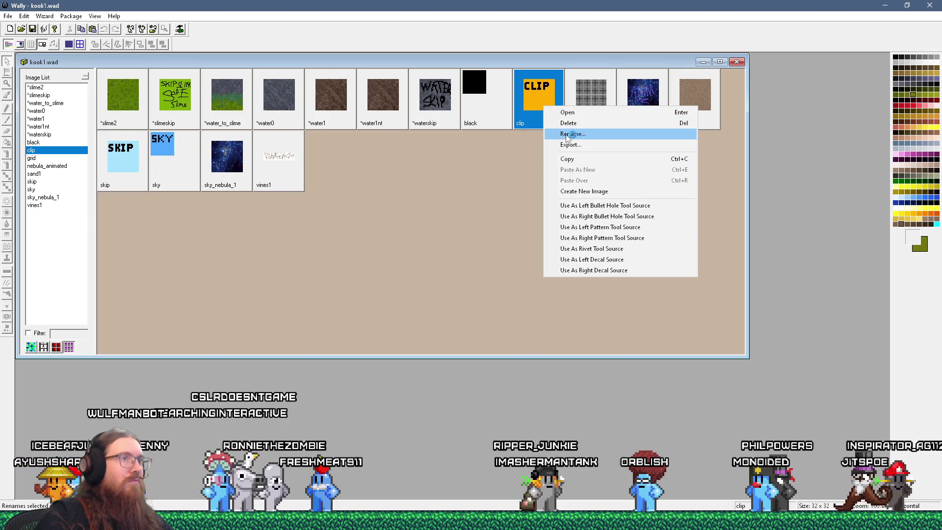
pyautogui.click(567, 159)
pyautogui.rightClick(565, 156)
pyautogui.click(598, 219)
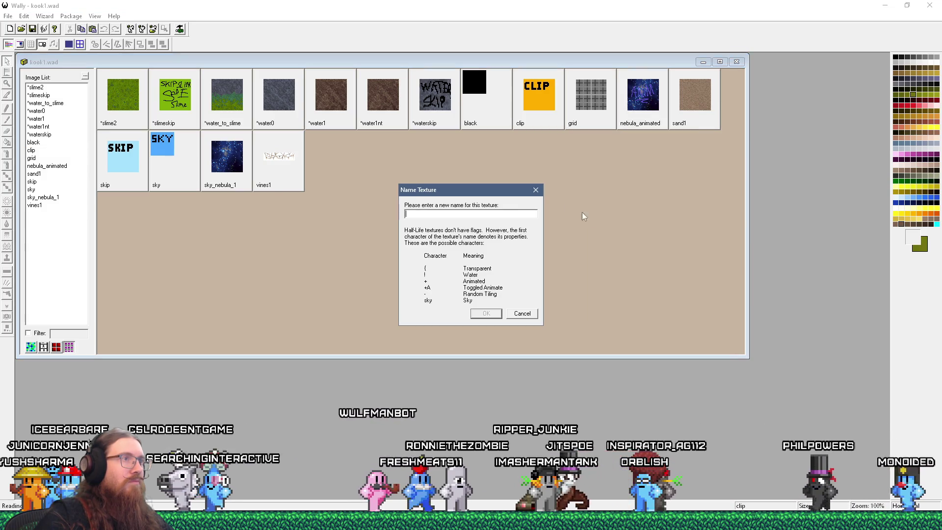
pyautogui.write('crigin')
pyautogui.press('Return')
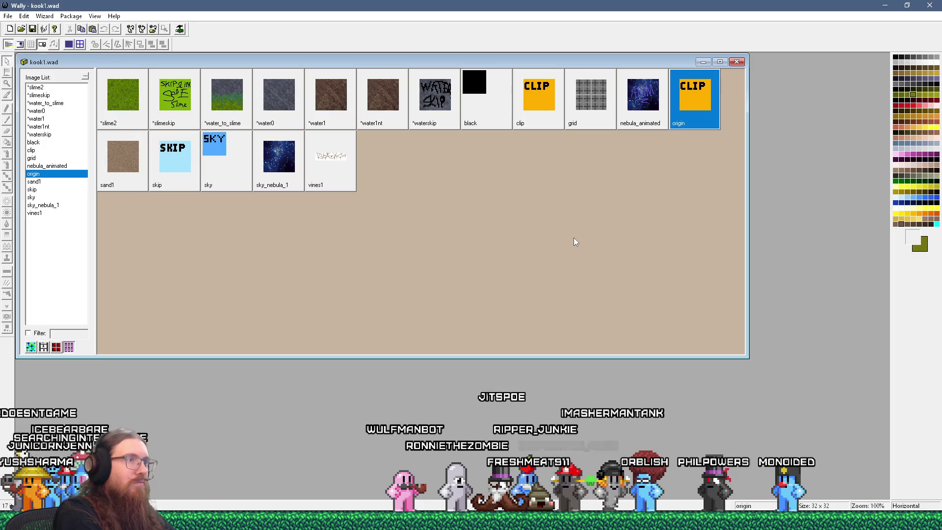
pyautogui.doubleClick(698, 109)
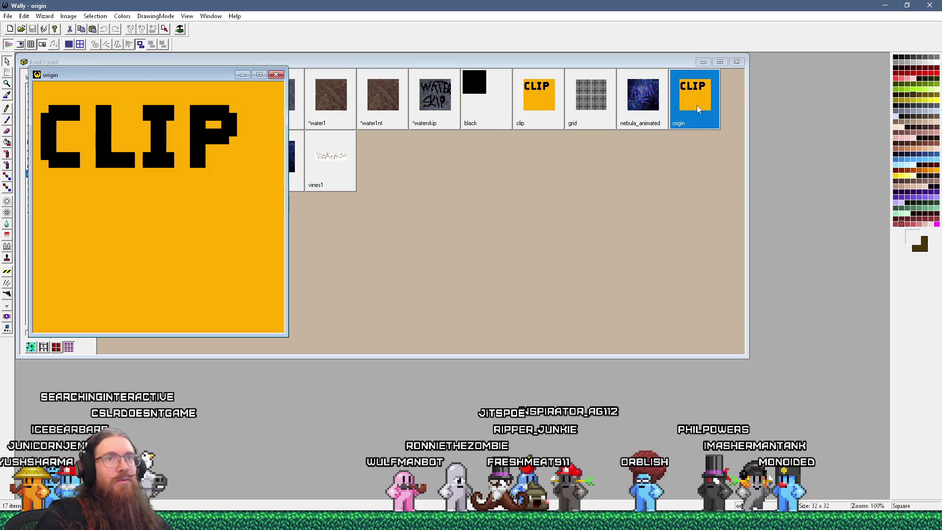
# Flood-fill the origin texture's orange background and P interior with red.
pyautogui.moveTo(224, 78); pyautogui.dragTo(486, 184)
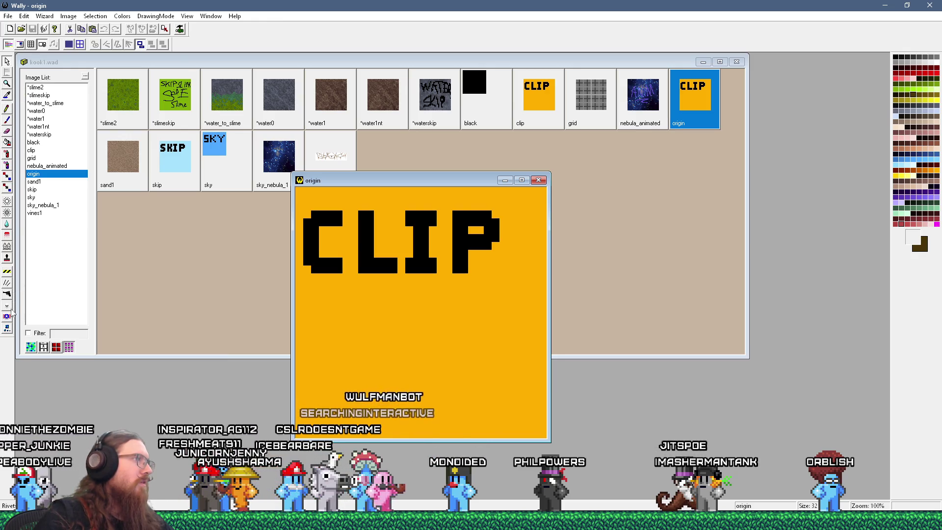
pyautogui.click(387, 342)
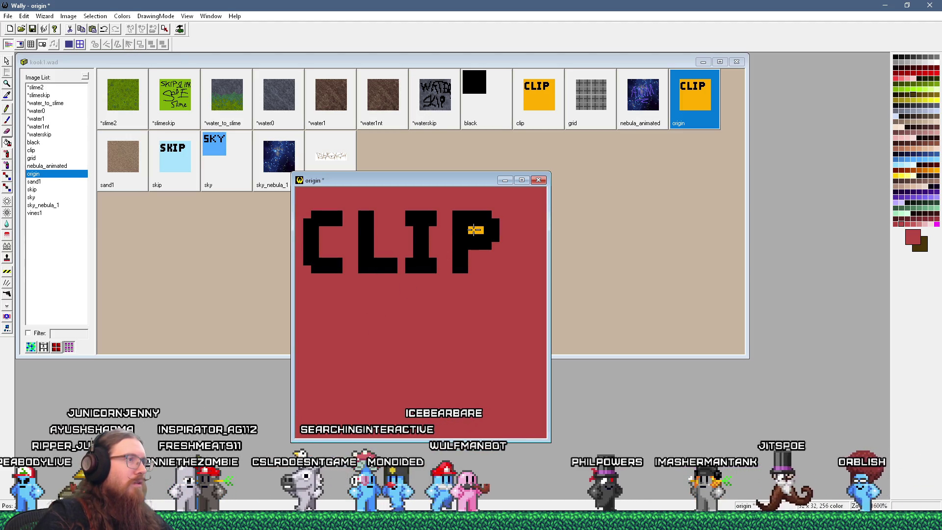
pyautogui.click(471, 233)
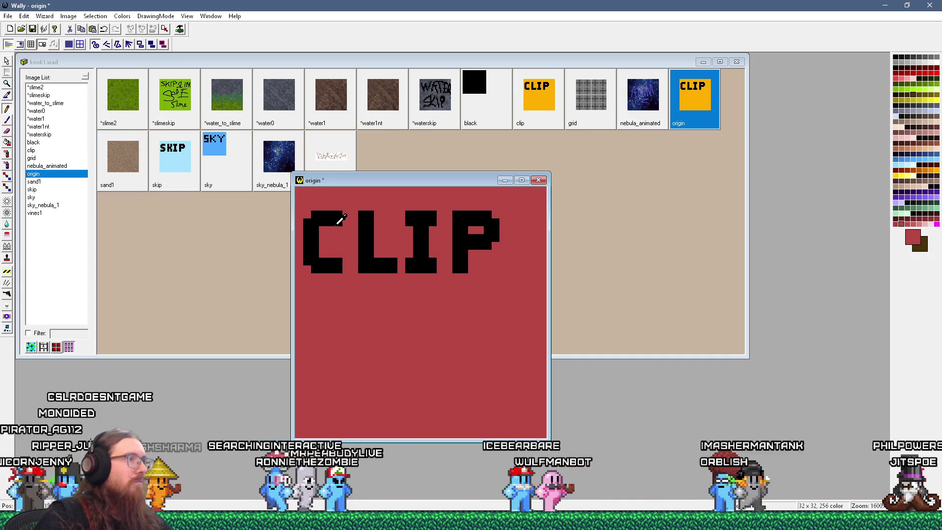
# Pencil in black pixels to turn the C into an O and the L into an R.
pyautogui.click(340, 225)
pyautogui.moveTo(344, 227); pyautogui.dragTo(344, 257)
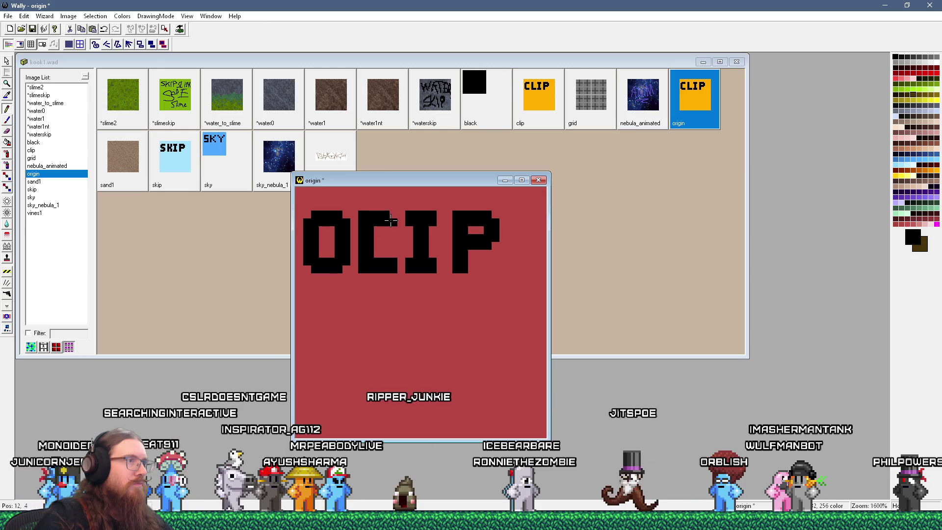
pyautogui.click(388, 228)
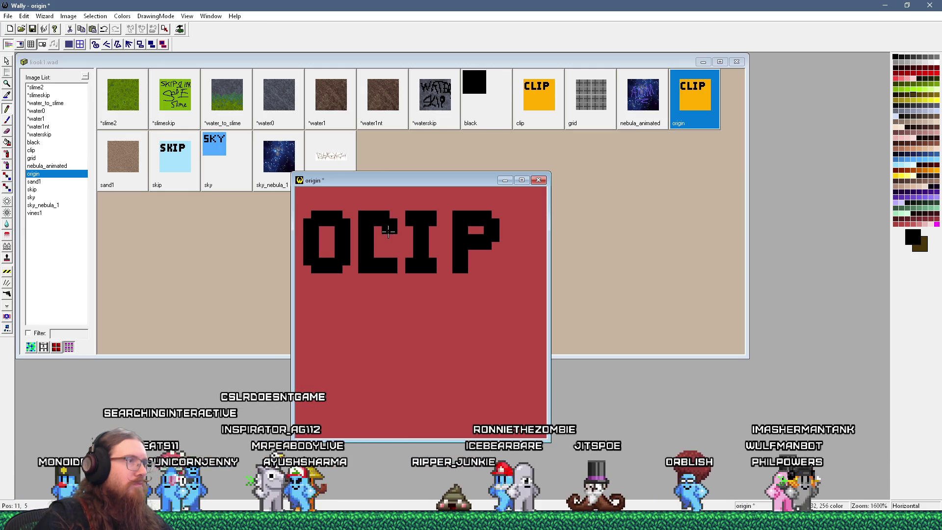
pyautogui.click(390, 231)
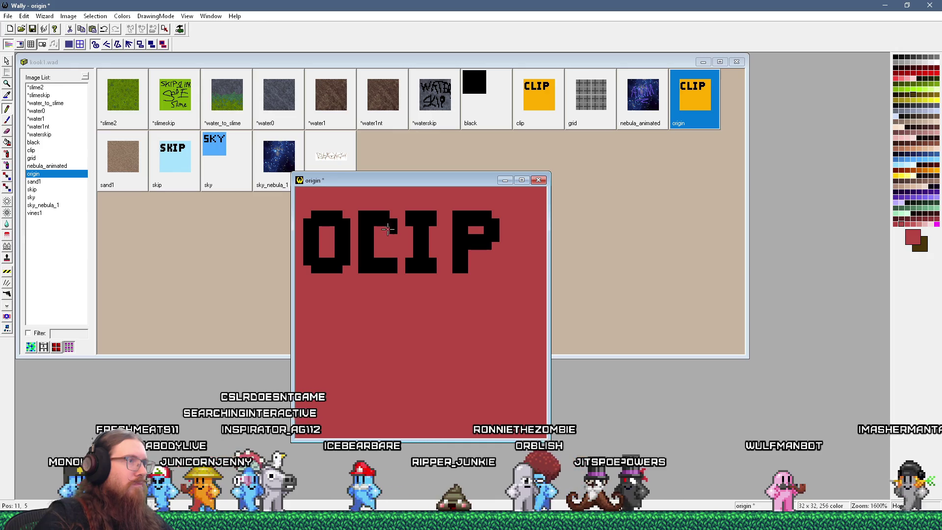
pyautogui.click(392, 214)
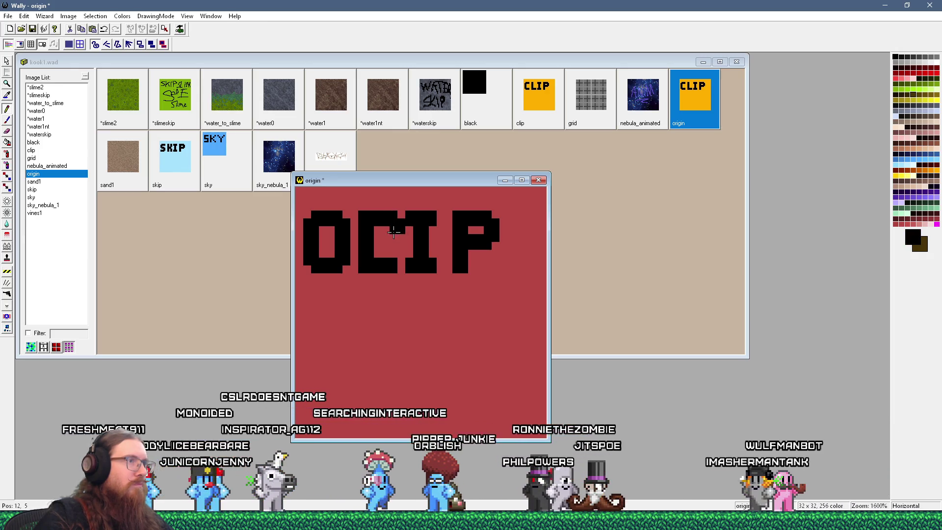
pyautogui.click(402, 234)
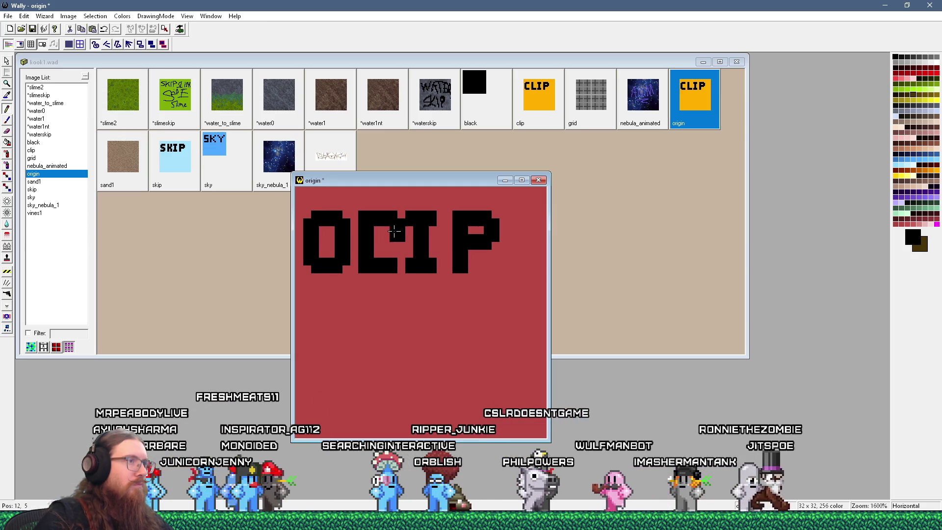
pyautogui.click(398, 216)
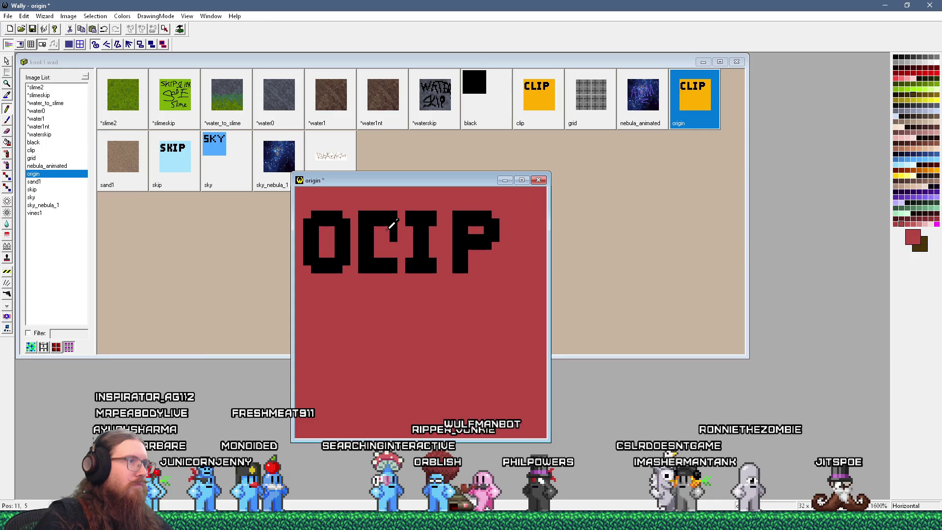
pyautogui.click(384, 211)
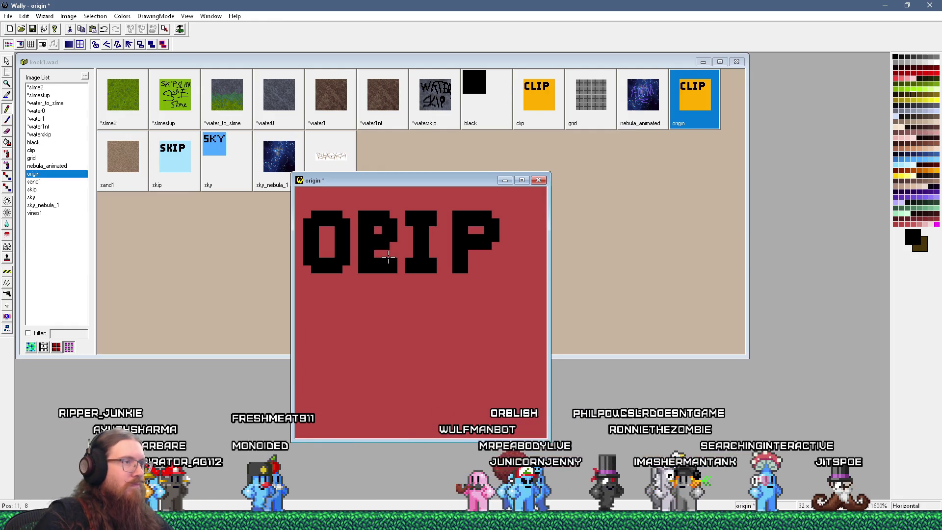
pyautogui.moveTo(375, 245)
pyautogui.mouseDown()
pyautogui.moveTo(384, 246)
pyautogui.moveTo(382, 271)
pyautogui.moveTo(381, 253)
pyautogui.mouseUp()
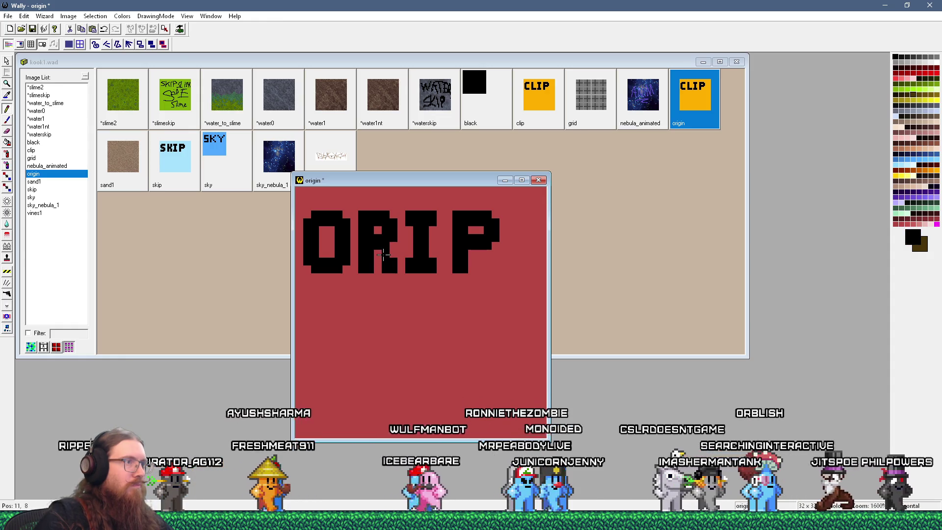
pyautogui.press('p')
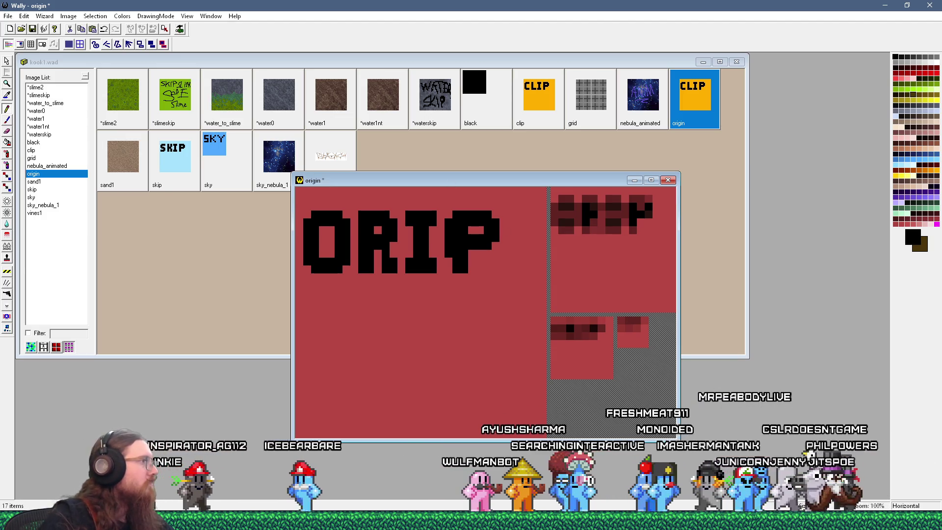
pyautogui.hotkey('alt', 'Tab')
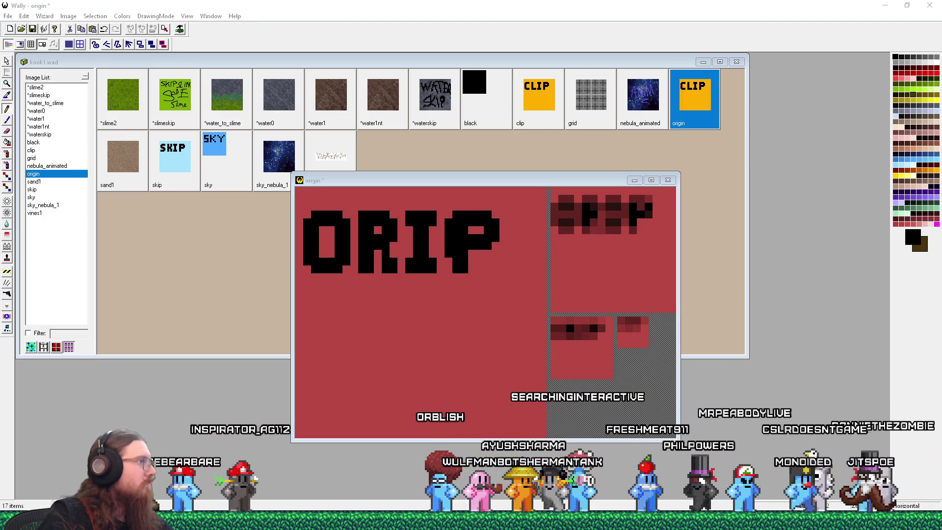
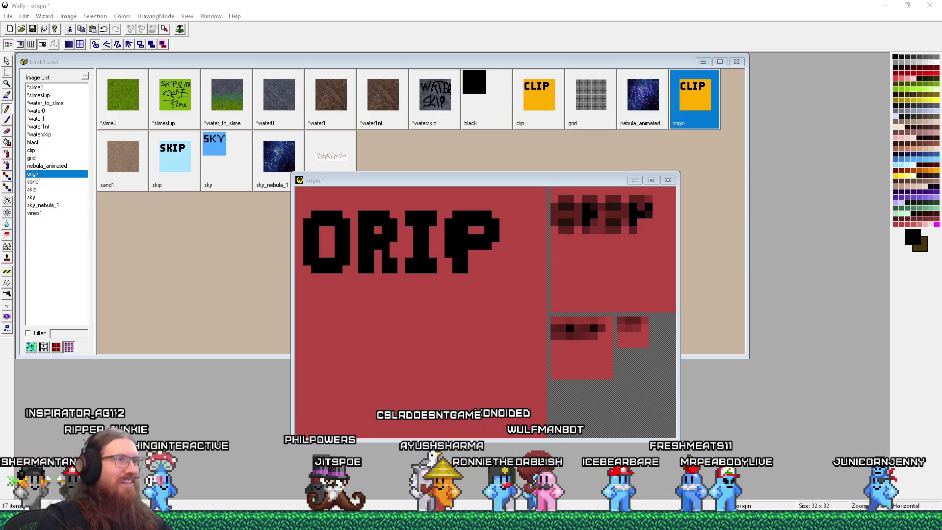
# Repaint the origin texture lettering in red and black so ORIP becomes ORIG.
pyautogui.click(509, 214)
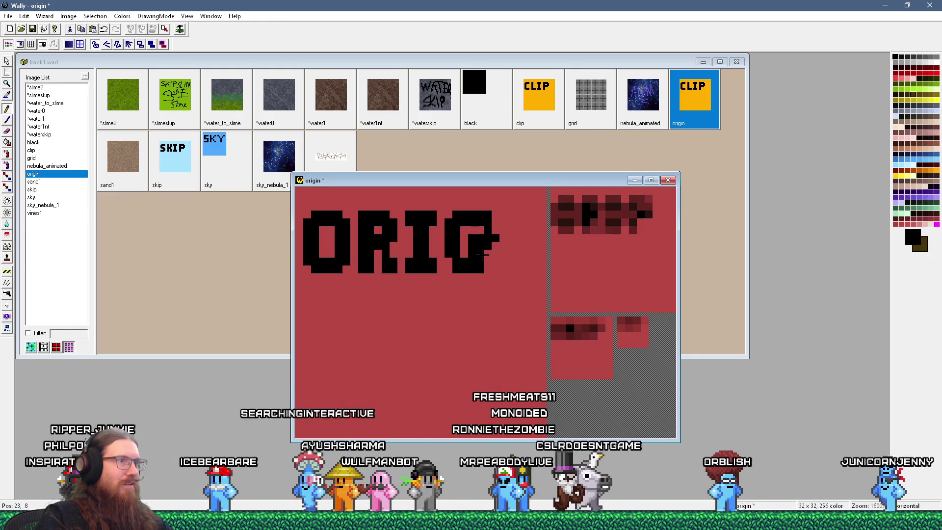
pyautogui.click(487, 245)
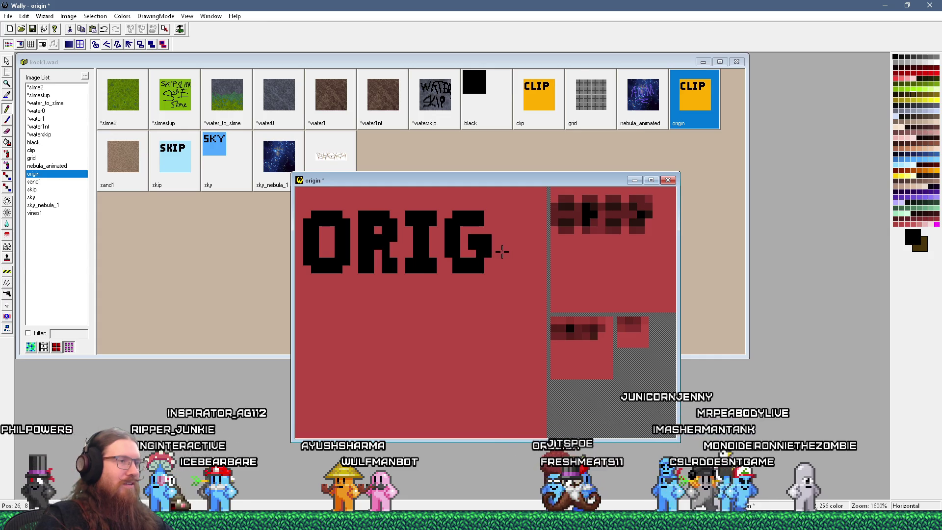
pyautogui.moveTo(495, 215)
pyautogui.mouseDown()
pyautogui.moveTo(495, 222)
pyautogui.moveTo(530, 221)
pyautogui.moveTo(499, 223)
pyautogui.moveTo(510, 268)
pyautogui.mouseUp()
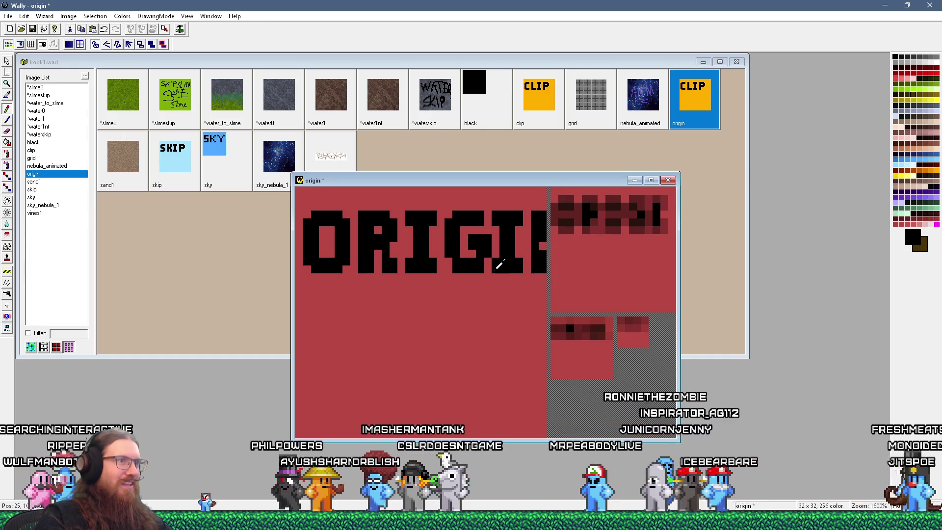
pyautogui.click(499, 253)
pyautogui.moveTo(499, 253)
pyautogui.mouseDown()
pyautogui.moveTo(503, 221)
pyautogui.moveTo(537, 284)
pyautogui.mouseUp()
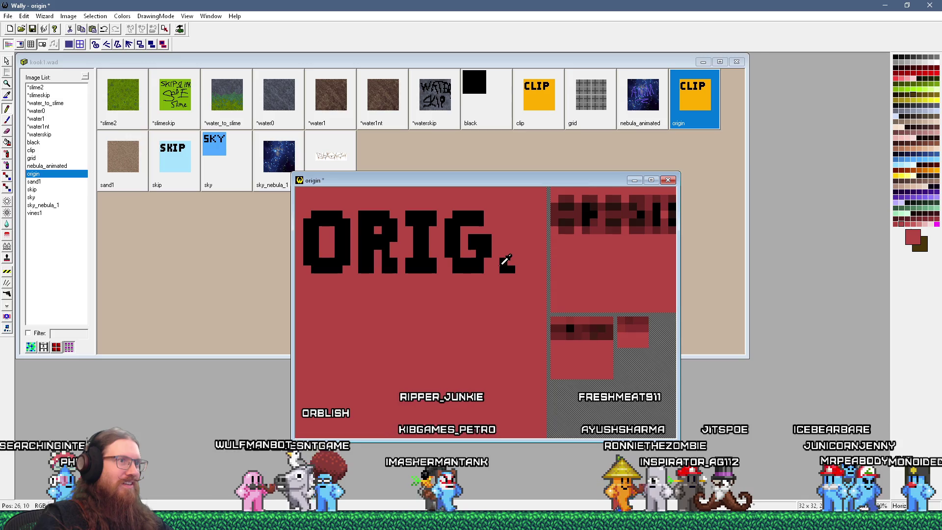
# Save the corrected origin texture and kook1.wad, close the image window, and switch to Godot.
pyautogui.click(510, 263)
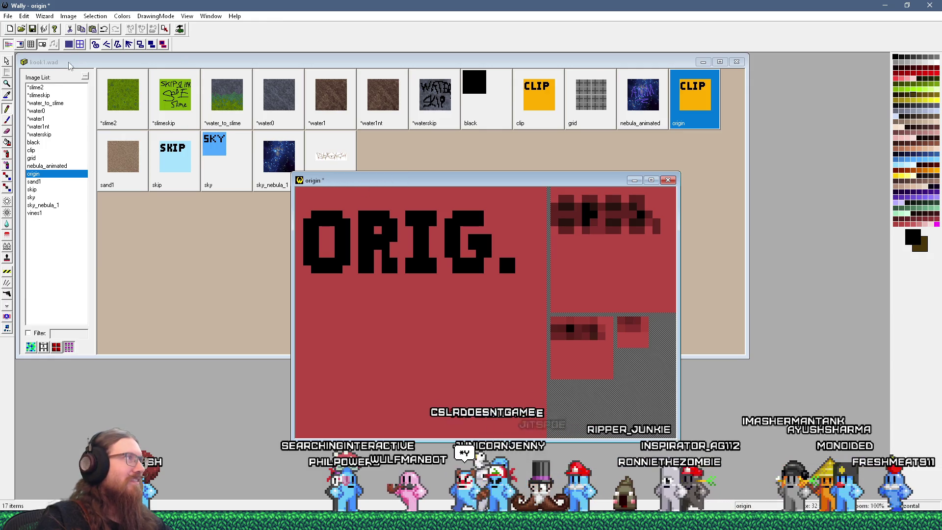
pyautogui.hotkey('ctrl', 's')
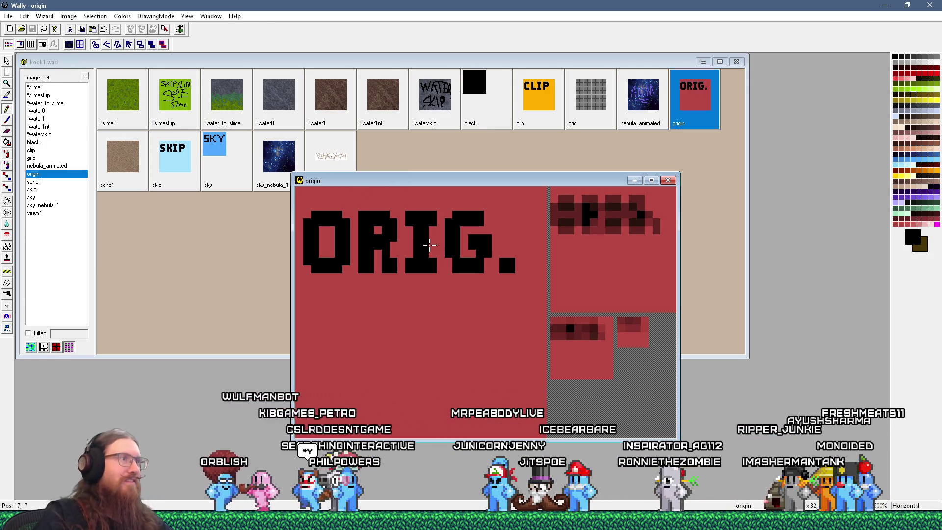
pyautogui.click(668, 180)
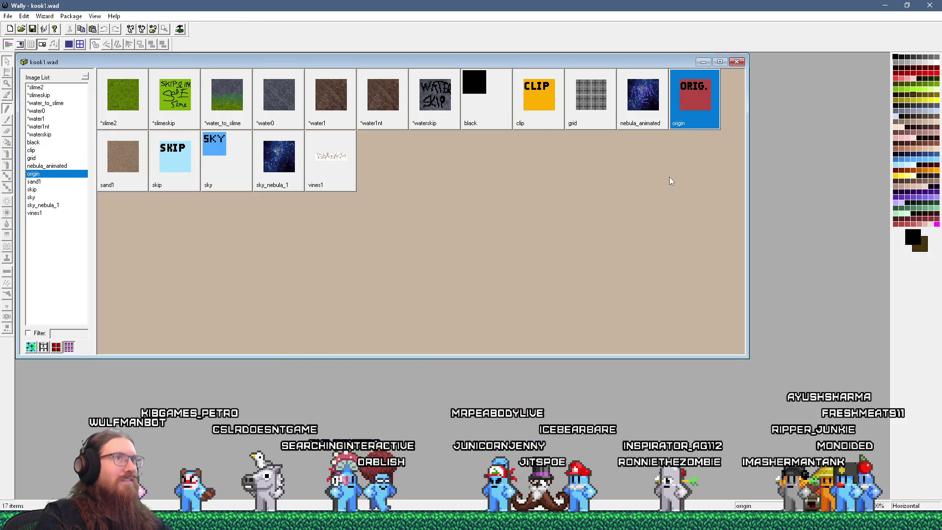
pyautogui.click(34, 29)
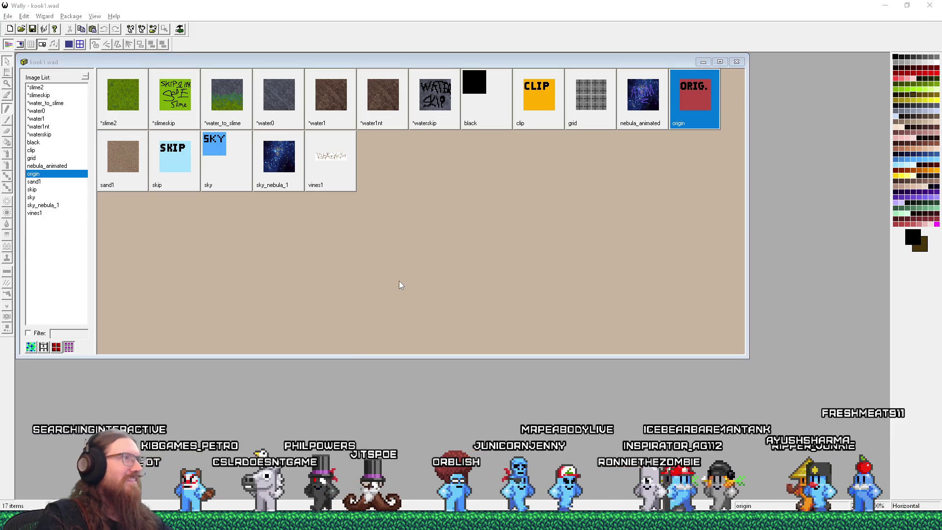
pyautogui.hotkey('alt', 'Tab')
pyautogui.hotkey('alt', 'Tab')
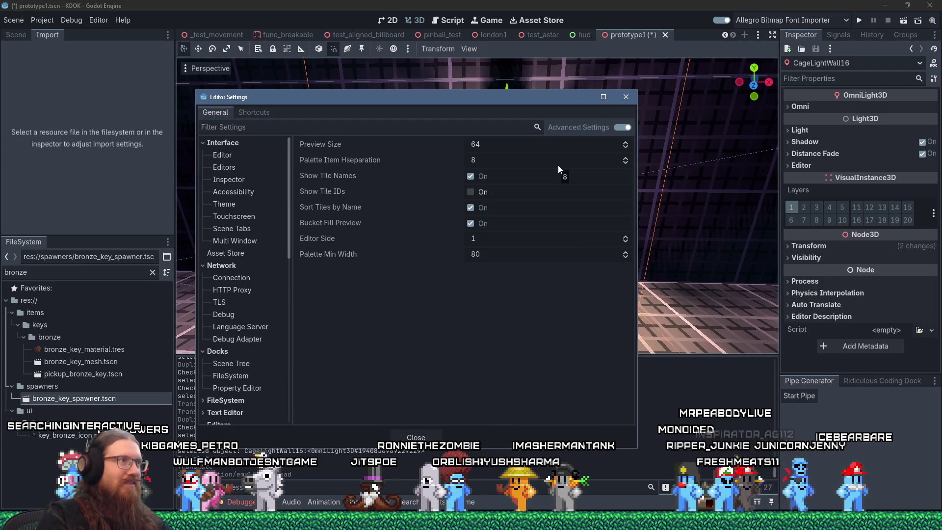
# Cycle through the open windows and bring TrenchBroom's prototype1.map to the front.
pyautogui.hotkey('alt', 'Tab')
pyautogui.hotkey('alt', 'Tab')
pyautogui.hotkey('alt', 'Tab')
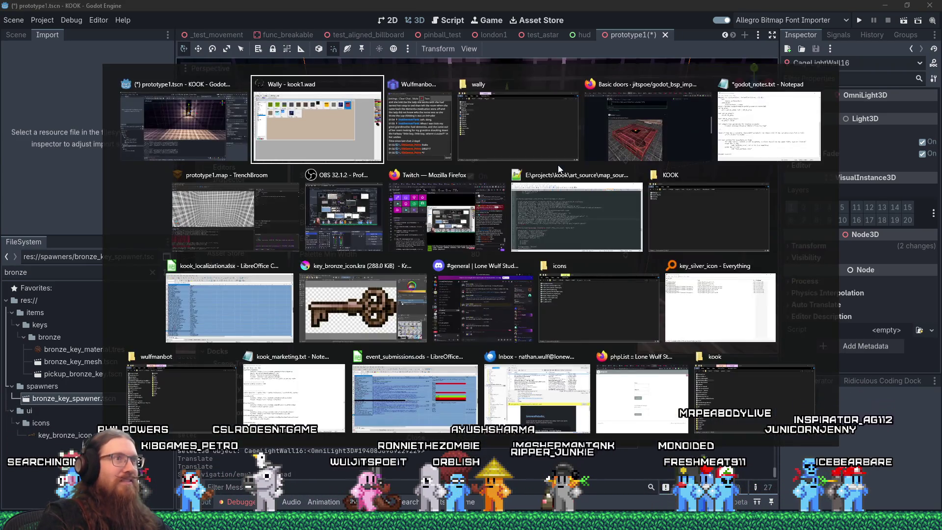
pyautogui.hotkey('alt', 'Tab')
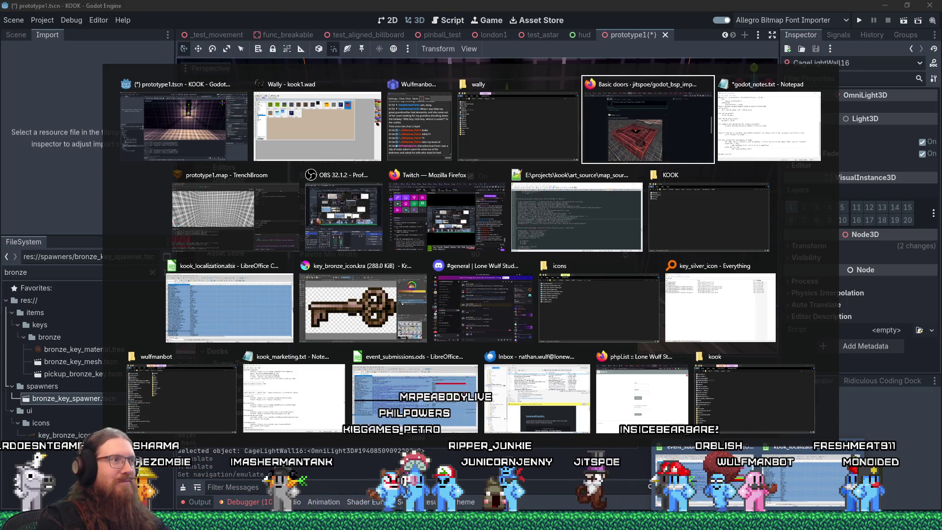
pyautogui.press('Escape')
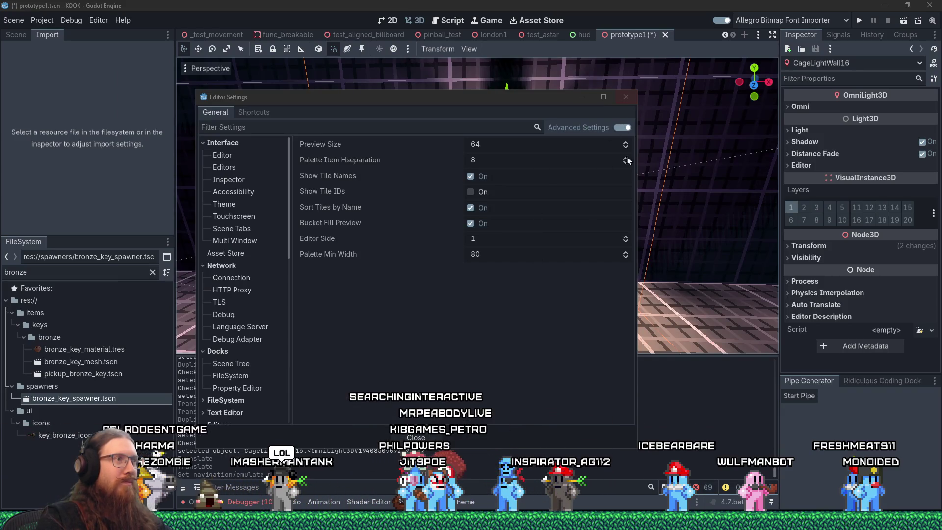
pyautogui.hotkey('alt', 'Tab')
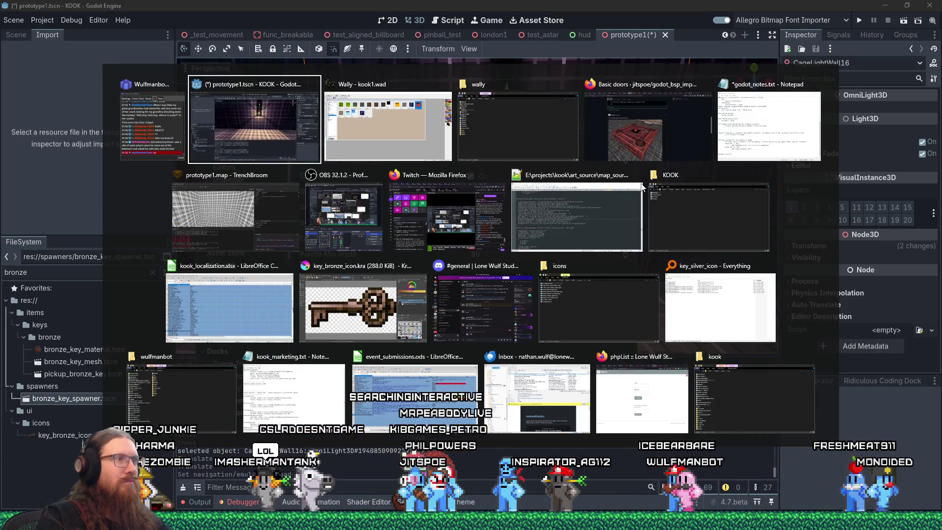
pyautogui.click(235, 211)
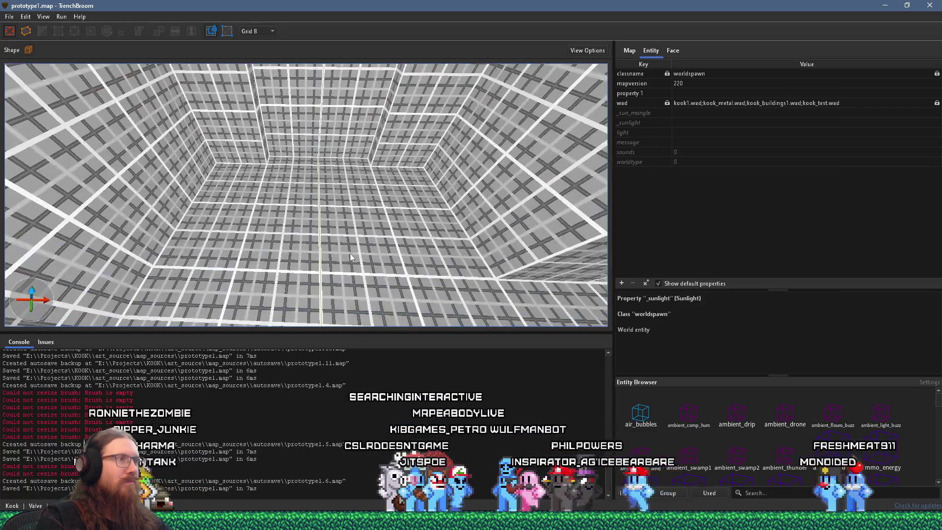
# Select the door_sliding brush and reload the texture collections.
pyautogui.moveTo(350, 256)
pyautogui.mouseDown()
pyautogui.moveTo(339, 202)
pyautogui.moveTo(351, 215)
pyautogui.mouseUp()
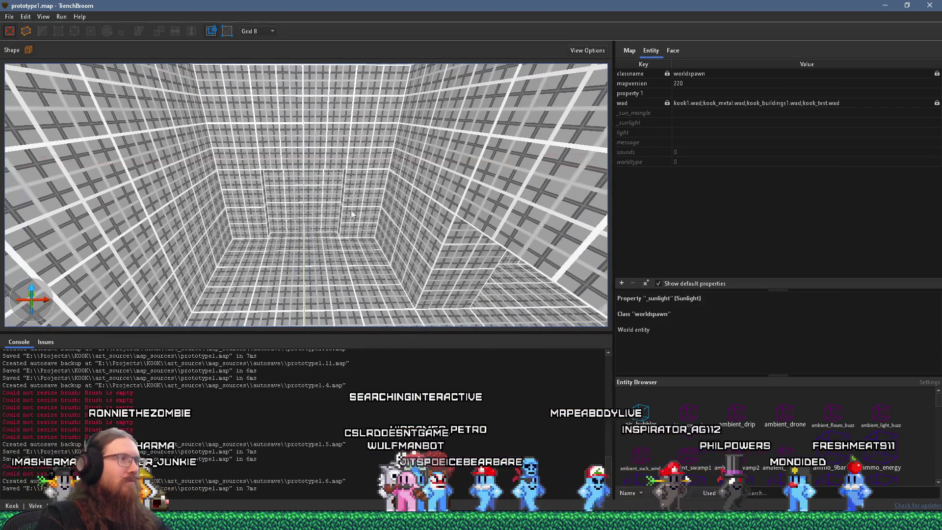
pyautogui.scroll(-5, 333, 202)
pyautogui.click(333, 202)
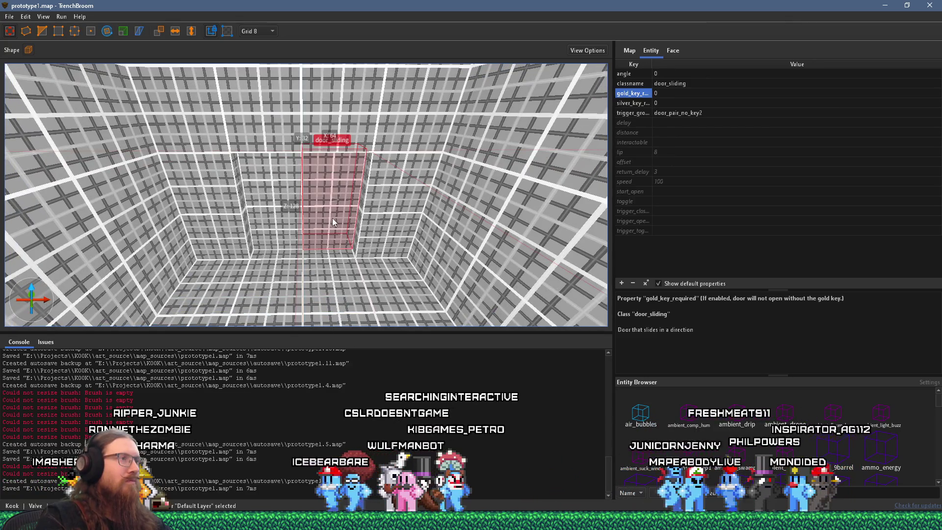
pyautogui.click(9, 18)
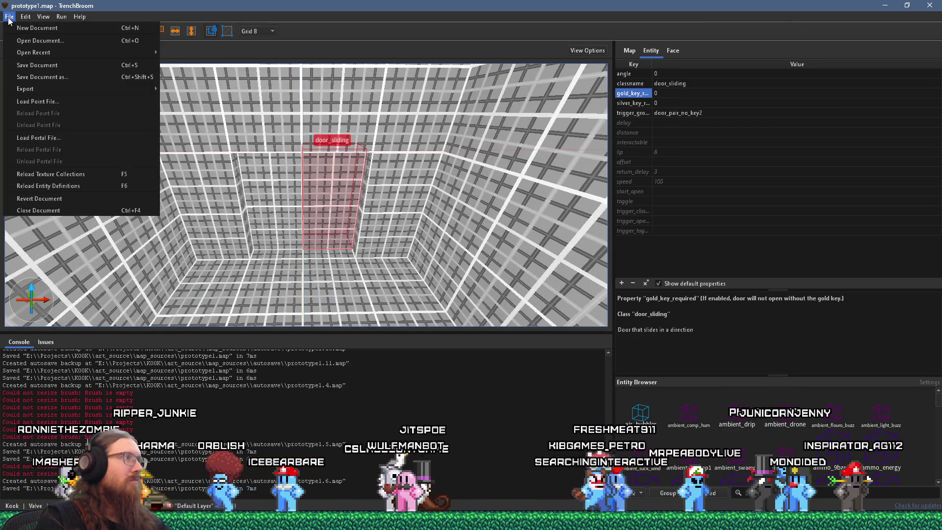
pyautogui.click(51, 175)
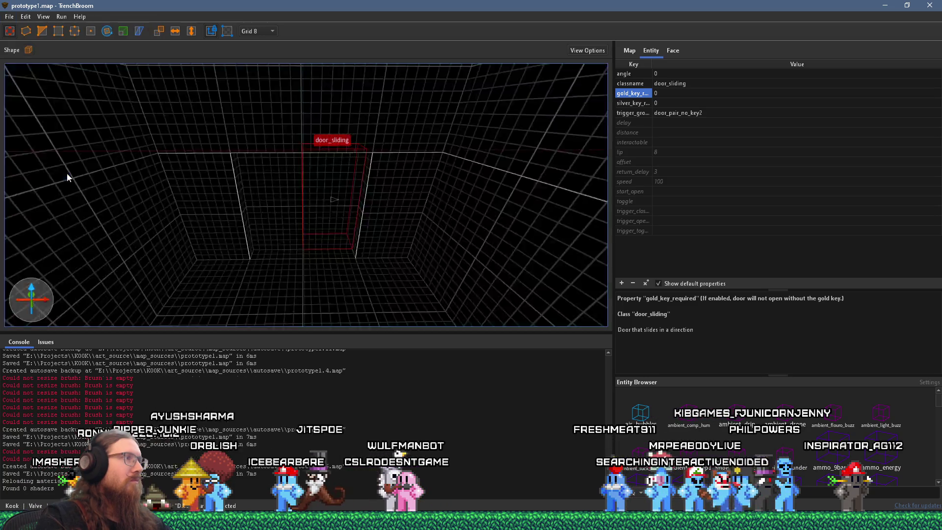
# Swing the camera around to the door and show the Face material settings.
pyautogui.scroll(5, 293, 191)
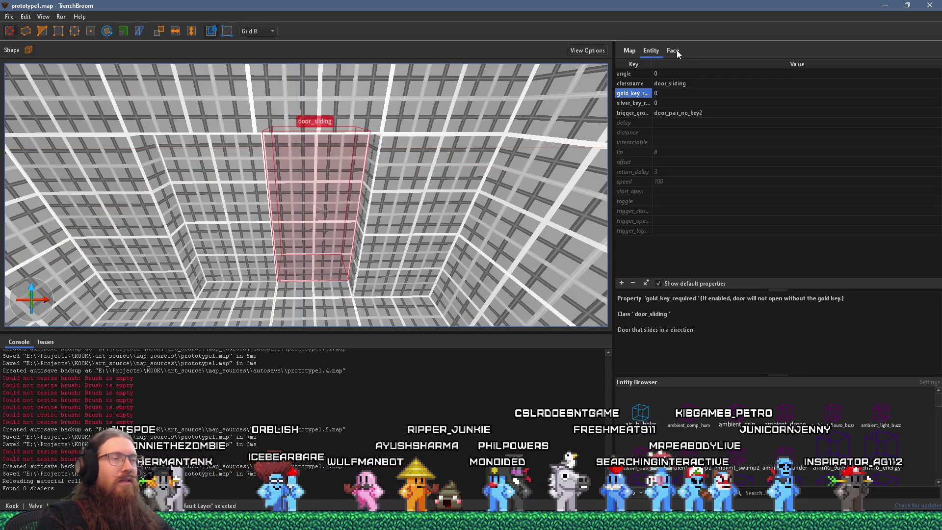
pyautogui.moveTo(314, 231)
pyautogui.mouseDown()
pyautogui.moveTo(290, 238)
pyautogui.moveTo(340, 240)
pyautogui.moveTo(324, 205)
pyautogui.moveTo(313, 230)
pyautogui.mouseUp()
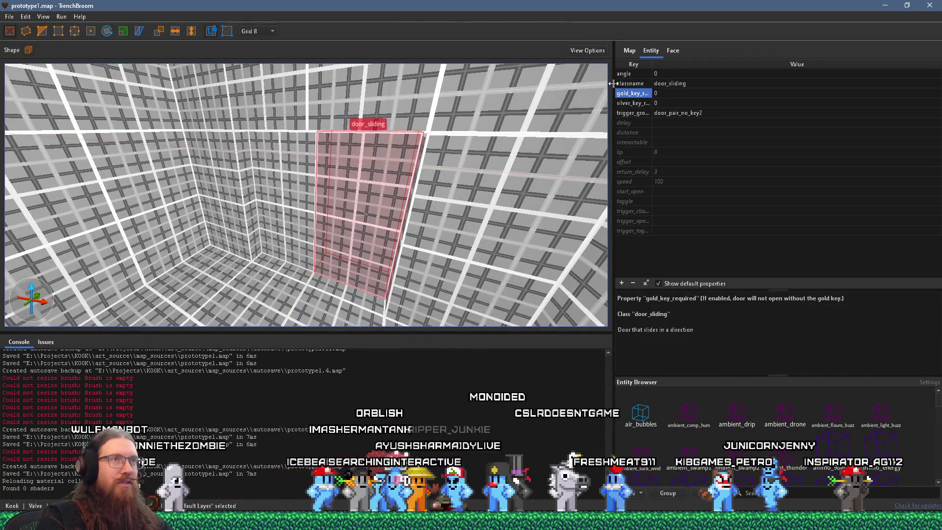
pyautogui.click(673, 51)
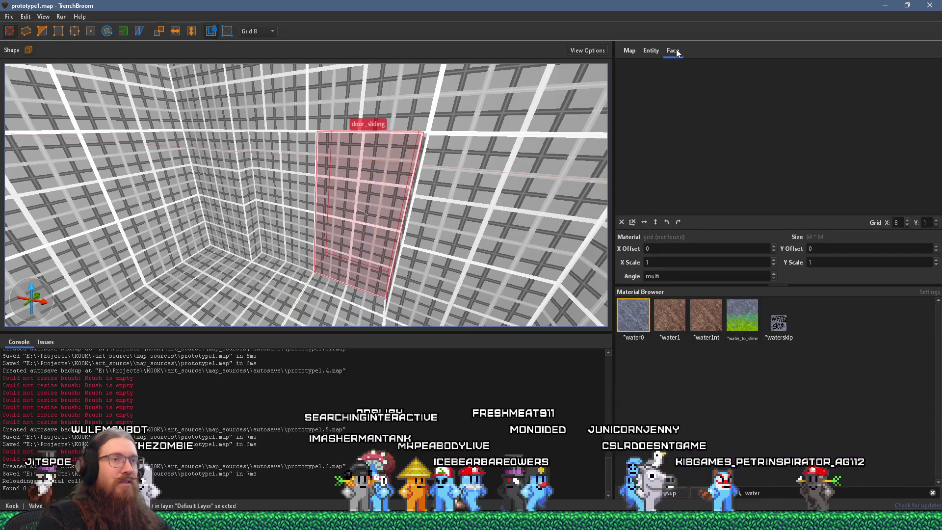
# Filter the Material Browser to Used, try origin on the door, then undo and deselect.
pyautogui.press('BackSpace')
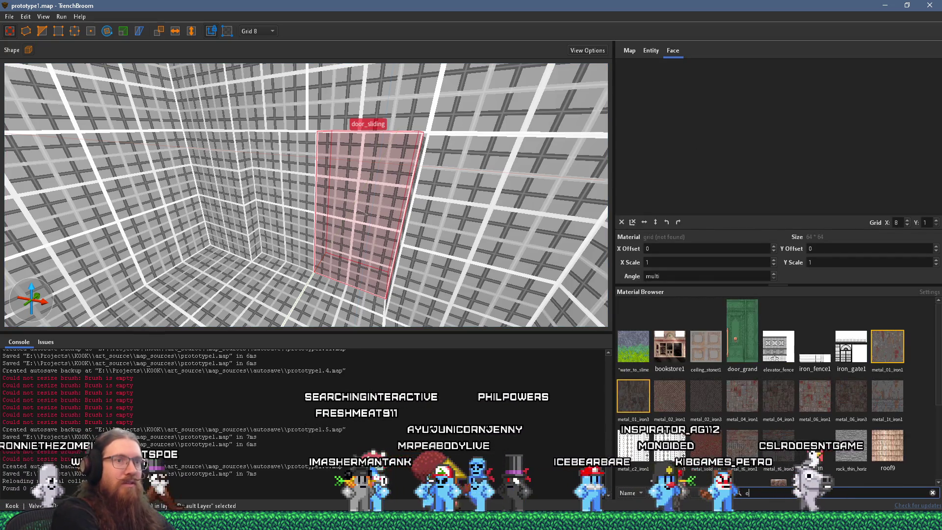
pyautogui.click(710, 493)
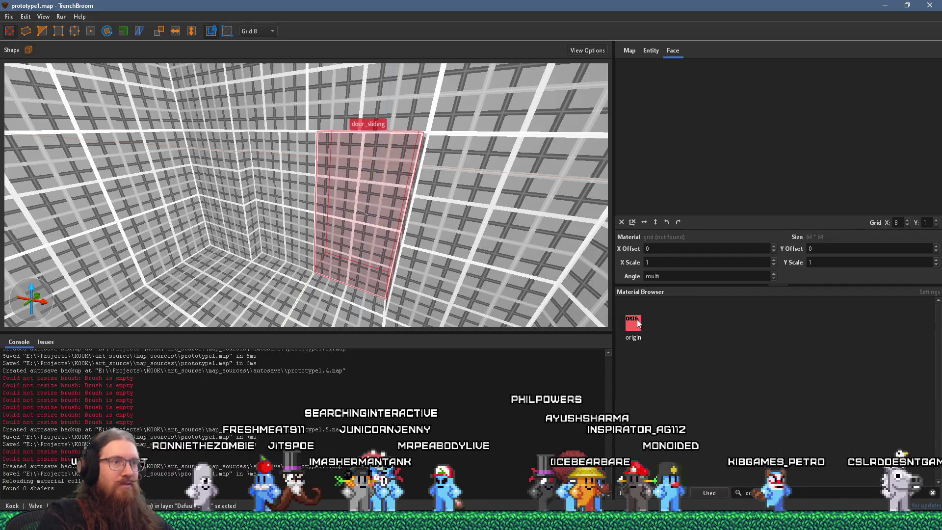
pyautogui.click(633, 323)
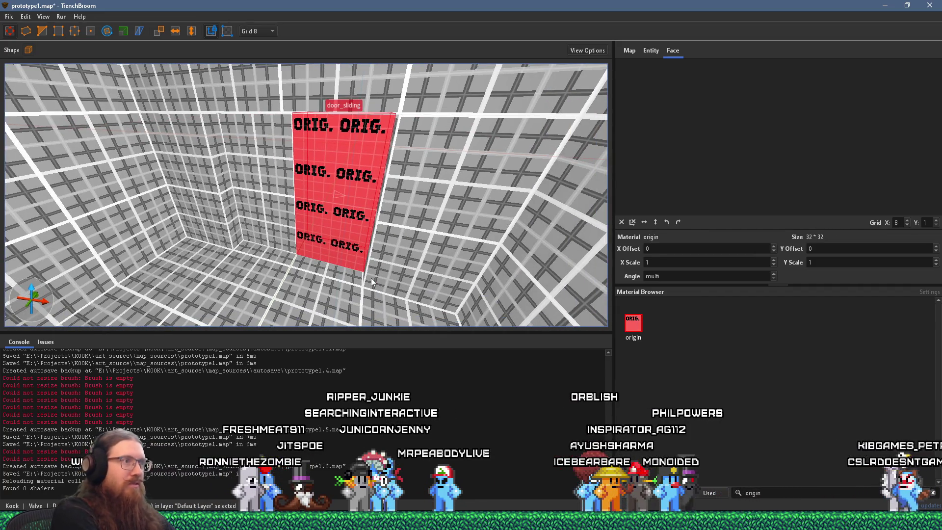
pyautogui.hotkey('ctrl', 'z')
pyautogui.press('Escape')
# Rotate the small origin brush 90° and lengthen it to 32 units.
pyautogui.moveTo(352, 269)
pyautogui.mouseDown()
pyautogui.moveTo(310, 251)
pyautogui.moveTo(267, 269)
pyautogui.mouseUp()
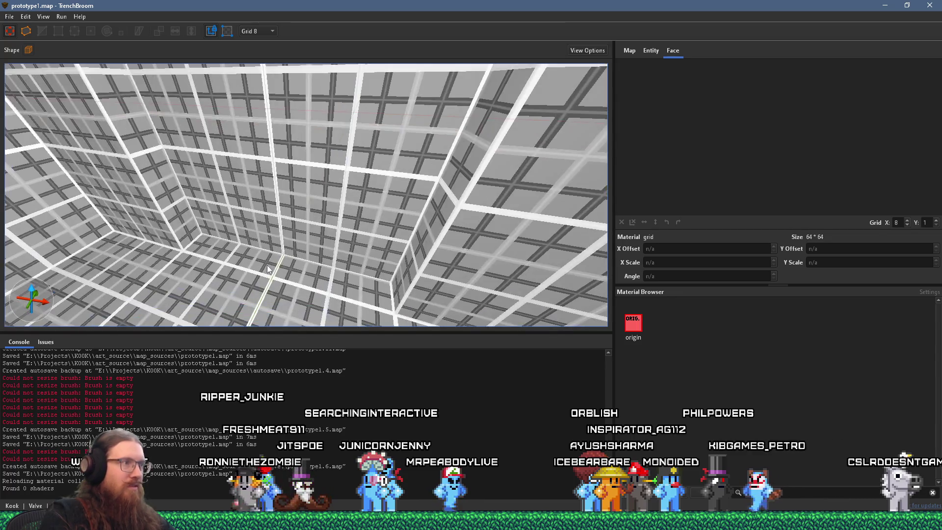
pyautogui.click(304, 255)
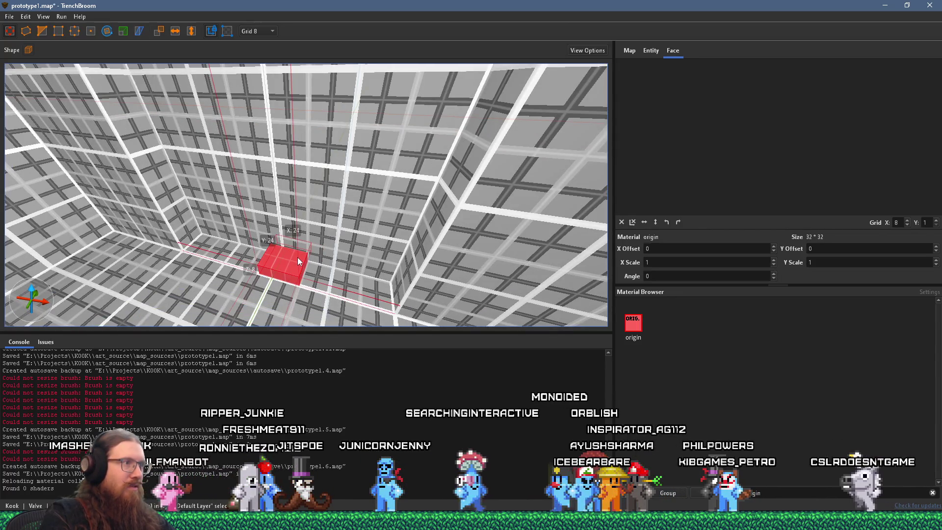
pyautogui.hotkey('alt', 'Right')
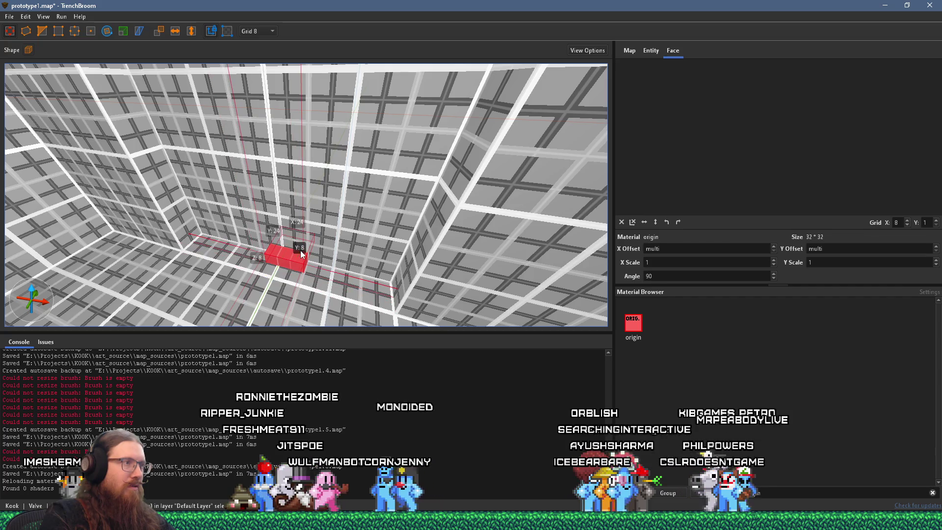
pyautogui.moveTo(297, 254); pyautogui.dragTo(282, 274)
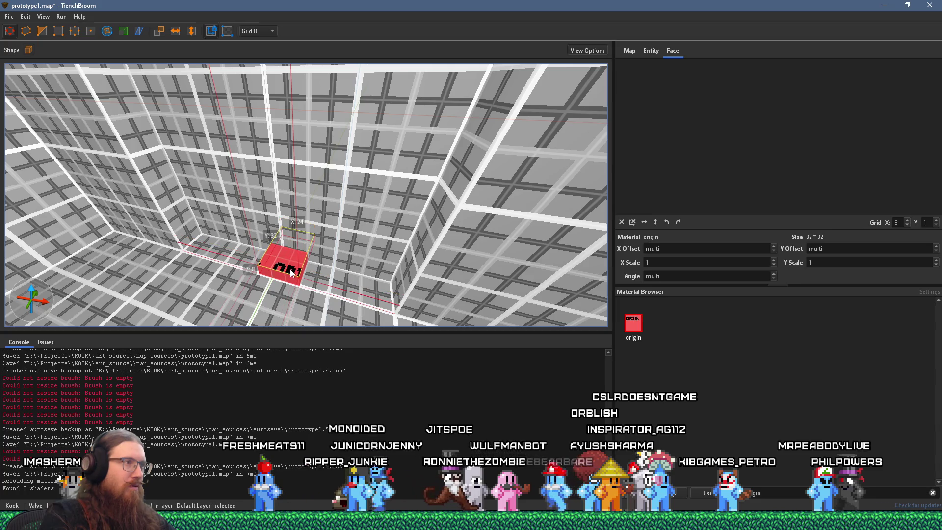
pyautogui.moveTo(305, 271)
pyautogui.mouseDown()
pyautogui.moveTo(398, 229)
pyautogui.moveTo(408, 234)
pyautogui.moveTo(296, 240)
pyautogui.moveTo(340, 231)
pyautogui.moveTo(343, 242)
pyautogui.moveTo(320, 249)
pyautogui.mouseUp()
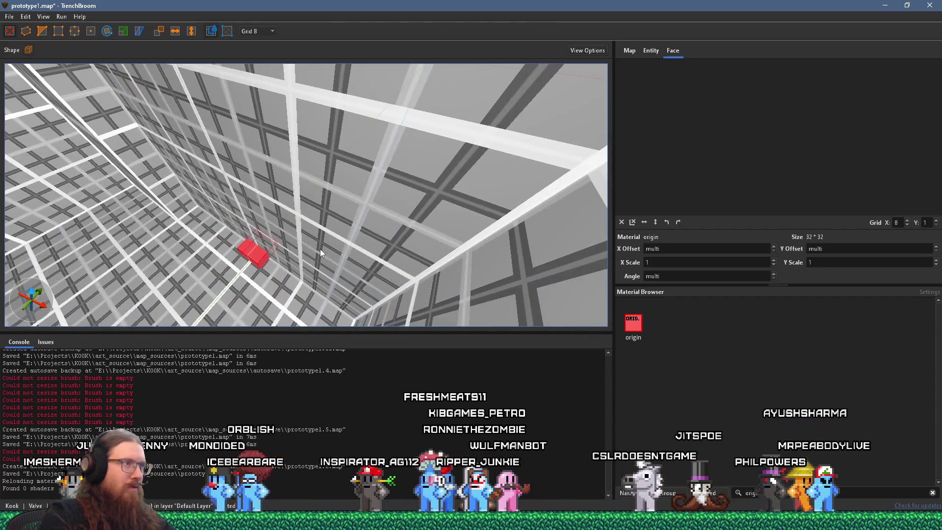
pyautogui.rightClick(292, 249)
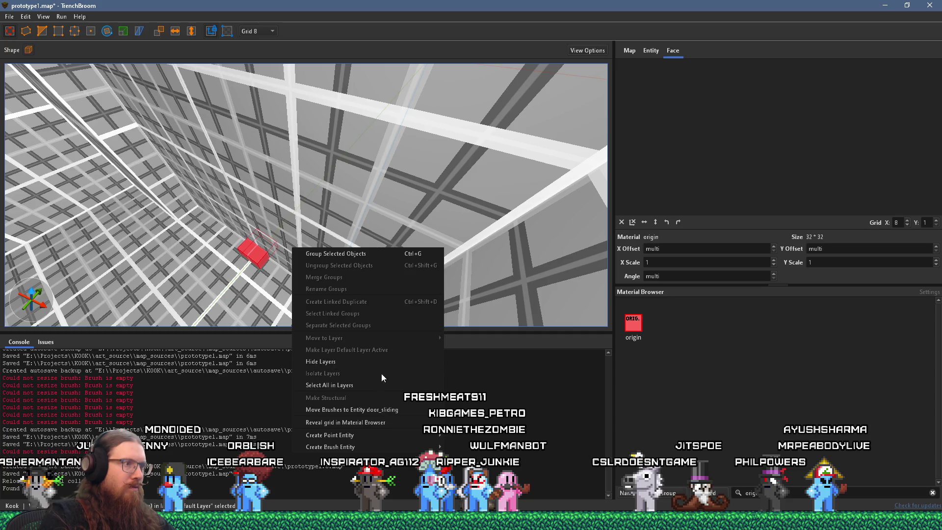
# Move the red brush into the door_sliding entity and save prototype1.map.
pyautogui.click(378, 411)
pyautogui.moveTo(310, 324)
pyautogui.mouseDown()
pyautogui.moveTo(316, 240)
pyautogui.moveTo(342, 208)
pyautogui.mouseUp()
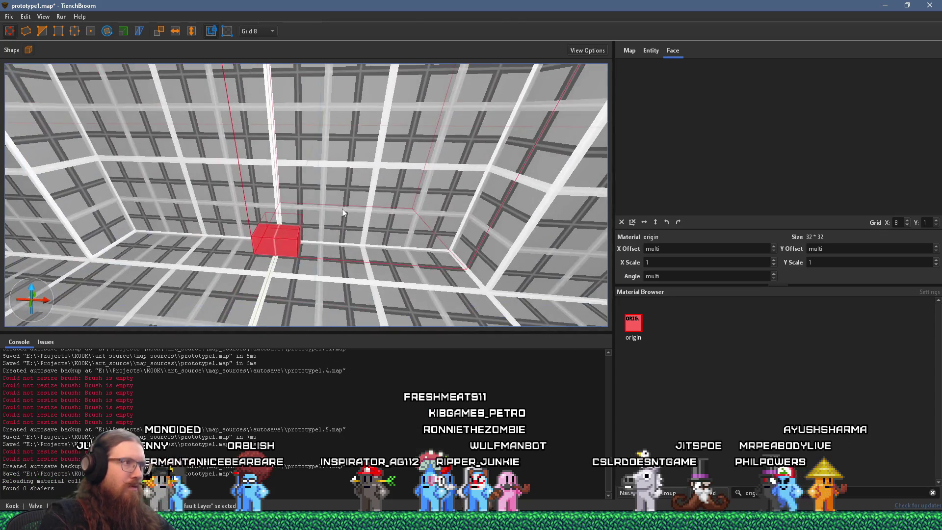
pyautogui.click(9, 16)
pyautogui.click(73, 63)
# Compile the map from Run > Compile Map, close the compile window, and switch windows.
pyautogui.click(61, 17)
pyautogui.click(88, 28)
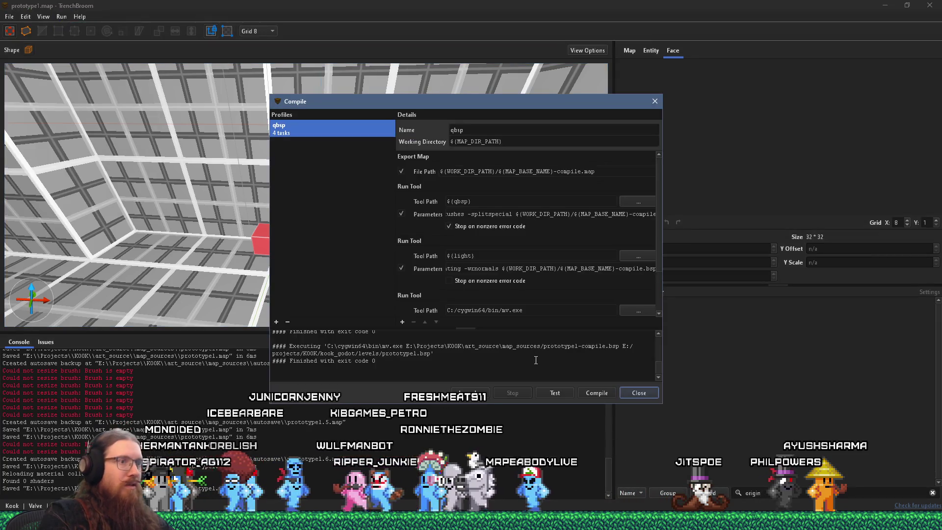
pyautogui.click(597, 392)
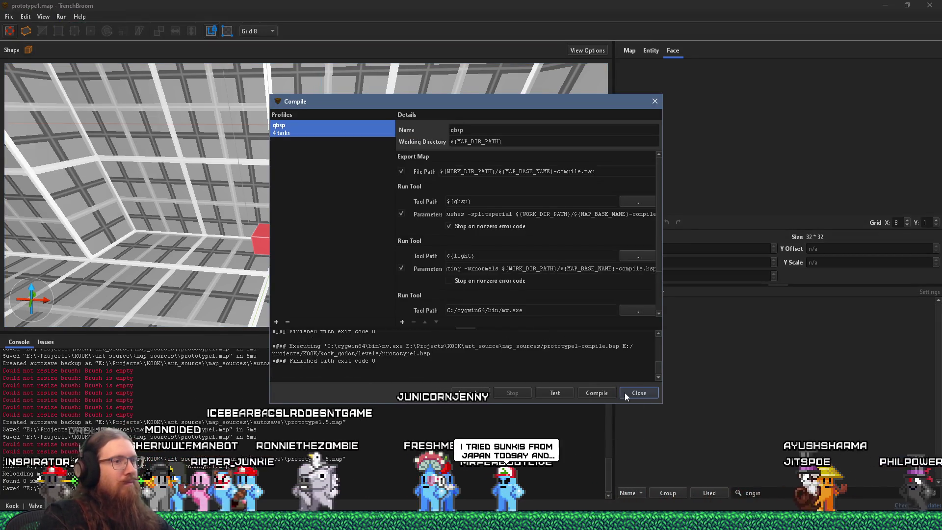
pyautogui.click(643, 393)
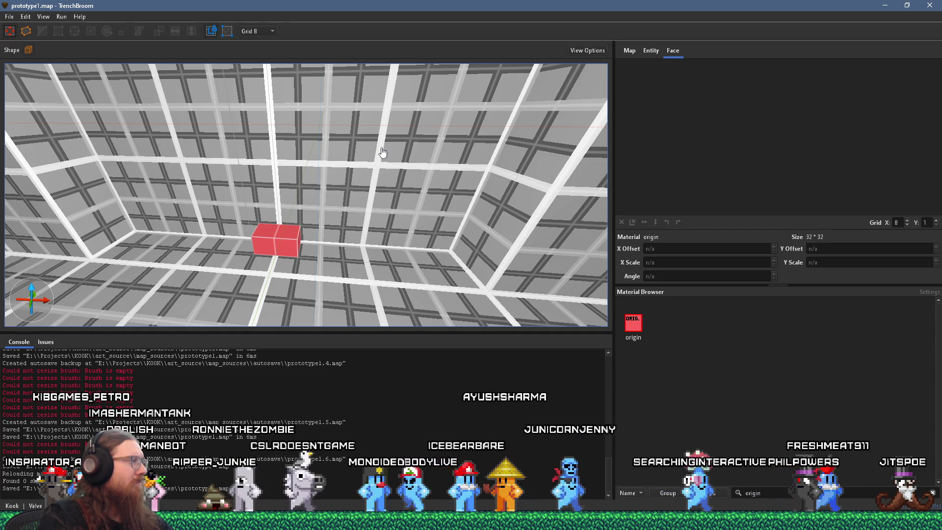
pyautogui.hotkey('alt', 'Tab')
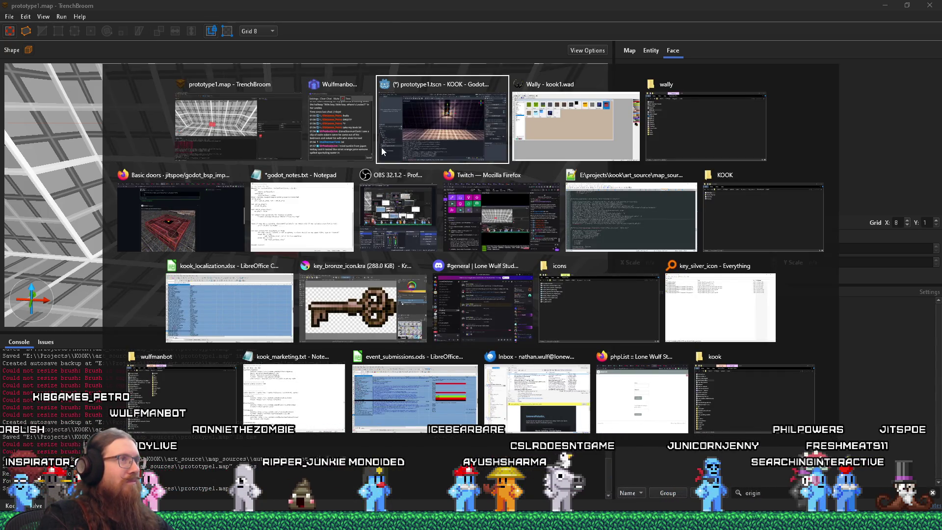
# Return to Godot, close Editor Settings, and select the prototype1 root node.
pyautogui.click(382, 151)
pyautogui.click(626, 100)
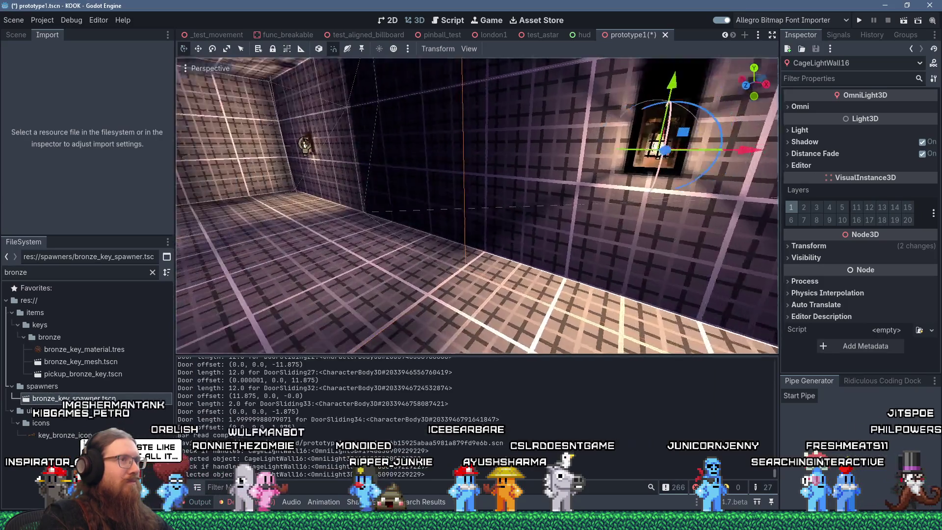
pyautogui.scroll(3, 499, 177)
pyautogui.scroll(-5, 364, 200)
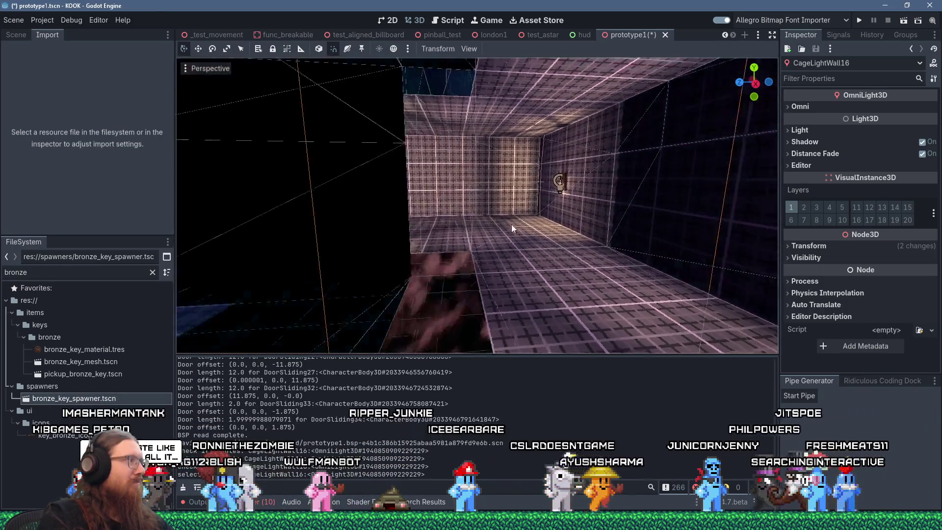
pyautogui.press('f')
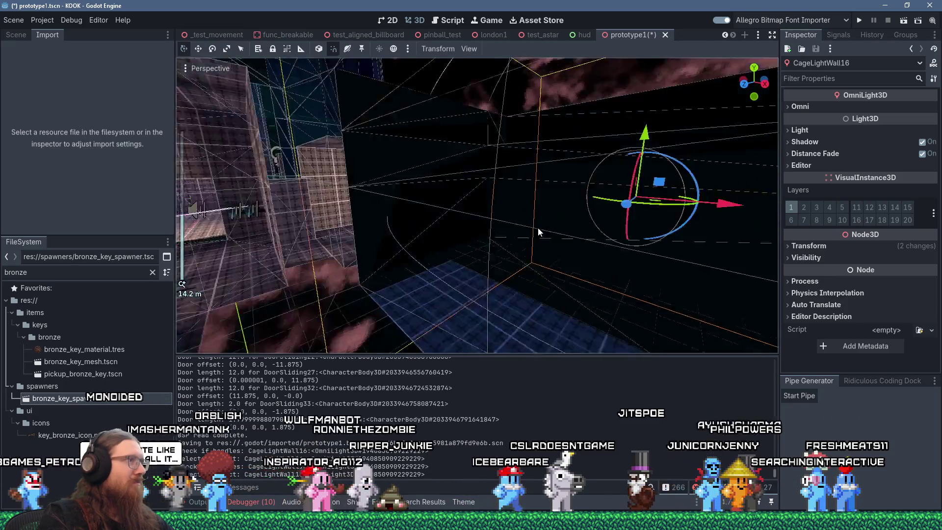
pyautogui.press('w')
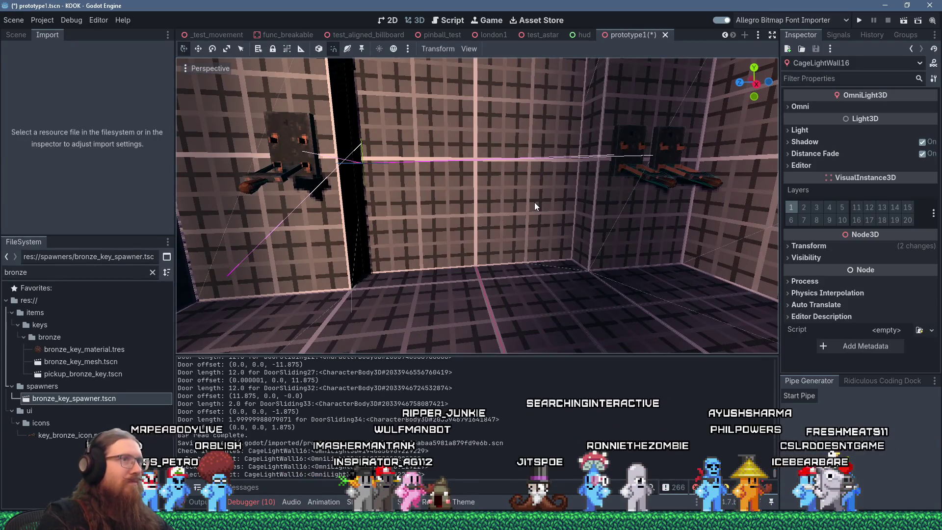
pyautogui.click(534, 202)
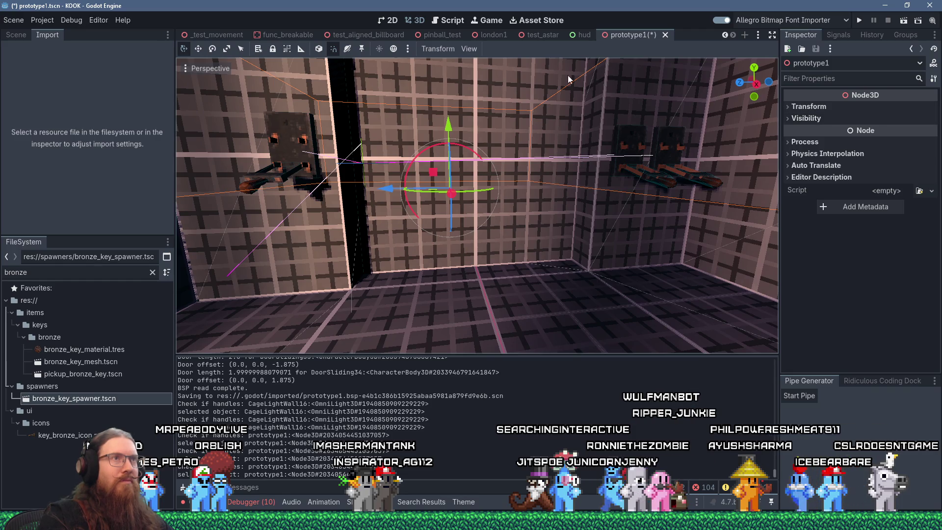
# Open the imported prototype1.bsp scene from the Scene dock, choosing Open Anyway.
pyautogui.click(15, 35)
pyautogui.click(153, 78)
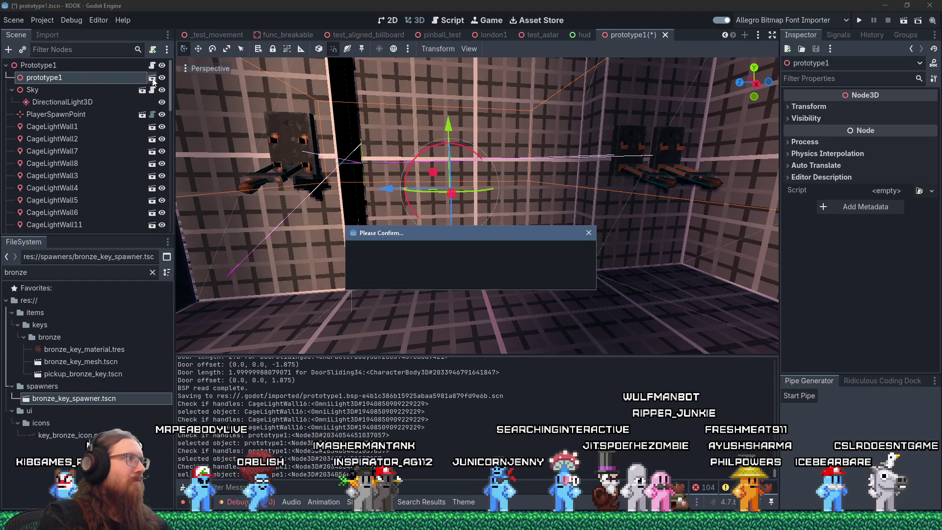
pyautogui.click(484, 275)
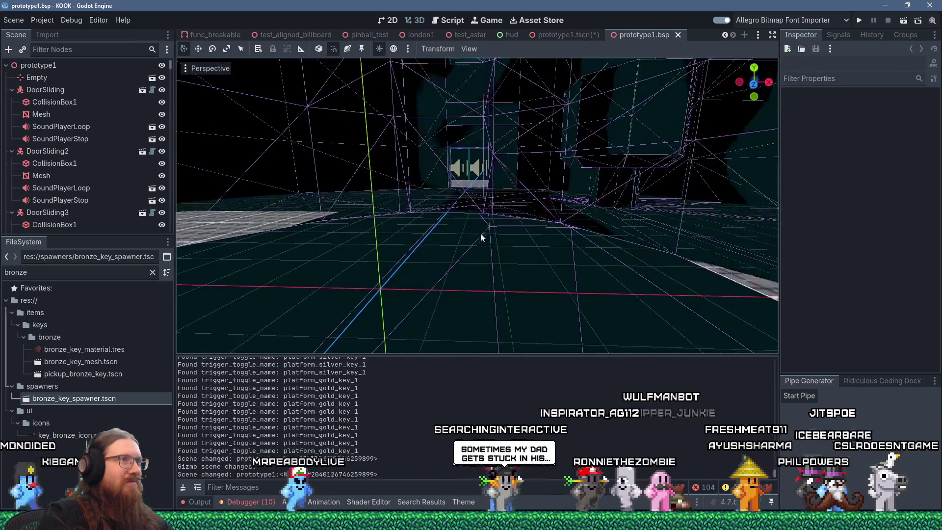
# Select DoorSliding7 and orbit around it into the dark corridor.
pyautogui.moveTo(481, 237)
pyautogui.mouseDown()
pyautogui.moveTo(387, 234)
pyautogui.moveTo(574, 270)
pyautogui.moveTo(374, 268)
pyautogui.moveTo(519, 265)
pyautogui.moveTo(491, 265)
pyautogui.moveTo(418, 225)
pyautogui.moveTo(456, 178)
pyautogui.moveTo(483, 198)
pyautogui.mouseUp()
pyautogui.click(484, 199)
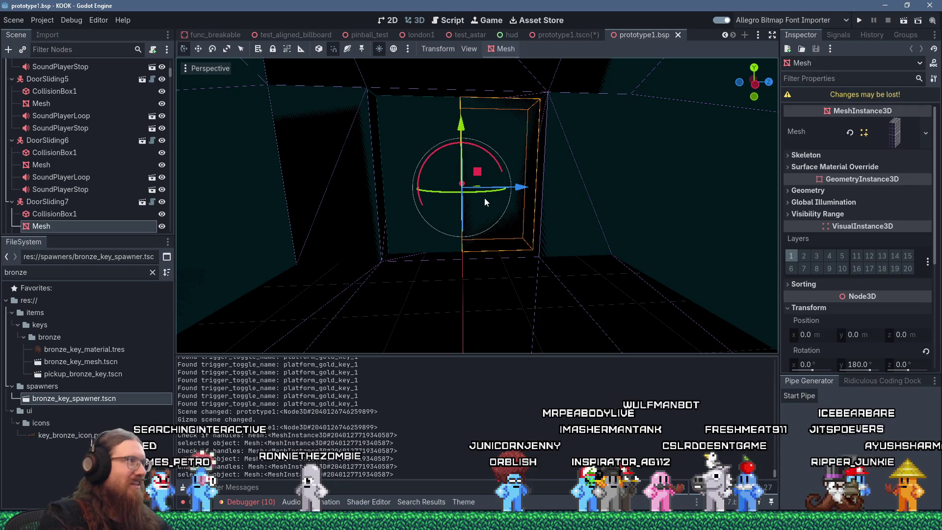
pyautogui.scroll(3, 486, 196)
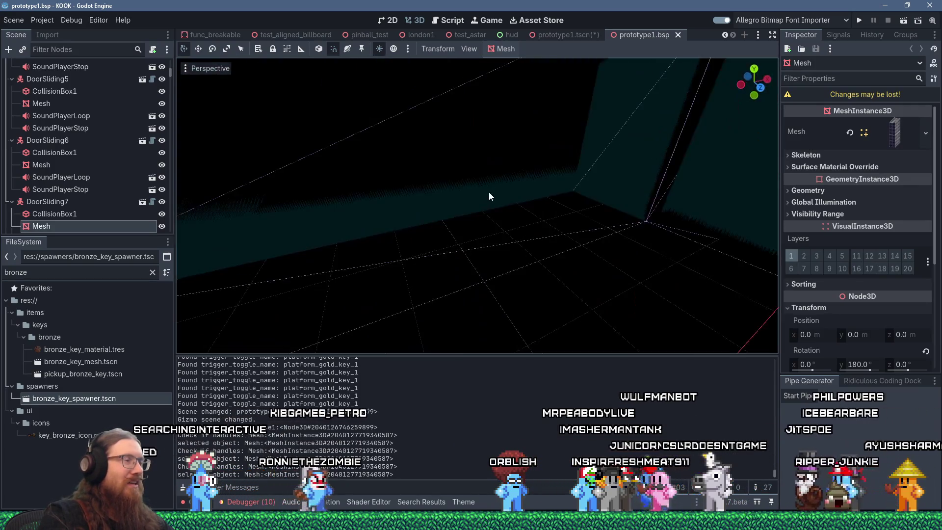
pyautogui.moveTo(489, 193); pyautogui.dragTo(538, 183)
pyautogui.doubleClick(93, 203)
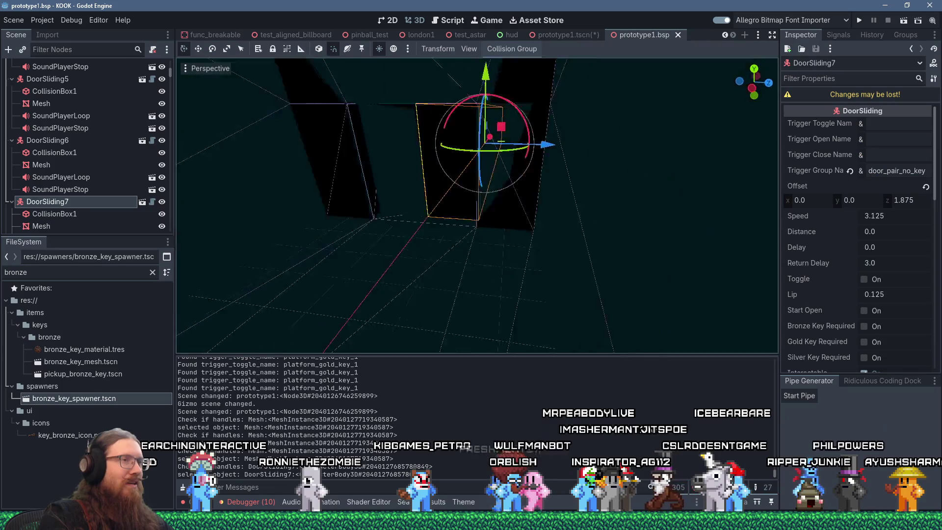
pyautogui.scroll(-5, 522, 251)
pyautogui.moveTo(433, 226)
pyautogui.mouseDown()
pyautogui.moveTo(523, 252)
pyautogui.moveTo(515, 242)
pyautogui.moveTo(539, 246)
pyautogui.mouseUp()
pyautogui.scroll(6, 539, 246)
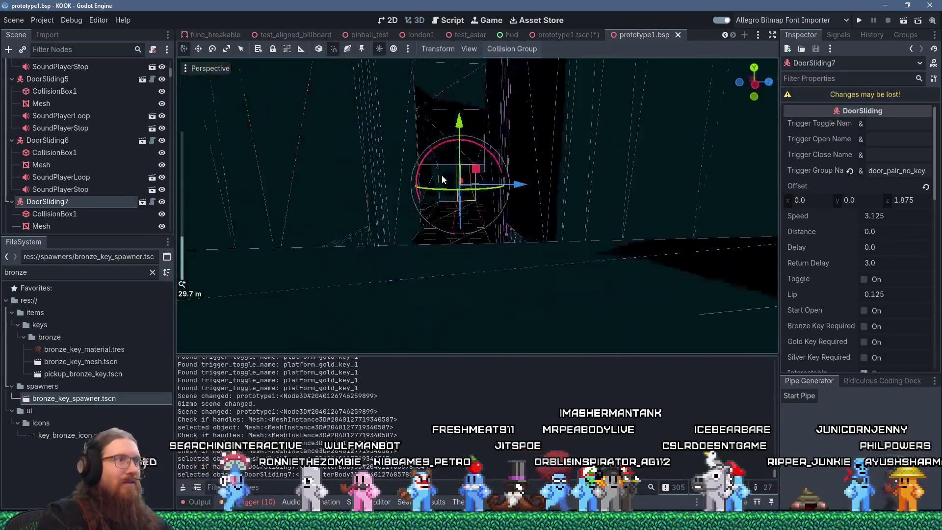
pyautogui.moveTo(441, 175)
pyautogui.mouseDown()
pyautogui.moveTo(487, 225)
pyautogui.moveTo(430, 221)
pyautogui.moveTo(315, 243)
pyautogui.moveTo(377, 239)
pyautogui.moveTo(578, 180)
pyautogui.moveTo(537, 226)
pyautogui.moveTo(332, 223)
pyautogui.mouseUp()
pyautogui.scroll(-3, 122, 207)
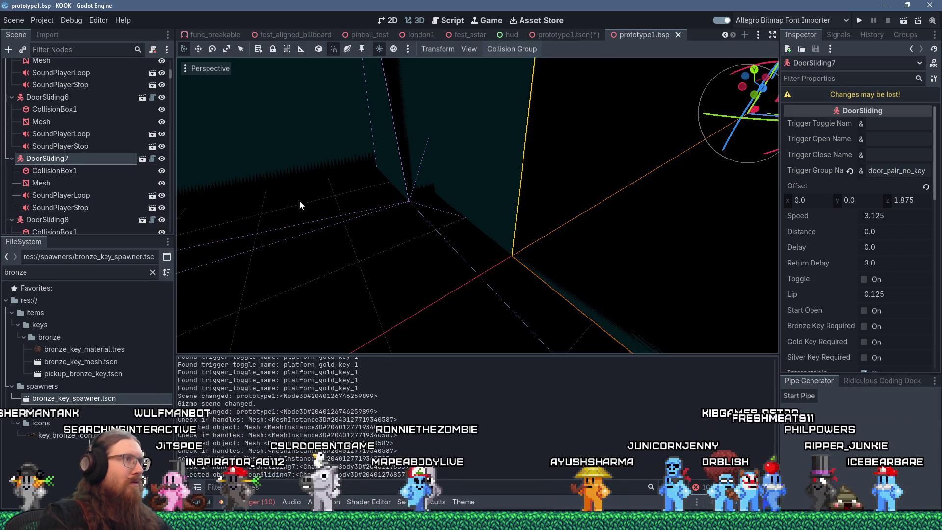
# Select the DoorSliding8 door node, then DoorSliding7's mesh again.
pyautogui.click(464, 194)
pyautogui.click(263, 235)
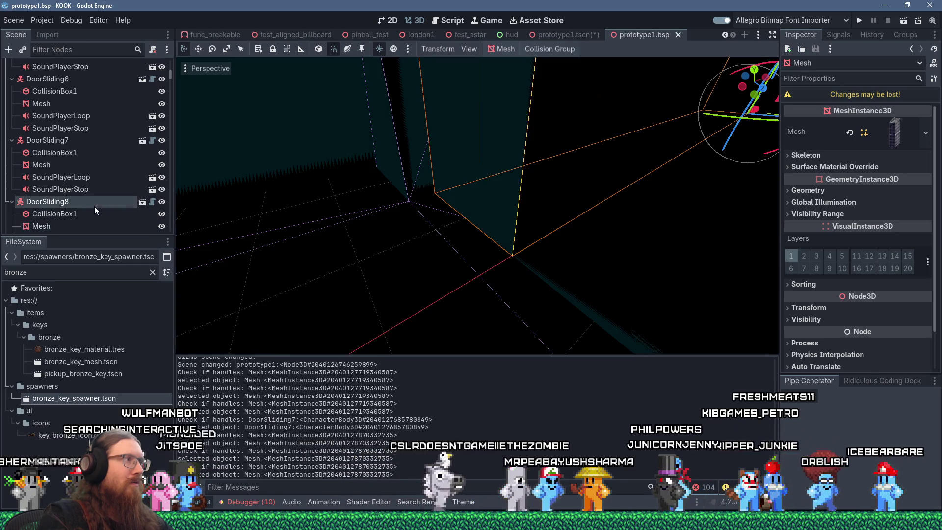
pyautogui.scroll(3, 343, 233)
pyautogui.scroll(-2, 429, 206)
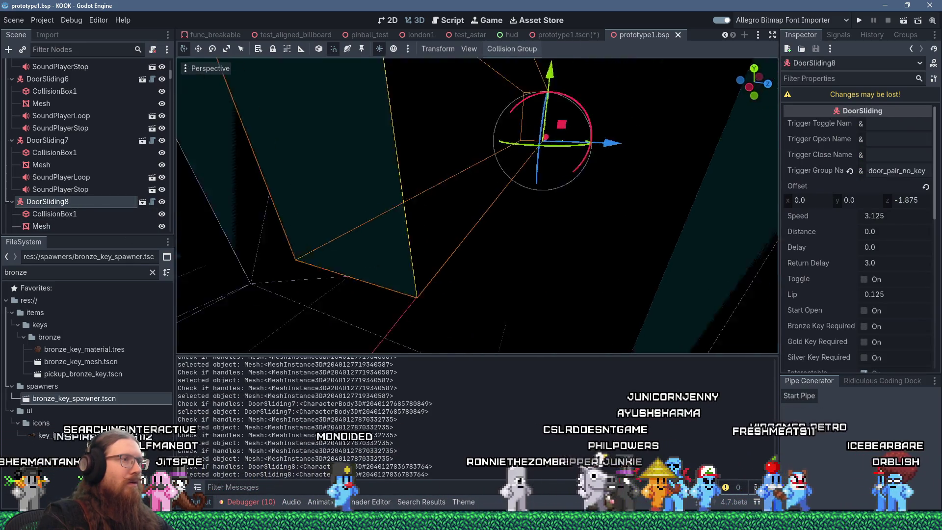
pyautogui.scroll(-2, 429, 201)
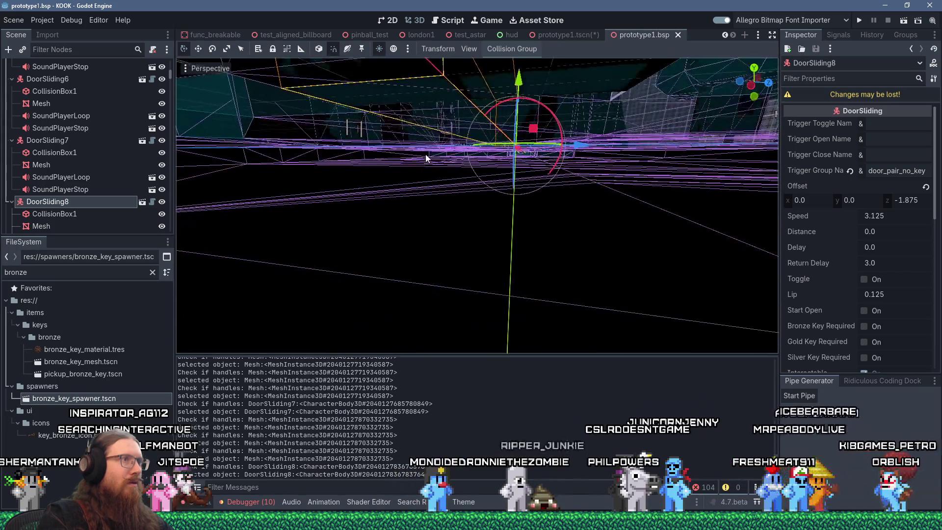
pyautogui.scroll(-4, 399, 215)
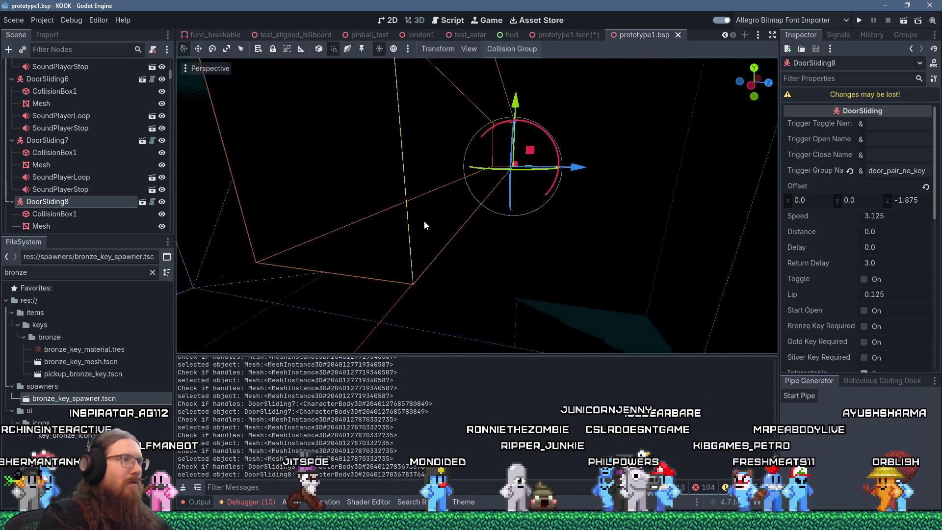
pyautogui.scroll(3, 410, 219)
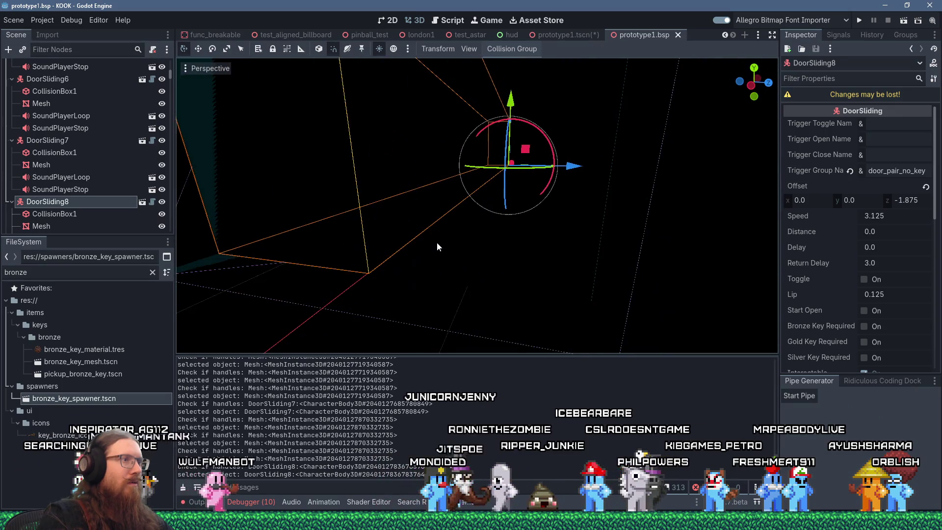
pyautogui.click(437, 242)
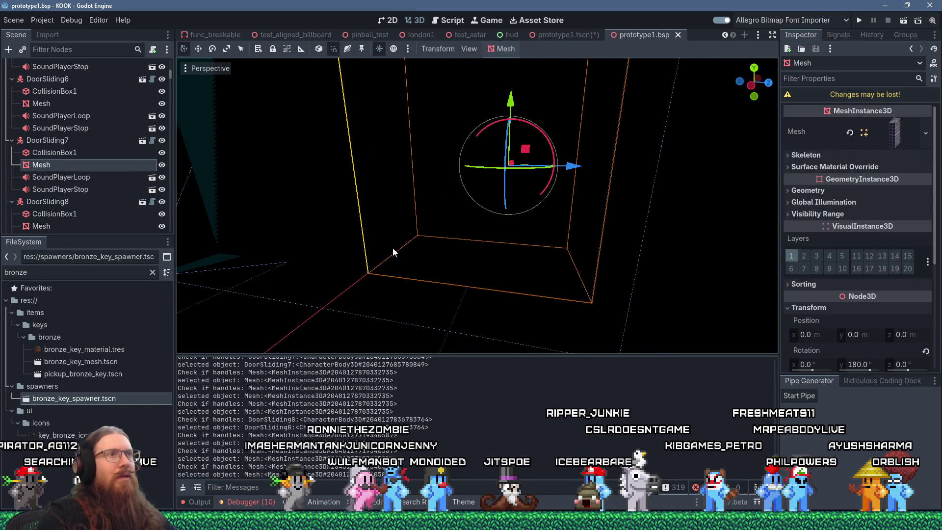
pyautogui.moveTo(607, 231)
pyautogui.mouseDown()
pyautogui.moveTo(461, 249)
pyautogui.moveTo(528, 230)
pyautogui.moveTo(651, 222)
pyautogui.mouseUp()
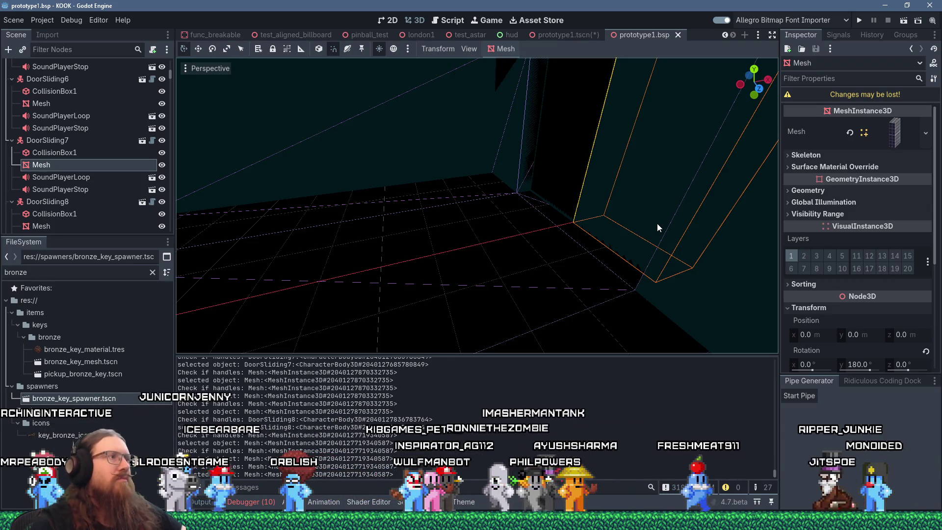
pyautogui.doubleClick(89, 140)
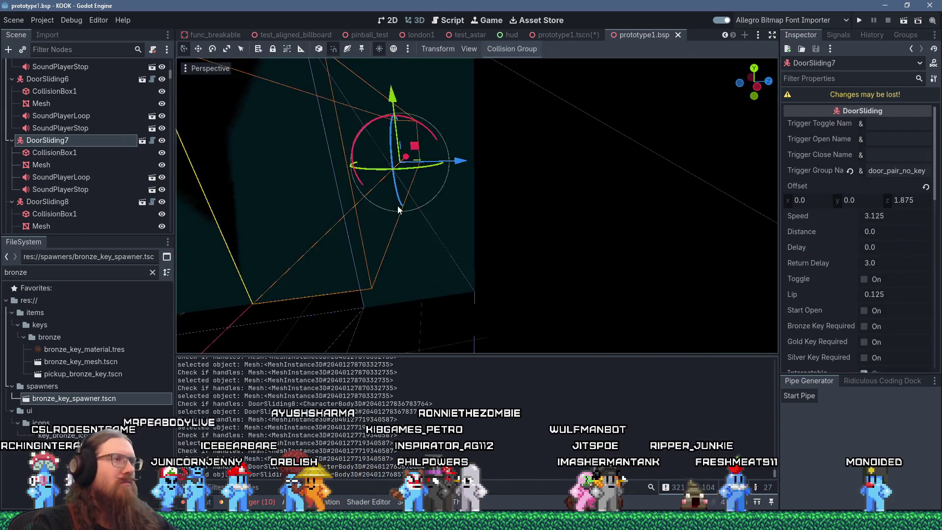
pyautogui.moveTo(360, 207)
pyautogui.mouseDown()
pyautogui.moveTo(383, 244)
pyautogui.moveTo(392, 234)
pyautogui.moveTo(469, 231)
pyautogui.moveTo(417, 231)
pyautogui.moveTo(415, 207)
pyautogui.moveTo(463, 202)
pyautogui.moveTo(465, 193)
pyautogui.mouseUp()
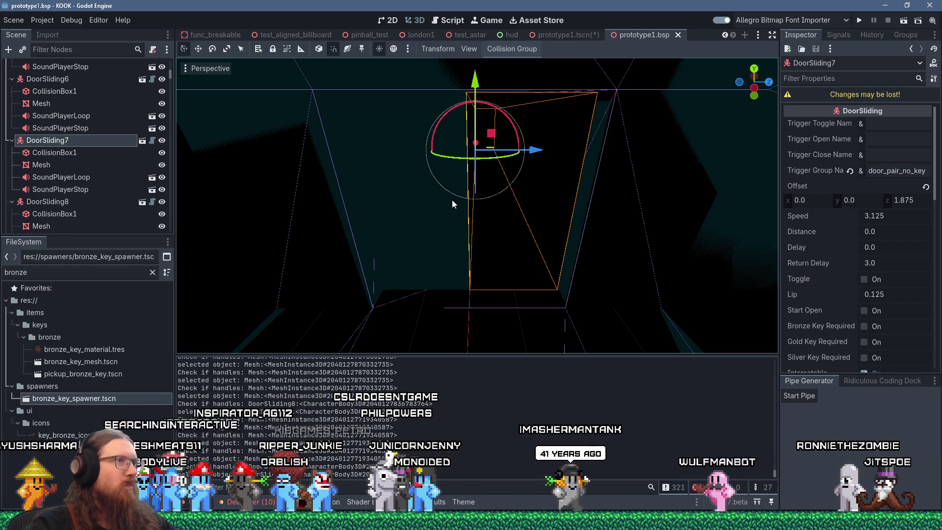
pyautogui.click(427, 205)
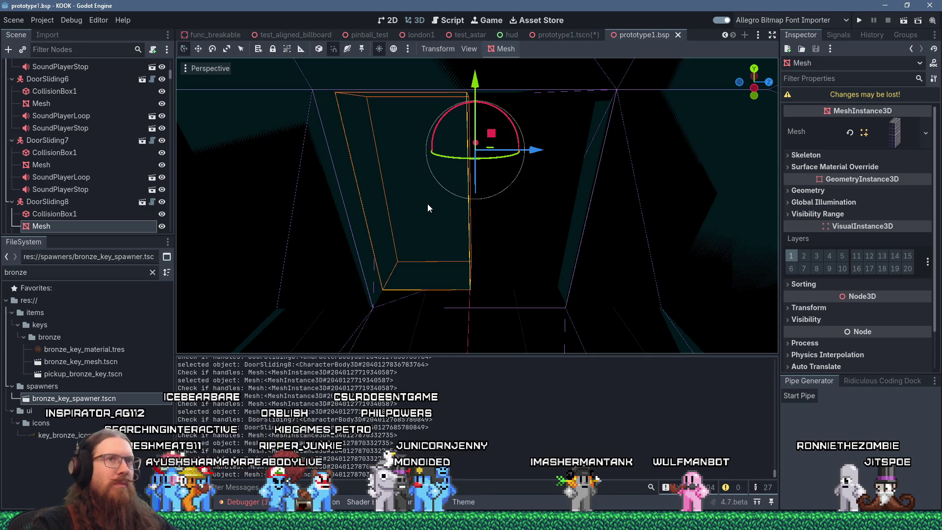
pyautogui.press('f')
pyautogui.scroll(-5, 428, 208)
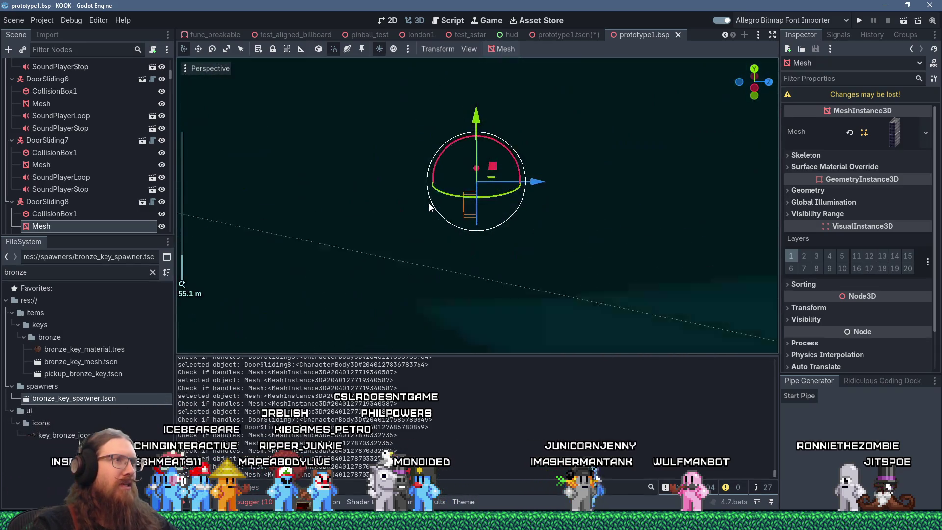
pyautogui.scroll(8, 430, 206)
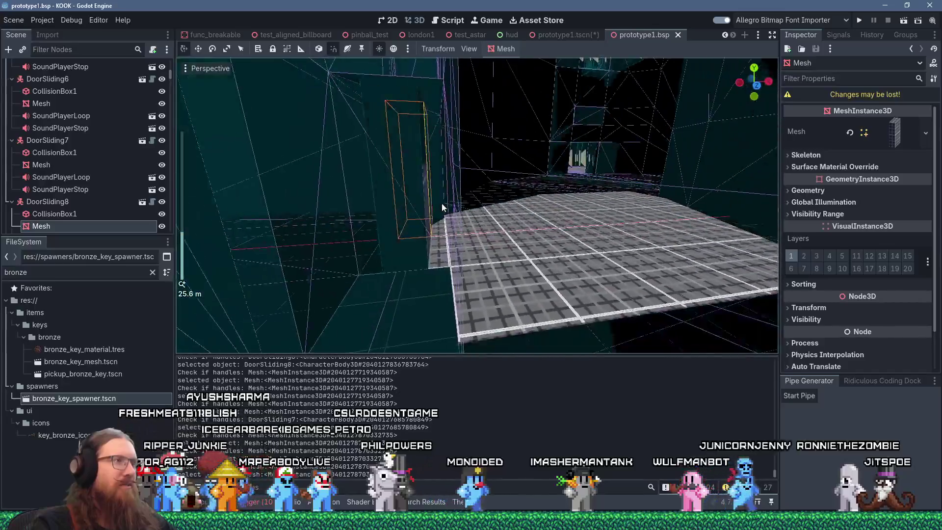
pyautogui.hotkey('alt', 'Tab')
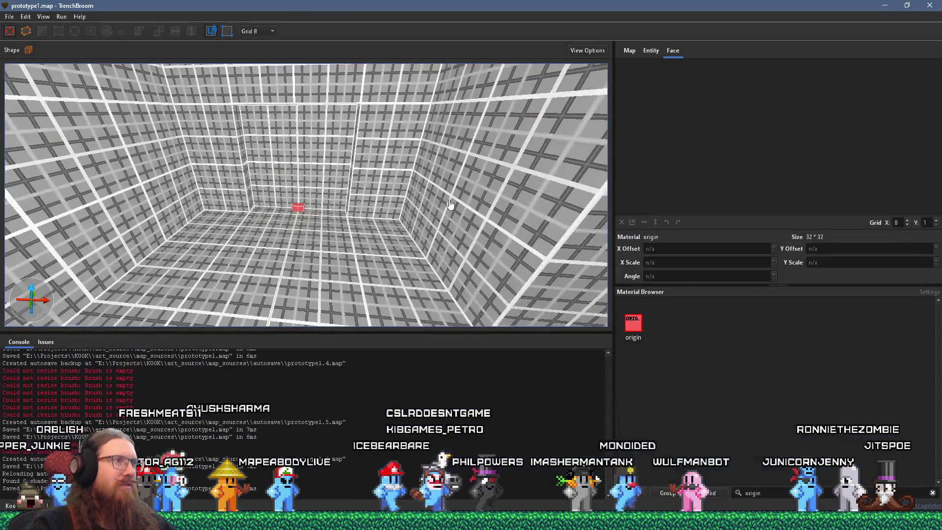
# Select the small red origin brush and the tall door wall brush, then bring up the window list.
pyautogui.moveTo(450, 204)
pyautogui.mouseDown()
pyautogui.moveTo(422, 194)
pyautogui.moveTo(459, 92)
pyautogui.moveTo(430, 159)
pyautogui.moveTo(310, 157)
pyautogui.moveTo(364, 177)
pyautogui.moveTo(353, 173)
pyautogui.moveTo(319, 211)
pyautogui.mouseUp()
pyautogui.scroll(-5, 425, 159)
pyautogui.click(306, 224)
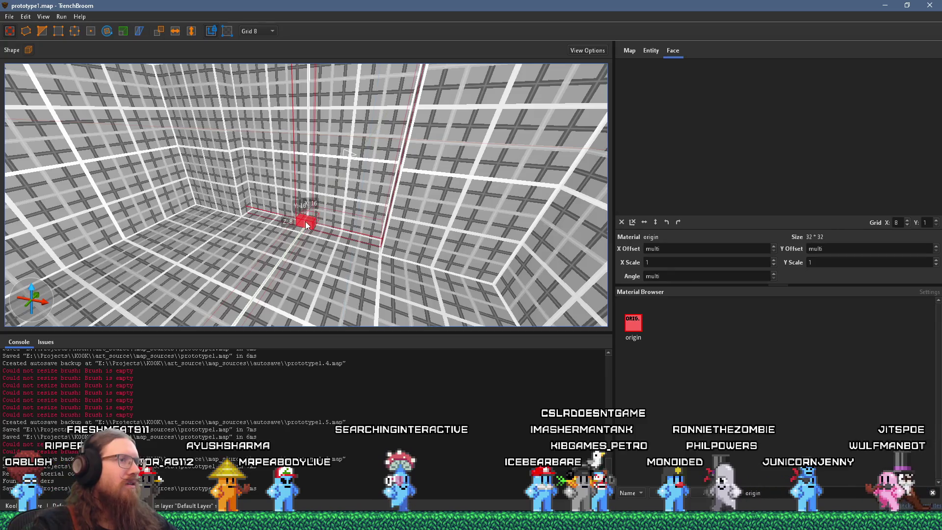
pyautogui.click(331, 202)
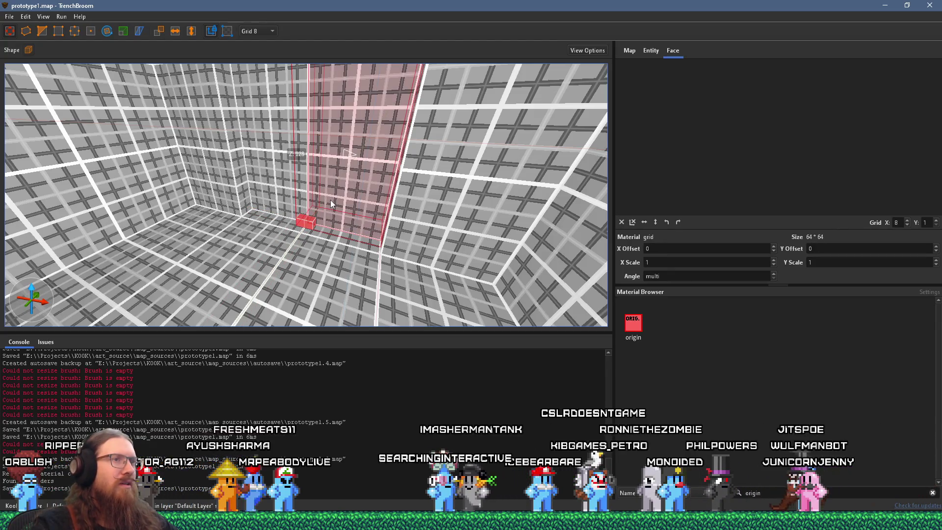
pyautogui.moveTo(331, 199)
pyautogui.mouseDown()
pyautogui.moveTo(344, 196)
pyautogui.moveTo(142, 224)
pyautogui.moveTo(302, 198)
pyautogui.moveTo(262, 220)
pyautogui.moveTo(362, 208)
pyautogui.moveTo(374, 193)
pyautogui.moveTo(291, 221)
pyautogui.mouseUp()
pyautogui.hotkey('alt', 'Tab')
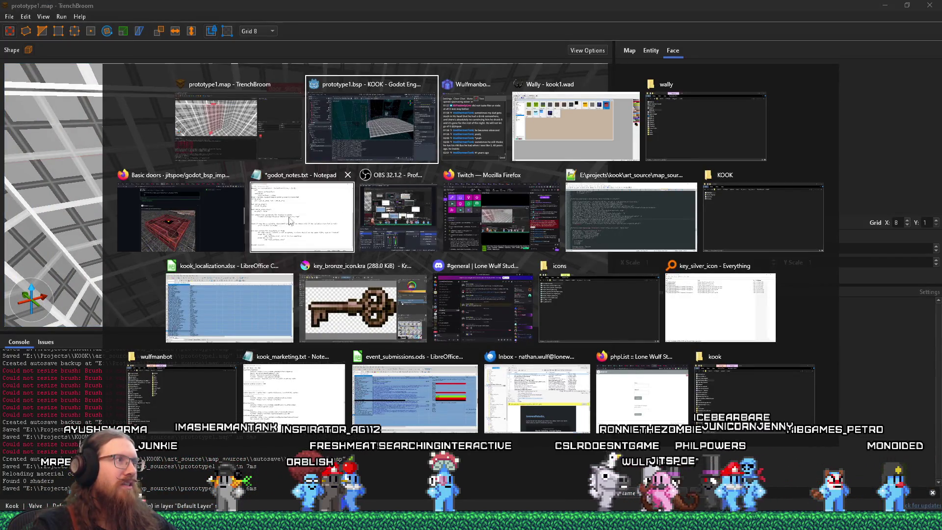
# Scroll through the 'Basic doors #19' origin-brush screenshots on GitHub, then return to TrenchBroom.
pyautogui.click(186, 222)
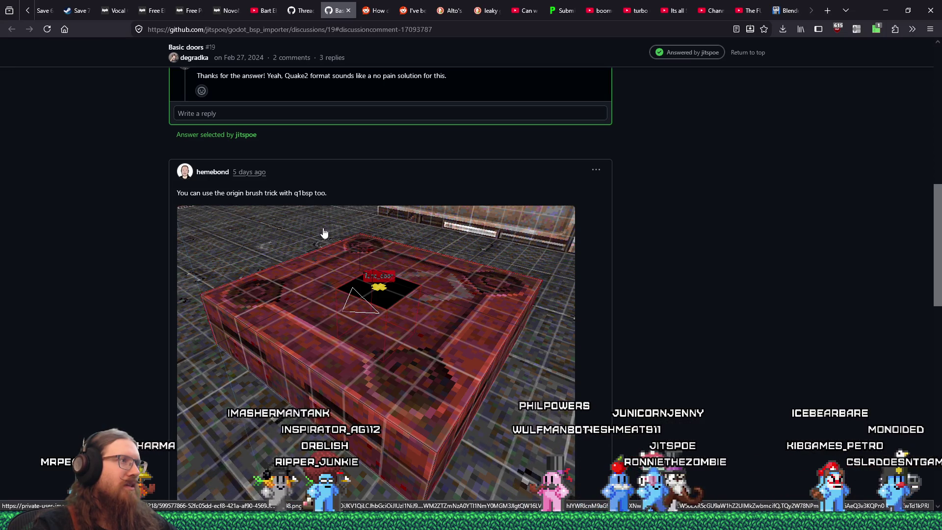
pyautogui.scroll(-5, 323, 233)
pyautogui.scroll(-2, 322, 235)
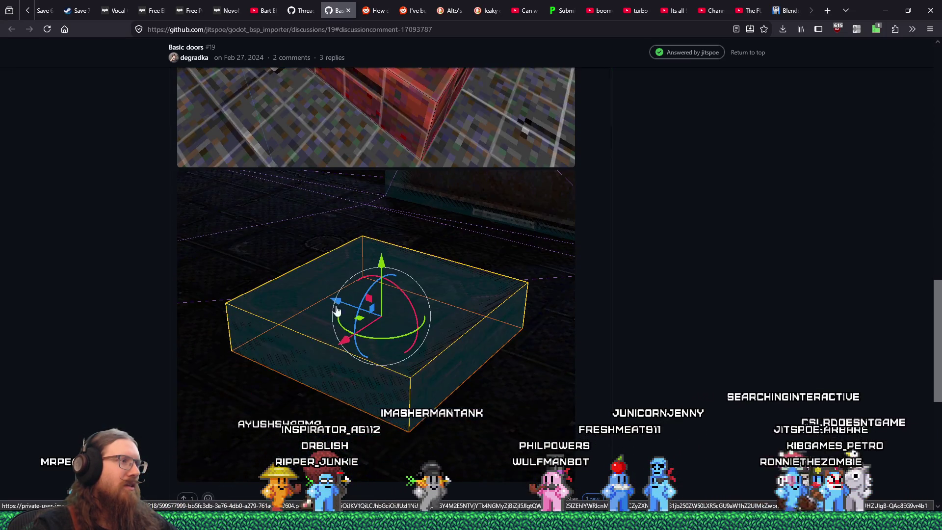
pyautogui.scroll(5, 357, 262)
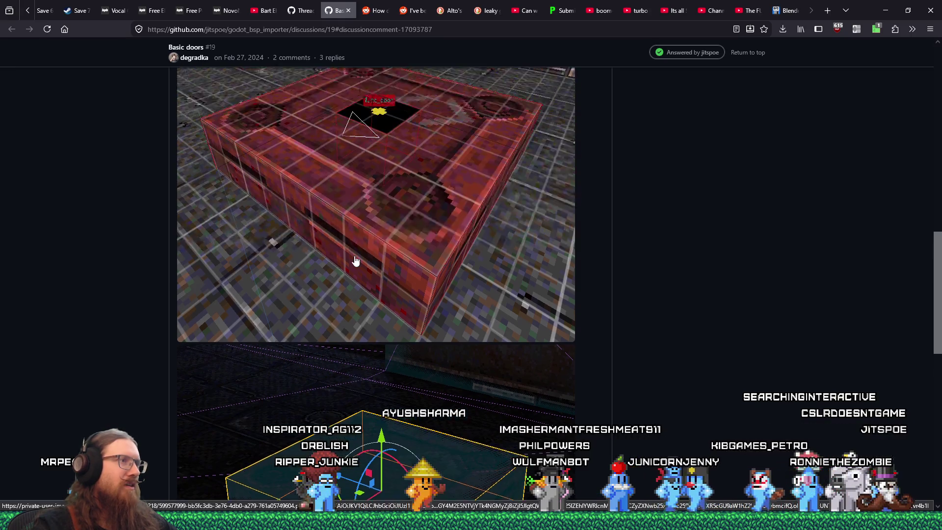
pyautogui.scroll(-7, 389, 164)
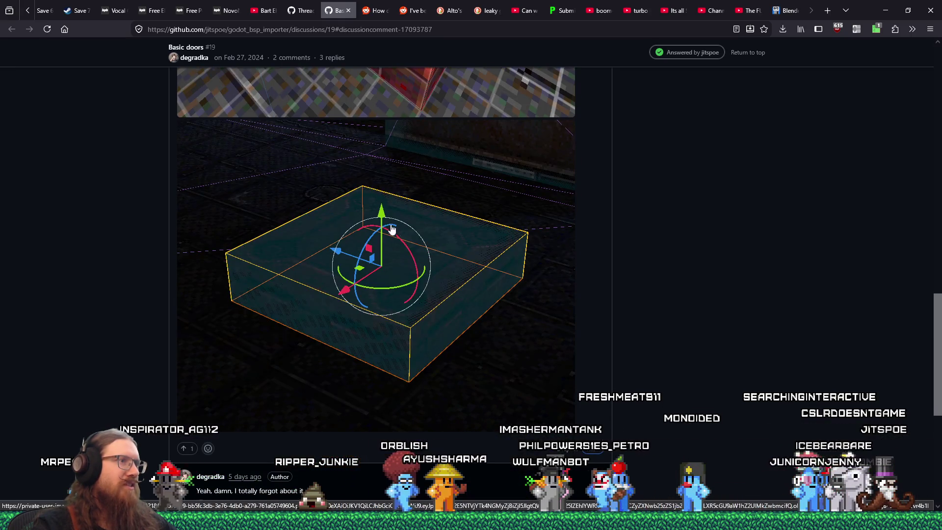
pyautogui.scroll(6, 400, 278)
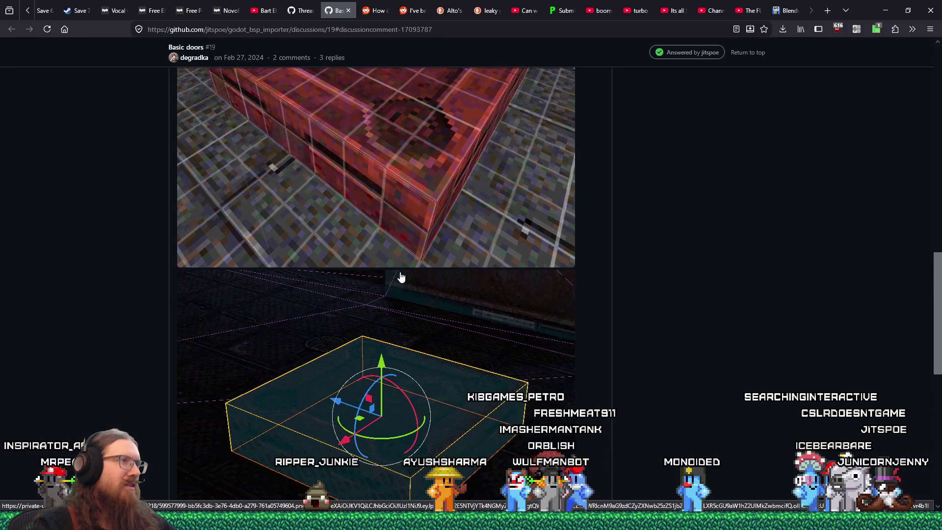
pyautogui.hotkey('alt', 'Tab')
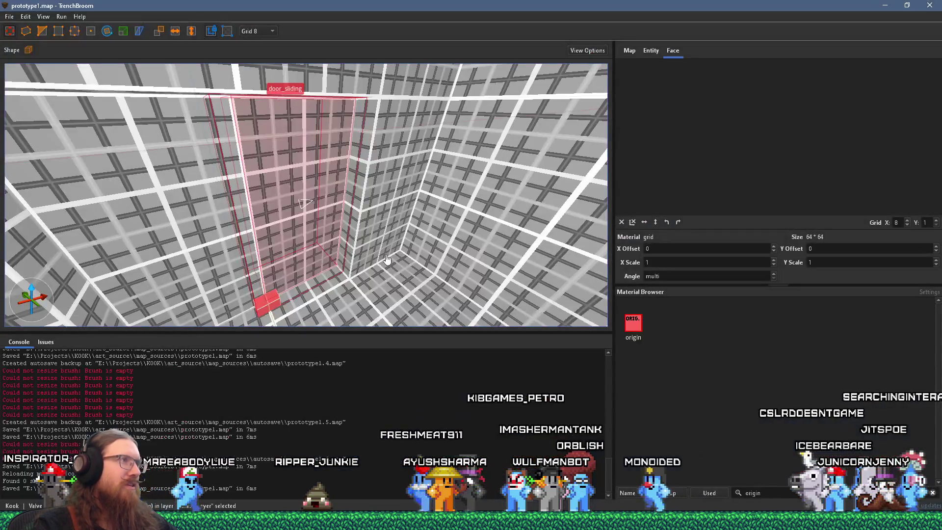
# Compare the door in Godot, then return to TrenchBroom and clear the brush selection.
pyautogui.hotkey('alt', 'Tab')
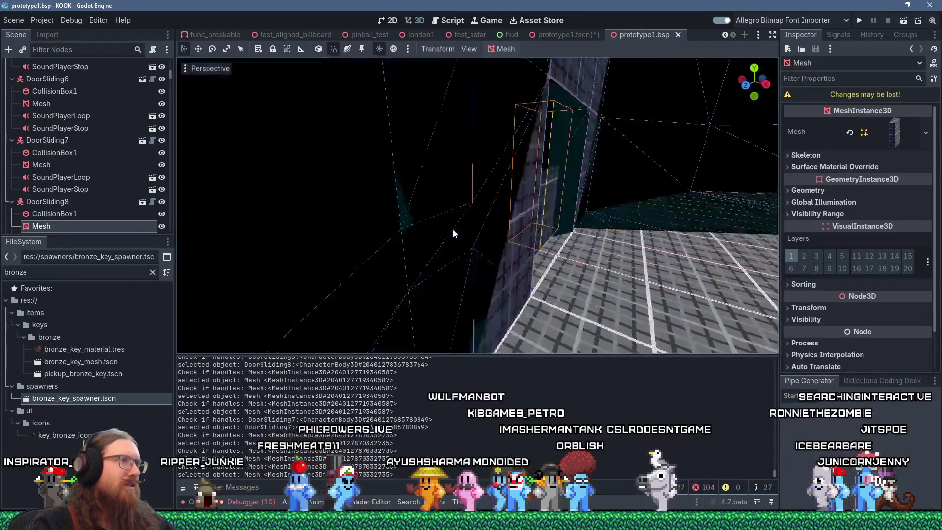
pyautogui.scroll(3, 470, 228)
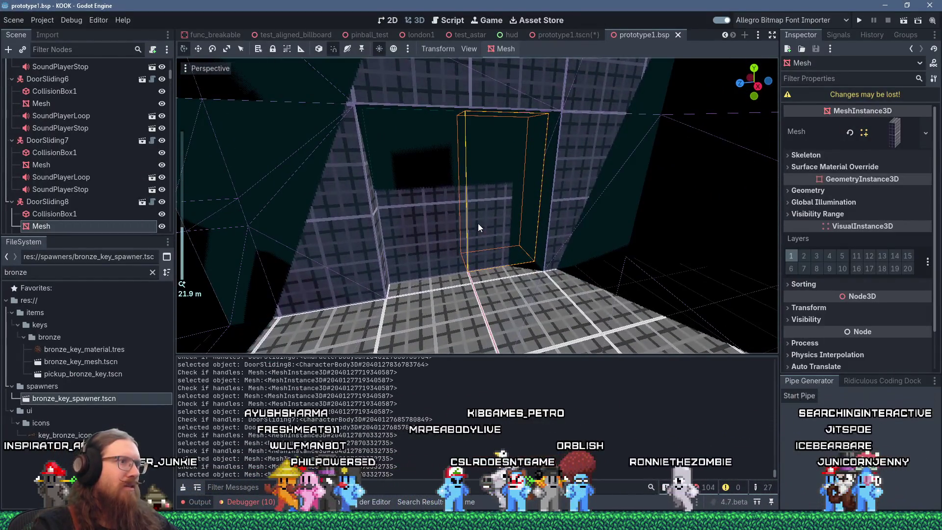
pyautogui.hotkey('alt', 'Tab')
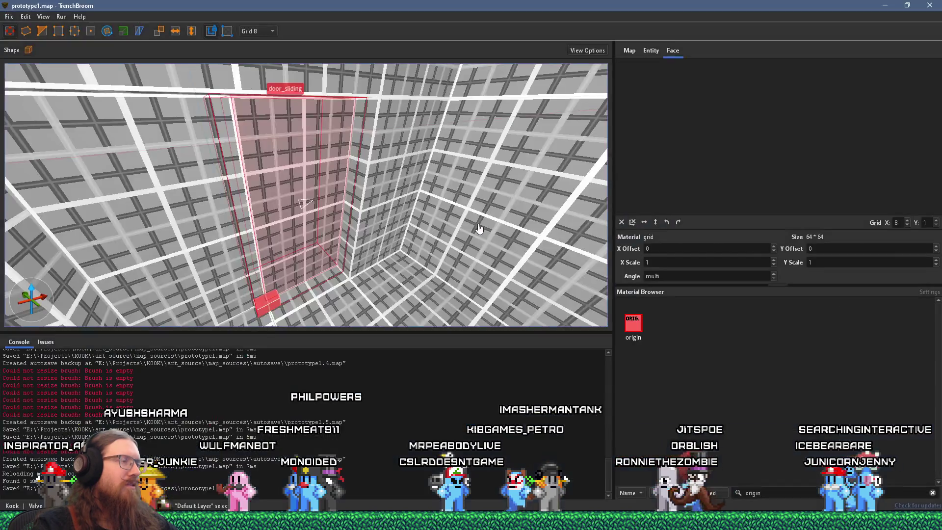
pyautogui.moveTo(398, 224)
pyautogui.mouseDown()
pyautogui.moveTo(359, 242)
pyautogui.moveTo(342, 237)
pyautogui.mouseUp()
pyautogui.press('Escape')
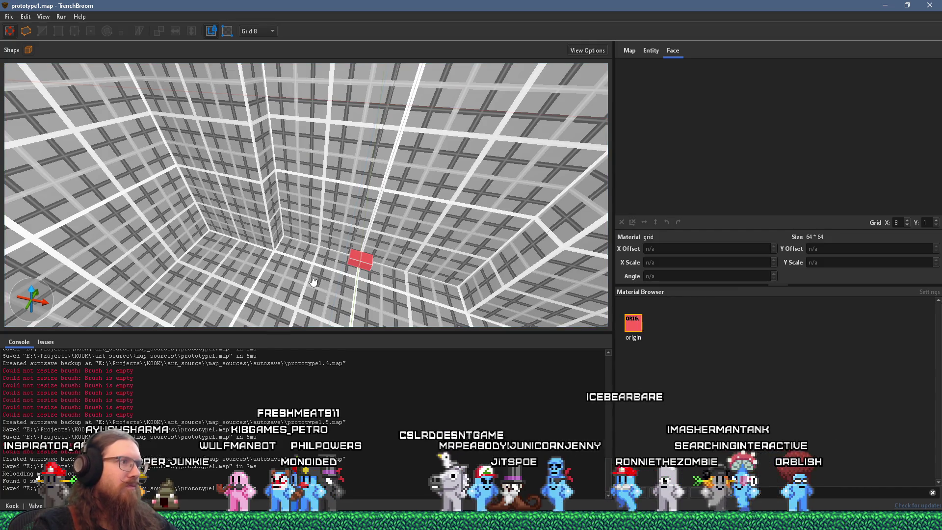
# Draw a new origin-material floor brush and move it into the door_sliding entity.
pyautogui.moveTo(268, 270); pyautogui.dragTo(324, 314)
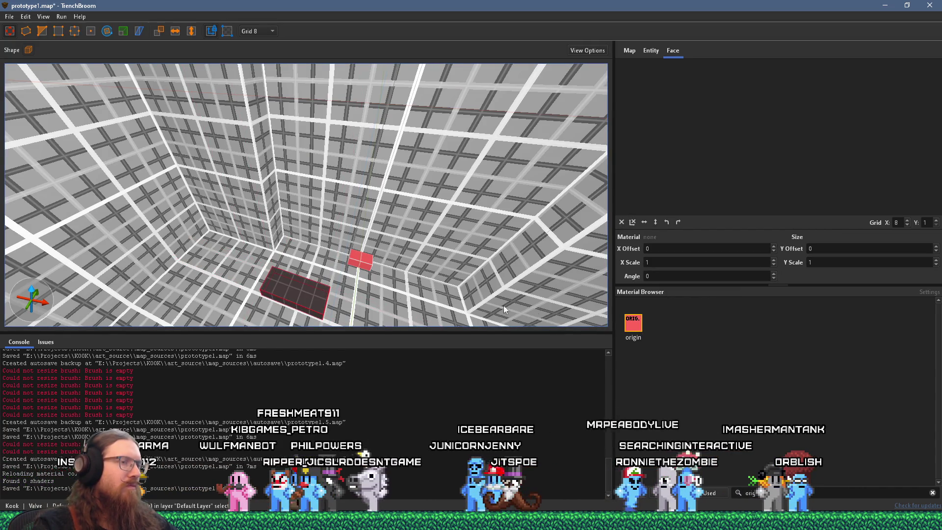
pyautogui.click(632, 326)
pyautogui.rightClick(350, 180)
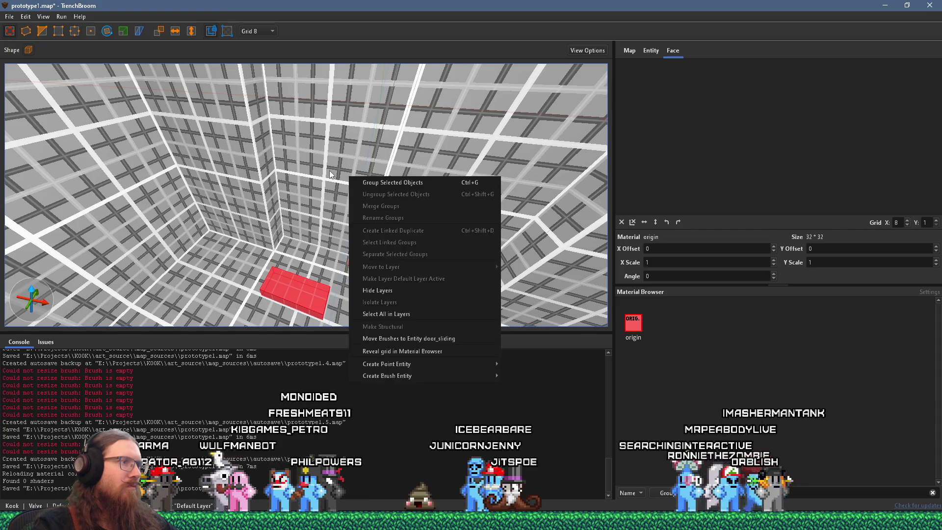
pyautogui.click(428, 335)
pyautogui.click(314, 224)
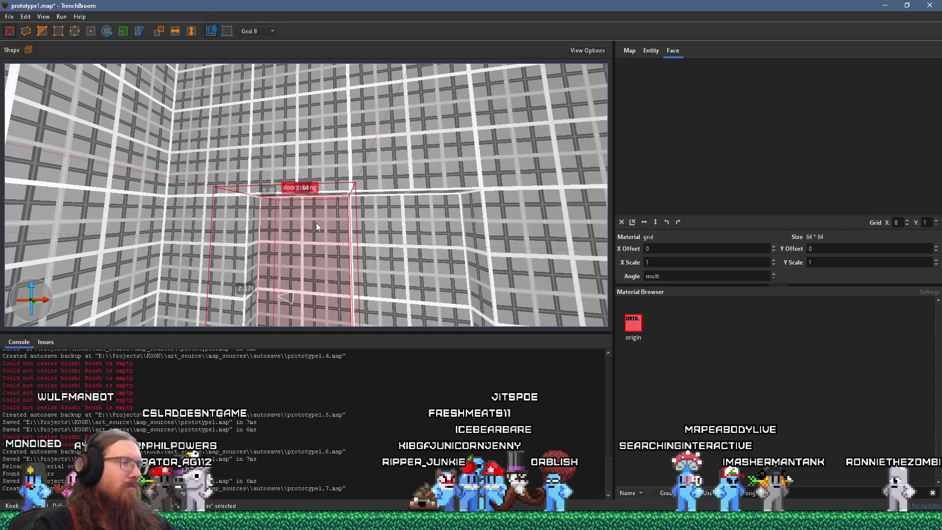
pyautogui.scroll(-5, 378, 250)
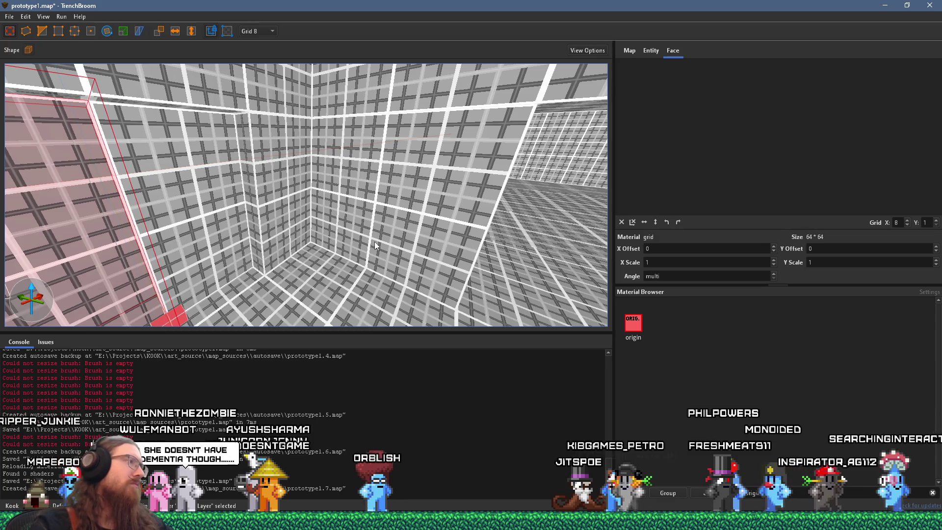
# Save prototype1.map and compile it with the qbsp profile into the Godot levels folder.
pyautogui.click(9, 16)
pyautogui.click(34, 64)
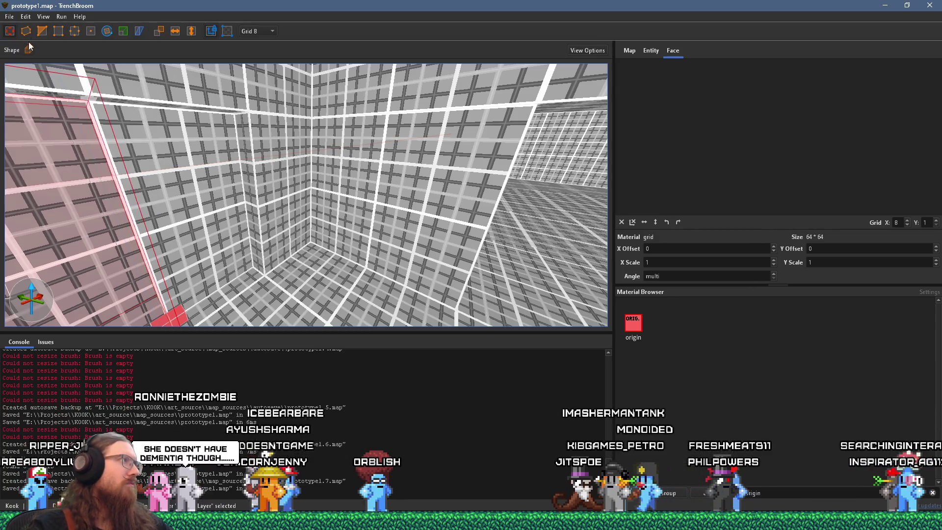
pyautogui.click(84, 28)
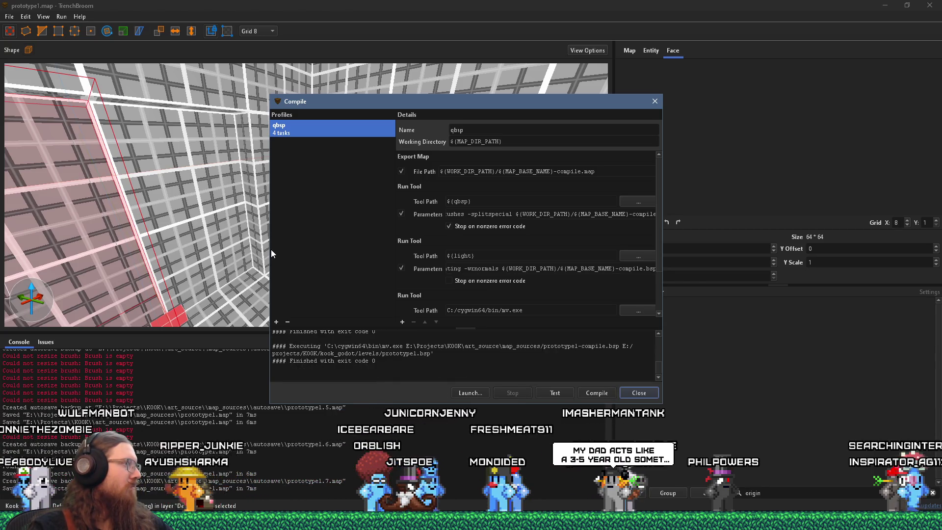
pyautogui.click(655, 101)
pyautogui.hotkey('alt', 'Tab')
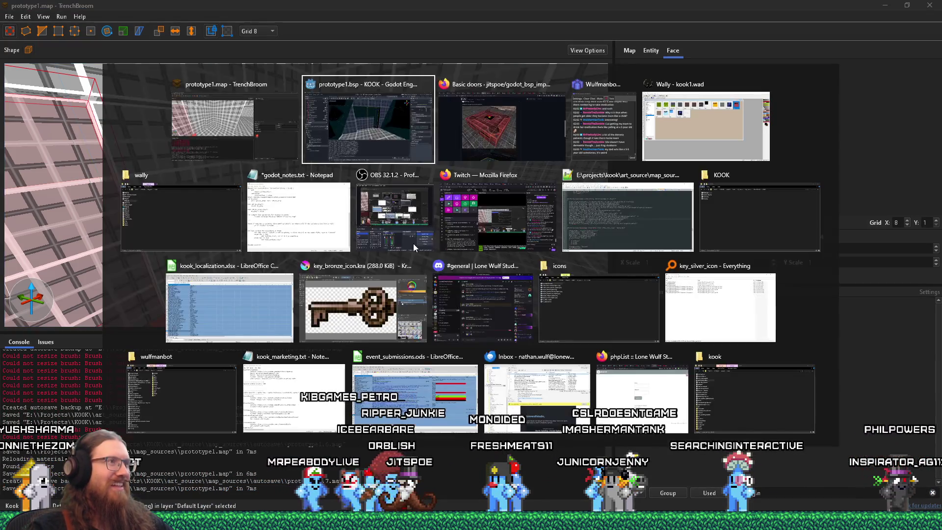
# Orbit around the doorway, select DoorSliding7 and focus the view on it.
pyautogui.moveTo(435, 219); pyautogui.dragTo(407, 213)
pyautogui.click(428, 213)
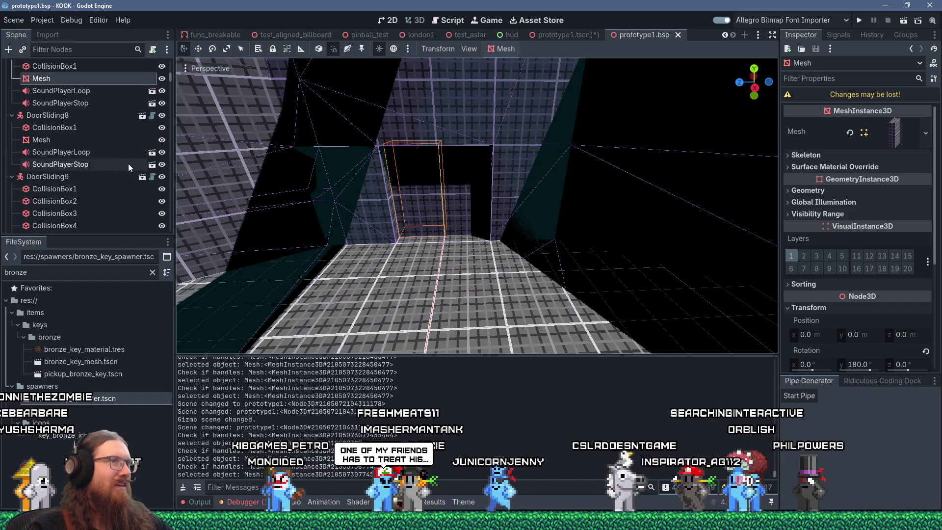
pyautogui.scroll(2, 107, 123)
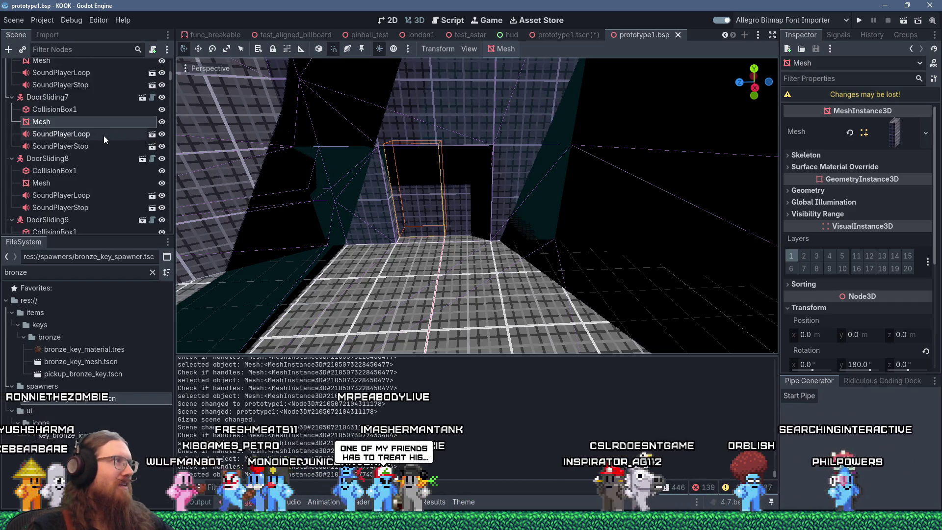
pyautogui.click(47, 97)
pyautogui.press('f')
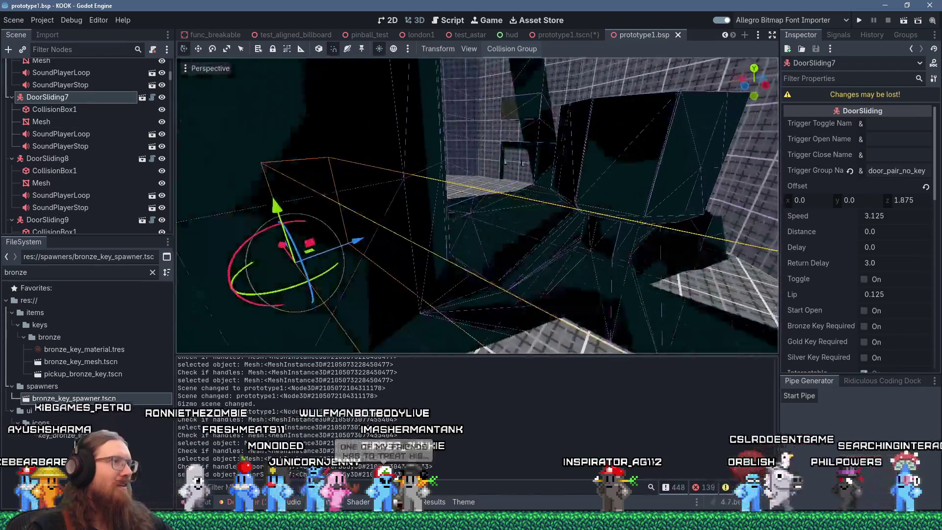
# Reload the project without saving and reopen the imported prototype1.bsp scene.
pyautogui.click(43, 21)
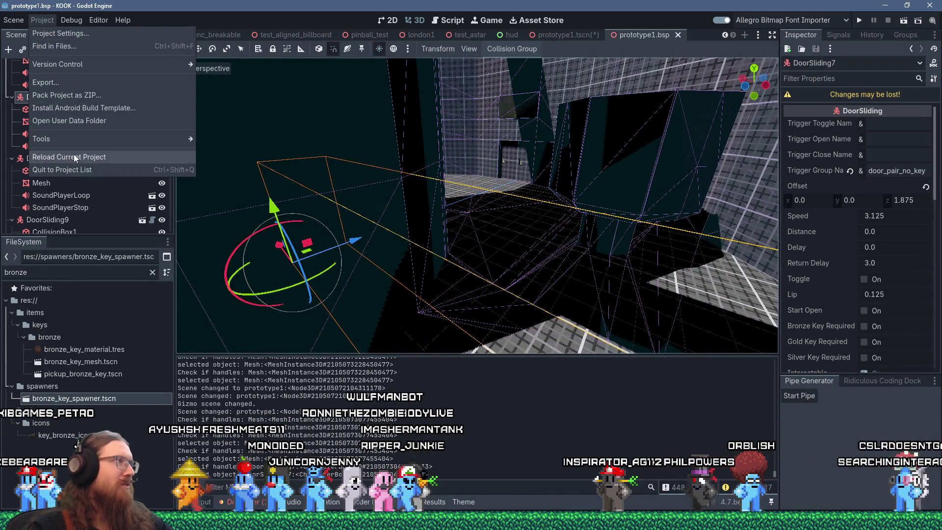
pyautogui.click(74, 157)
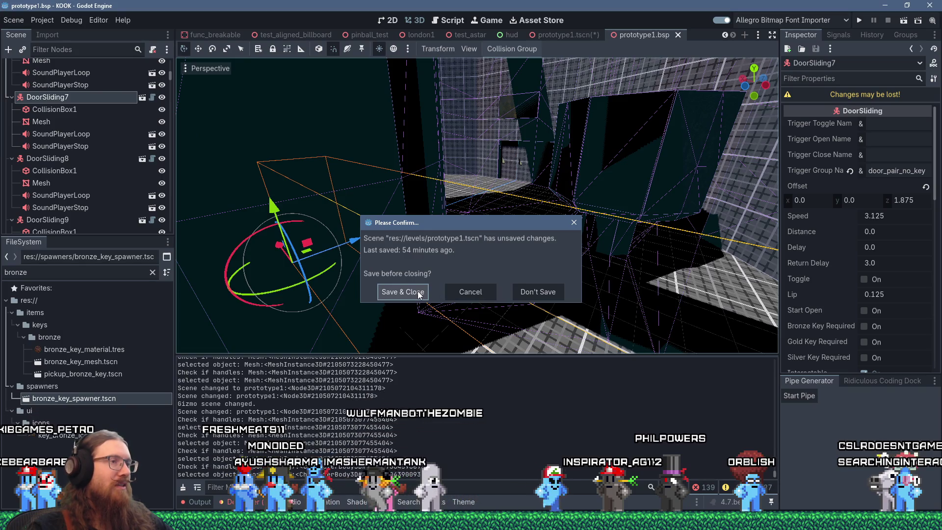
pyautogui.click(559, 291)
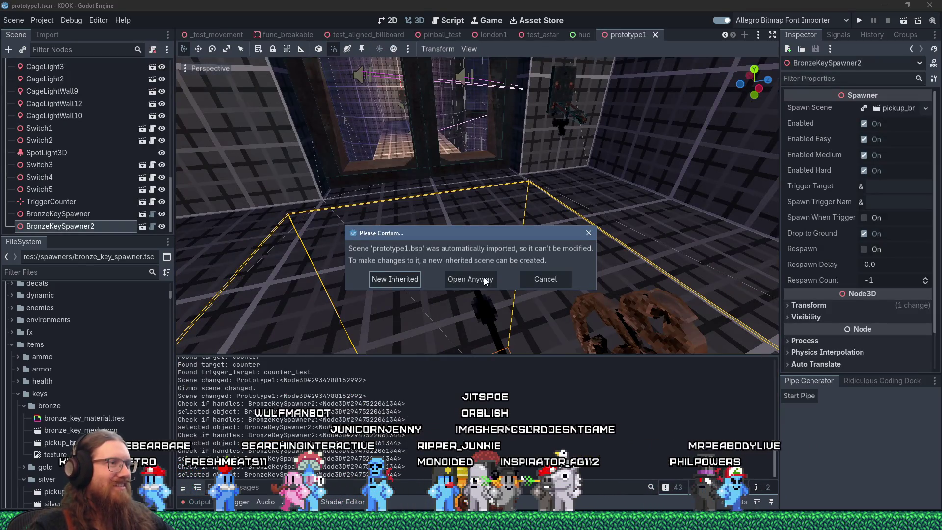
pyautogui.click(484, 279)
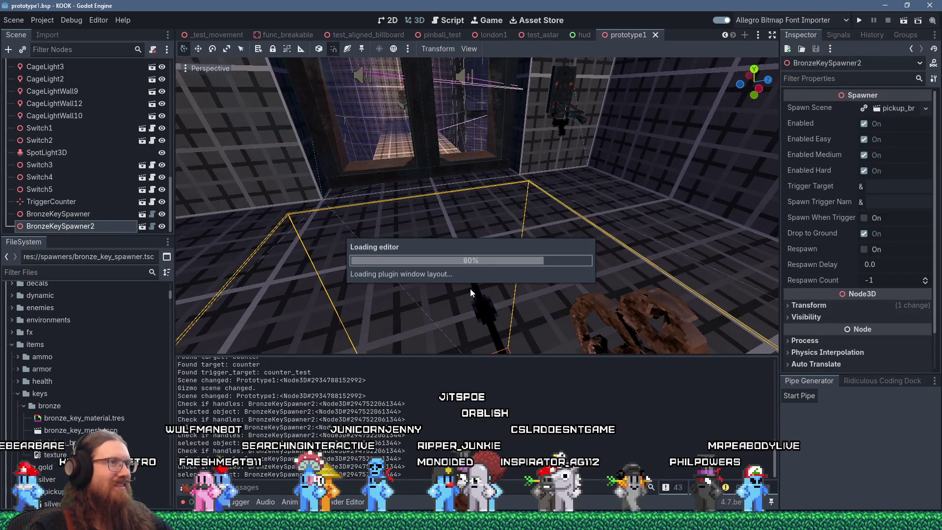
# Inspect the DoorSliding8 and DoorSliding9 door properties, orbiting around DoorSliding9.
pyautogui.scroll(-5, 473, 283)
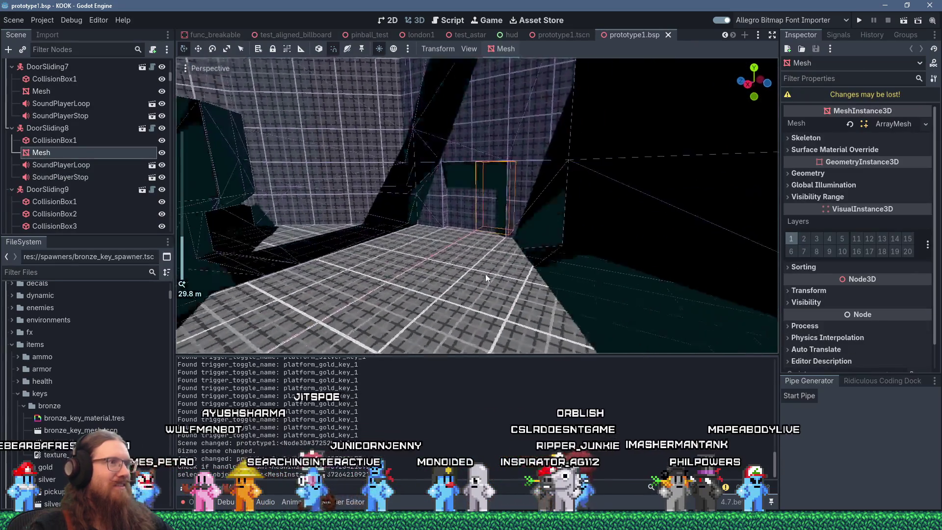
pyautogui.scroll(-2, 490, 269)
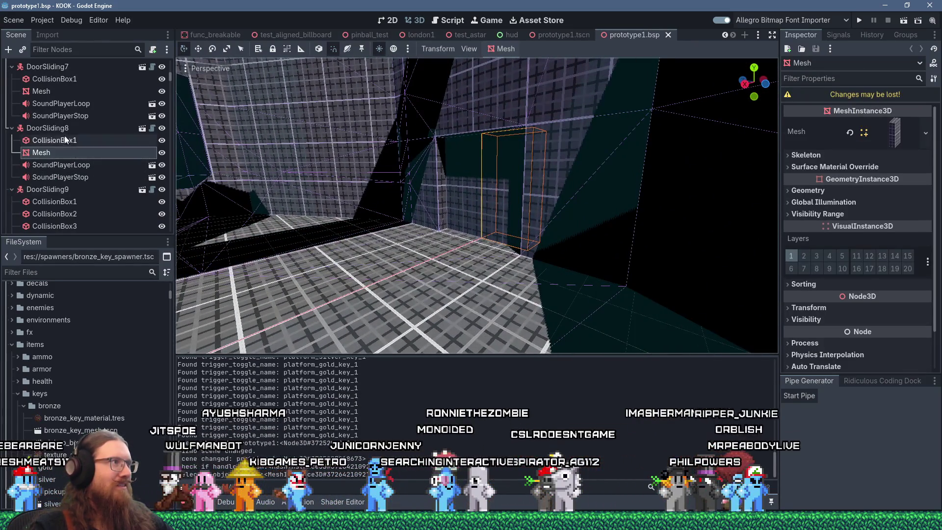
pyautogui.click(47, 128)
pyautogui.scroll(-4, 418, 223)
pyautogui.scroll(-3, 423, 223)
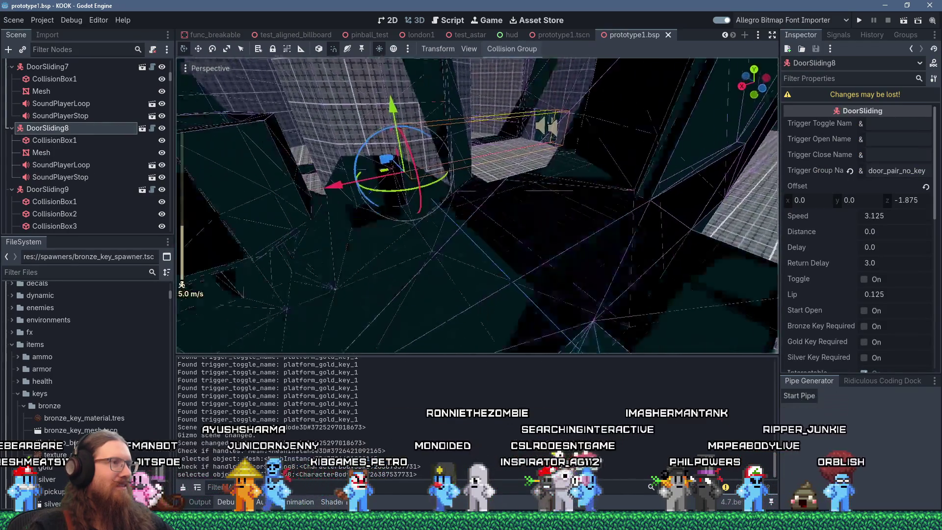
pyautogui.scroll(9, 428, 223)
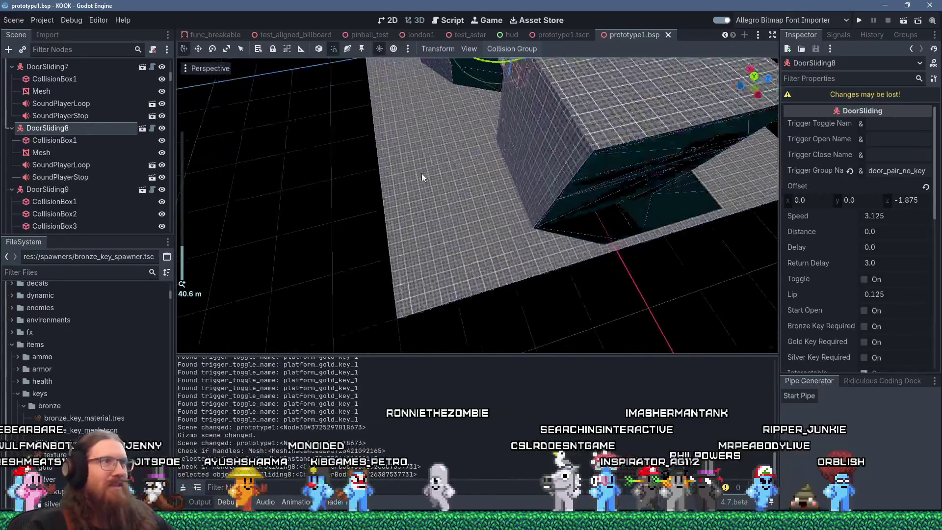
pyautogui.scroll(4, 332, 238)
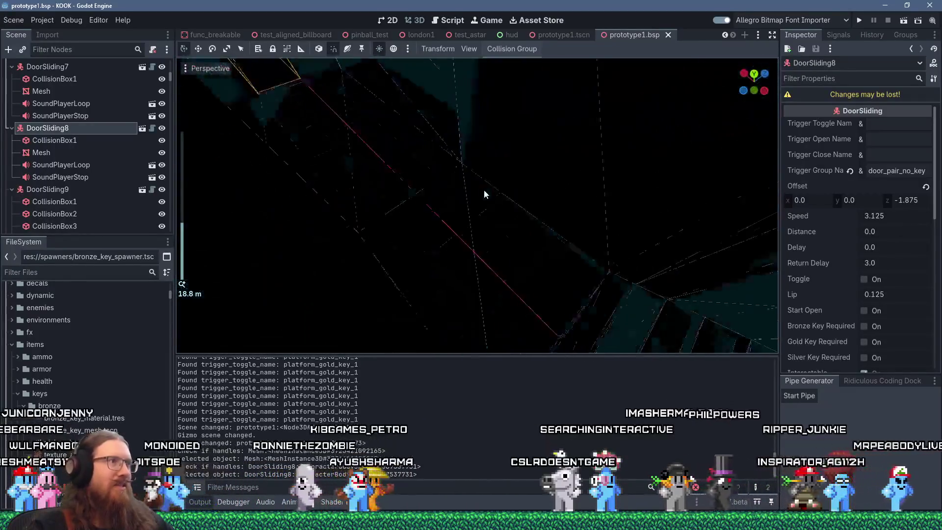
pyautogui.scroll(6, 461, 236)
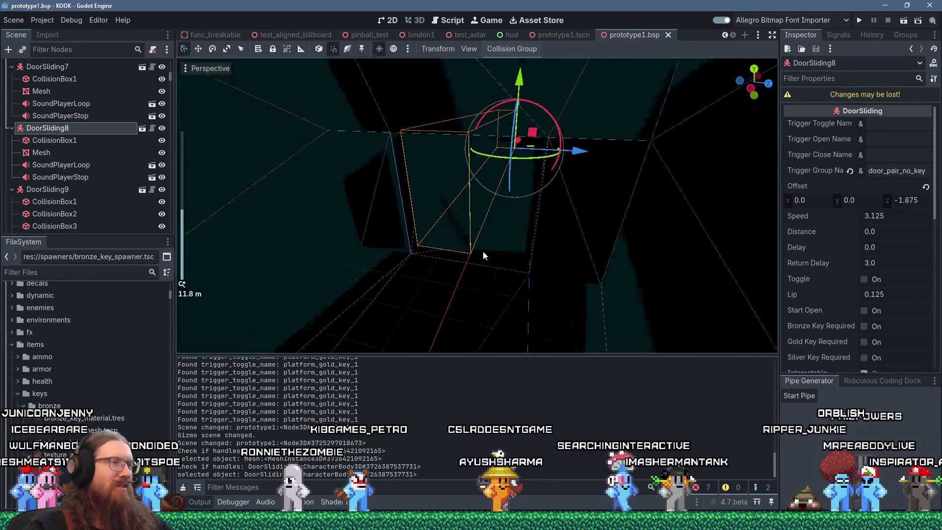
pyautogui.click(68, 189)
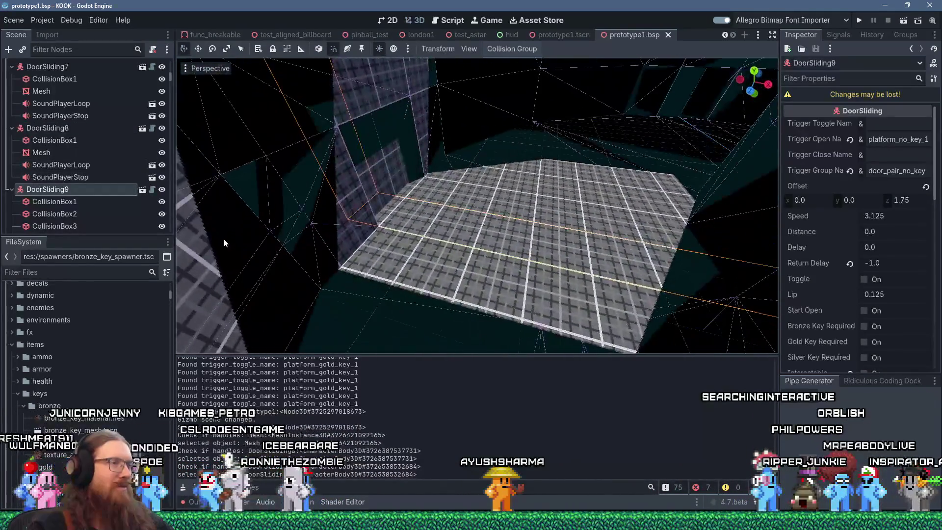
pyautogui.moveTo(222, 237)
pyautogui.mouseDown()
pyautogui.moveTo(423, 195)
pyautogui.moveTo(407, 105)
pyautogui.moveTo(419, 166)
pyautogui.moveTo(449, 193)
pyautogui.moveTo(434, 217)
pyautogui.moveTo(386, 253)
pyautogui.moveTo(262, 280)
pyautogui.moveTo(201, 269)
pyautogui.moveTo(438, 205)
pyautogui.moveTo(425, 121)
pyautogui.moveTo(406, 210)
pyautogui.moveTo(499, 267)
pyautogui.moveTo(329, 218)
pyautogui.moveTo(475, 255)
pyautogui.mouseUp()
# Inspect DoorSliding8's SoundPlayerStop, Mesh and CollisionBox1 children, then DoorSliding8 itself.
pyautogui.click(102, 179)
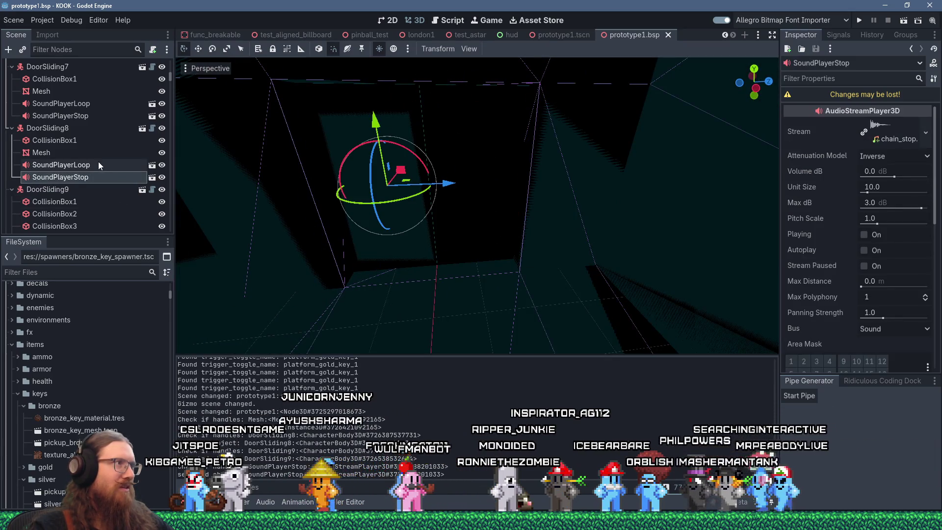
pyautogui.click(81, 153)
pyautogui.click(69, 143)
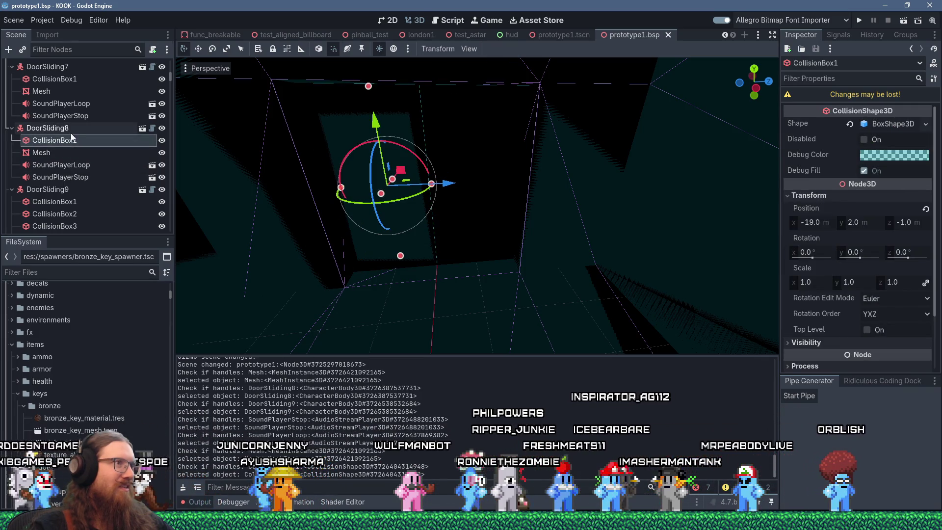
pyautogui.moveTo(426, 260)
pyautogui.mouseDown()
pyautogui.moveTo(568, 263)
pyautogui.moveTo(363, 256)
pyautogui.moveTo(517, 258)
pyautogui.mouseUp()
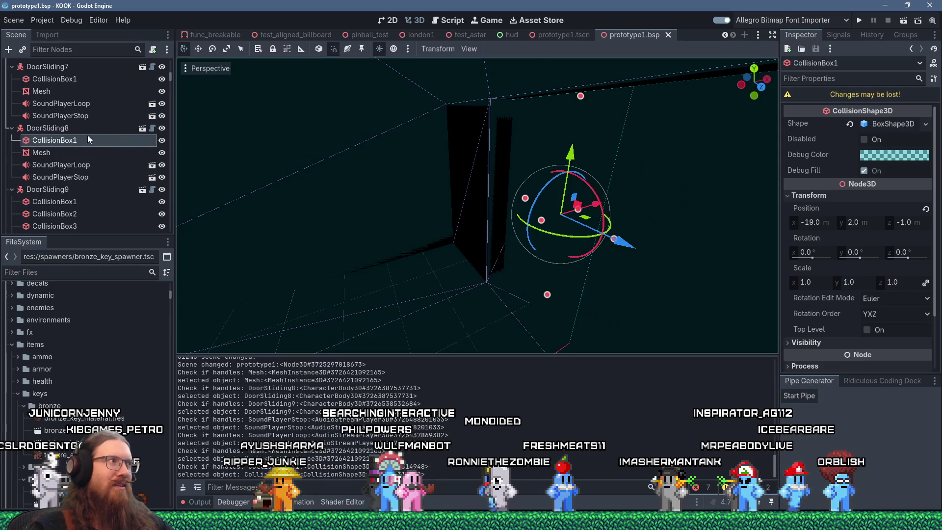
pyautogui.click(80, 130)
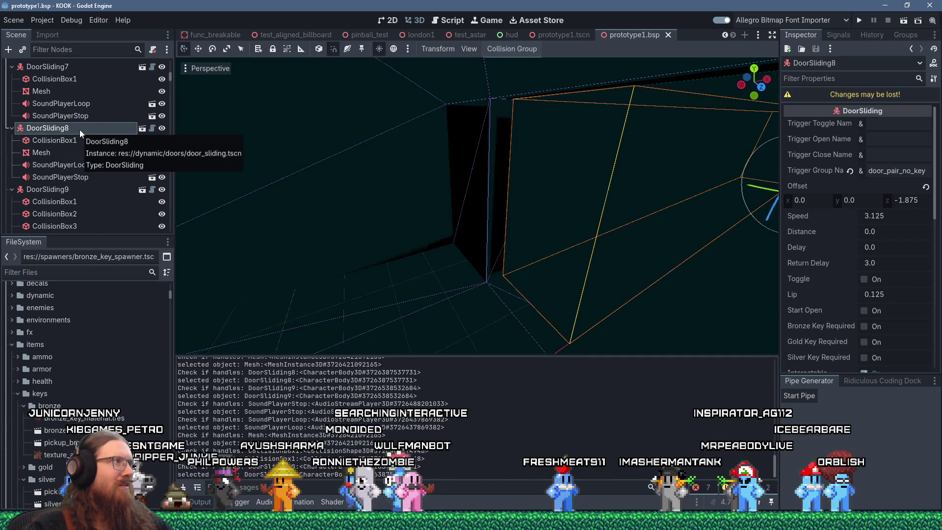
pyautogui.hotkey('alt', 'Tab')
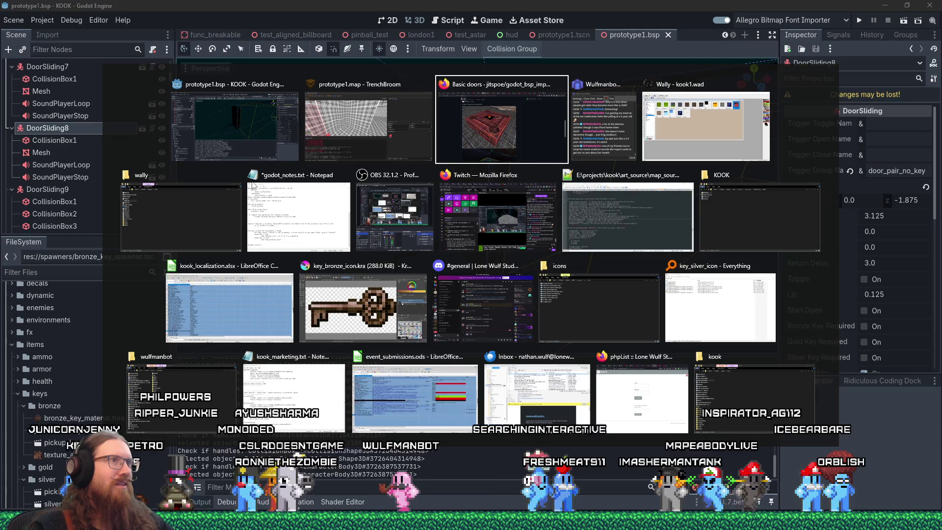
# Reread the Basic doors discussion replies and drag its tab to the end of the tab strip.
pyautogui.hotkey('alt', 'Tab')
pyautogui.scroll(-5, 532, 296)
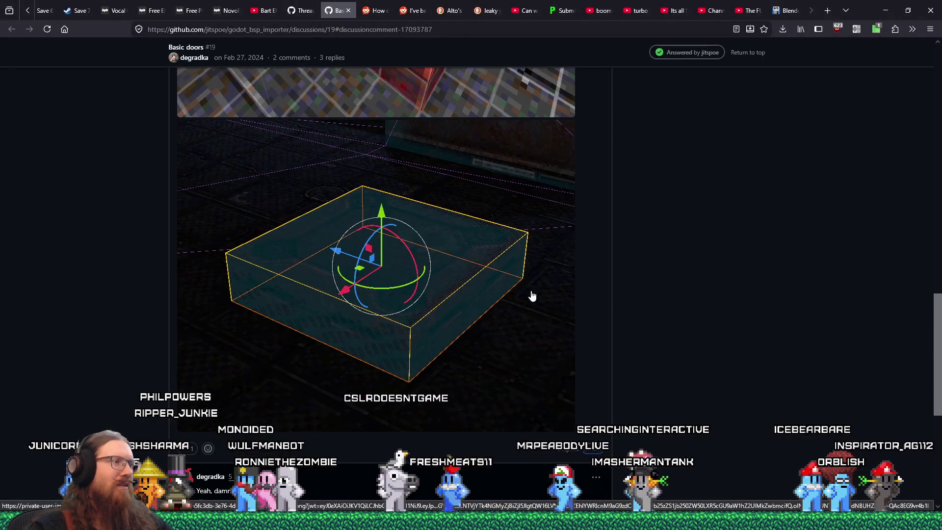
pyautogui.scroll(-2, 532, 295)
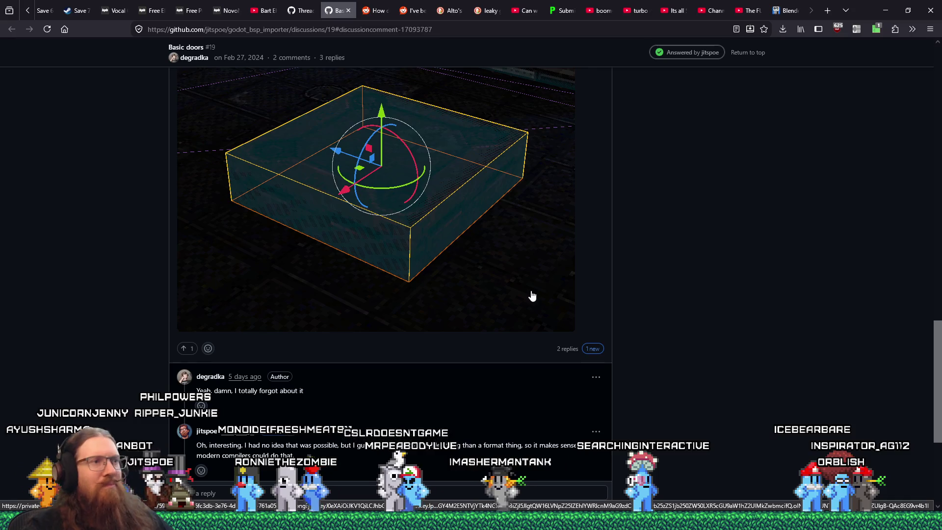
pyautogui.scroll(-4, 534, 293)
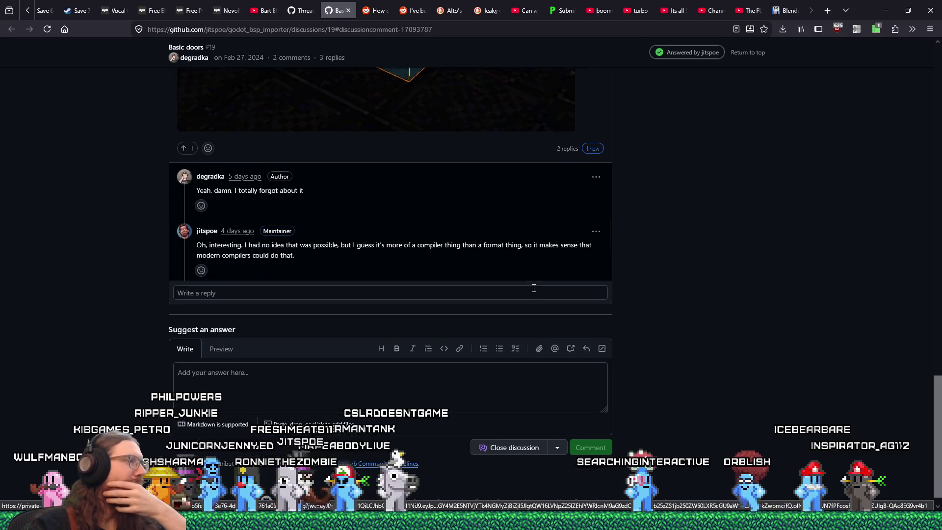
pyautogui.scroll(4, 537, 275)
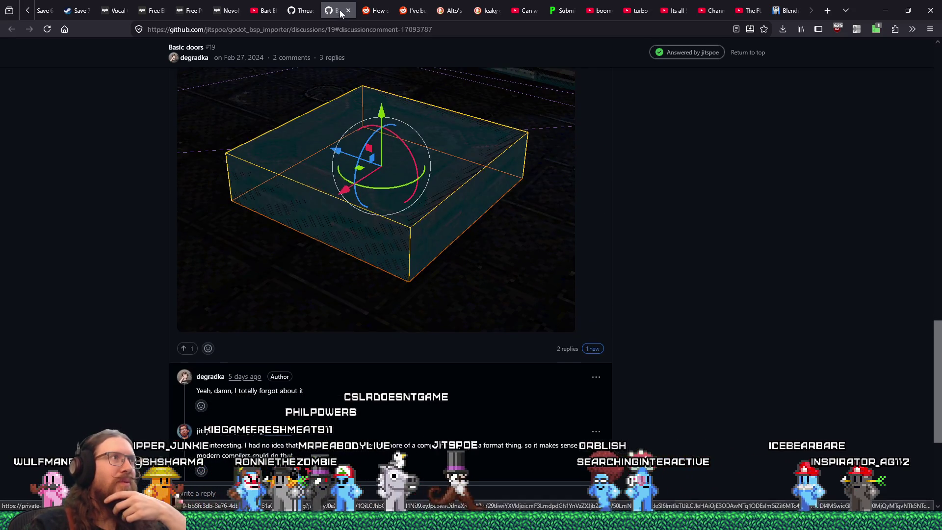
pyautogui.moveTo(341, 14)
pyautogui.mouseDown()
pyautogui.moveTo(809, 20)
pyautogui.moveTo(790, 11)
pyautogui.mouseUp()
pyautogui.click(709, 14)
# Search DuckDuckGo for 'quake origin brush' in a new tab and skim the results.
pyautogui.click(827, 16)
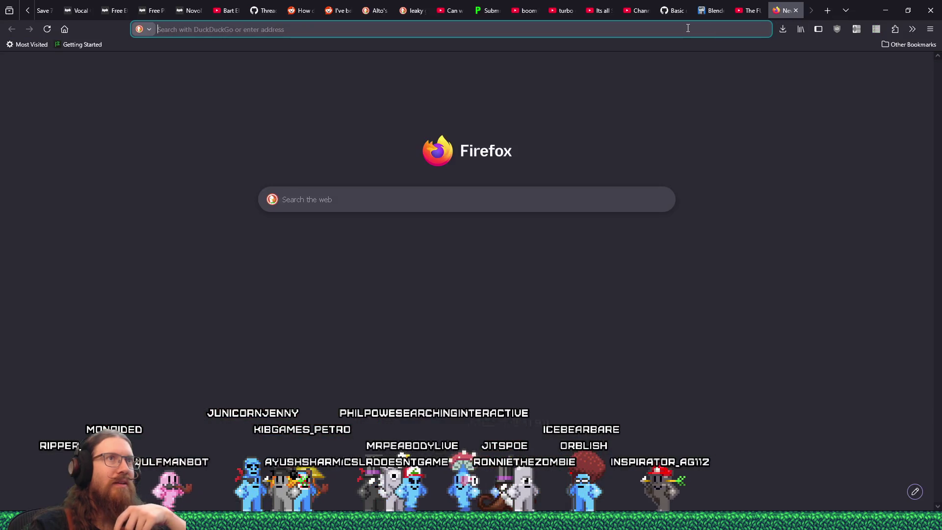
pyautogui.write('quake origin brush')
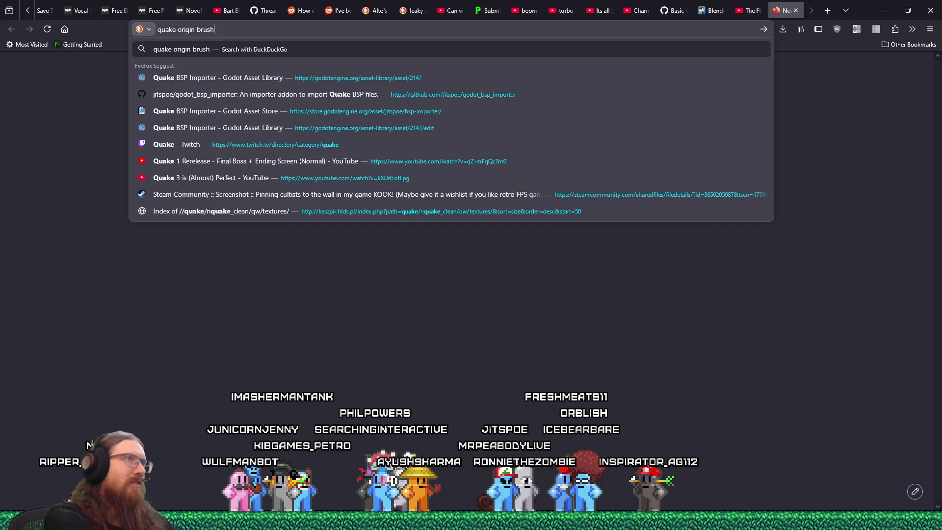
pyautogui.press('Return')
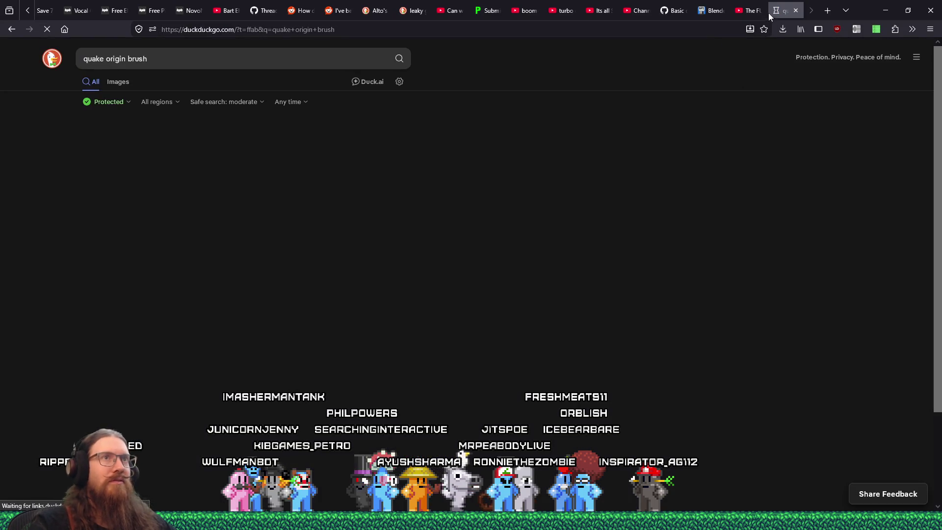
pyautogui.moveTo(769, 13); pyautogui.dragTo(710, 10)
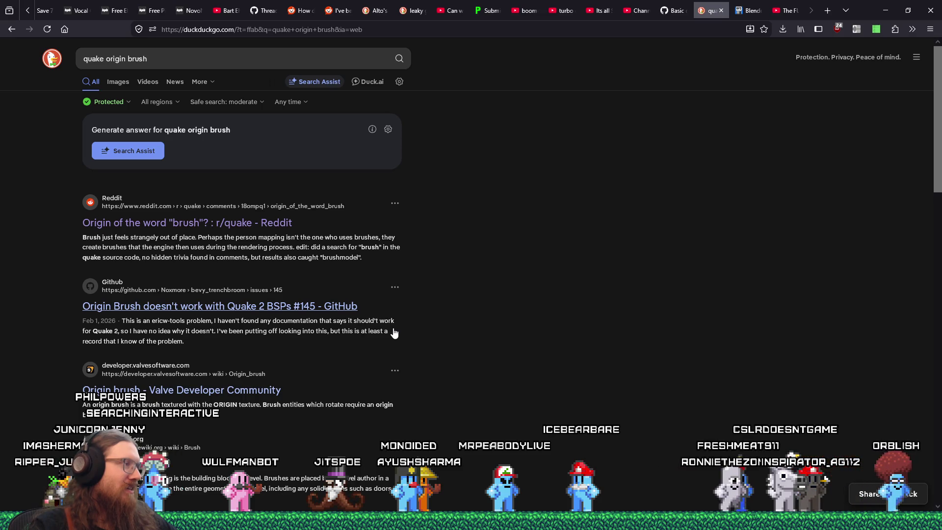
pyautogui.scroll(-2, 393, 332)
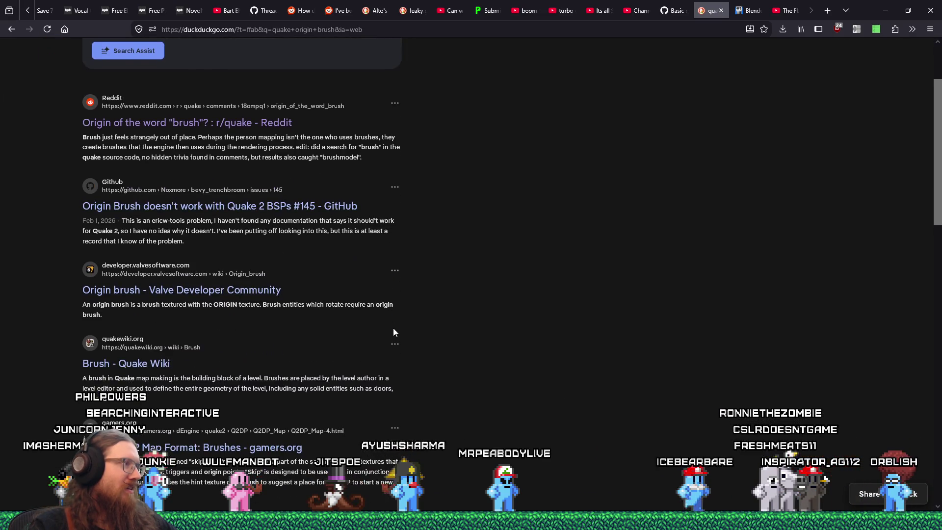
pyautogui.scroll(-4, 393, 332)
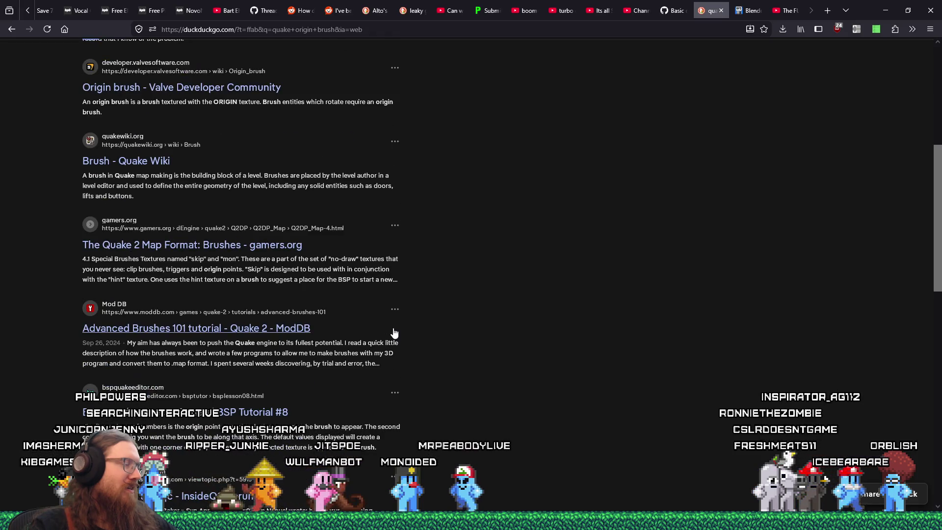
pyautogui.scroll(6, 393, 333)
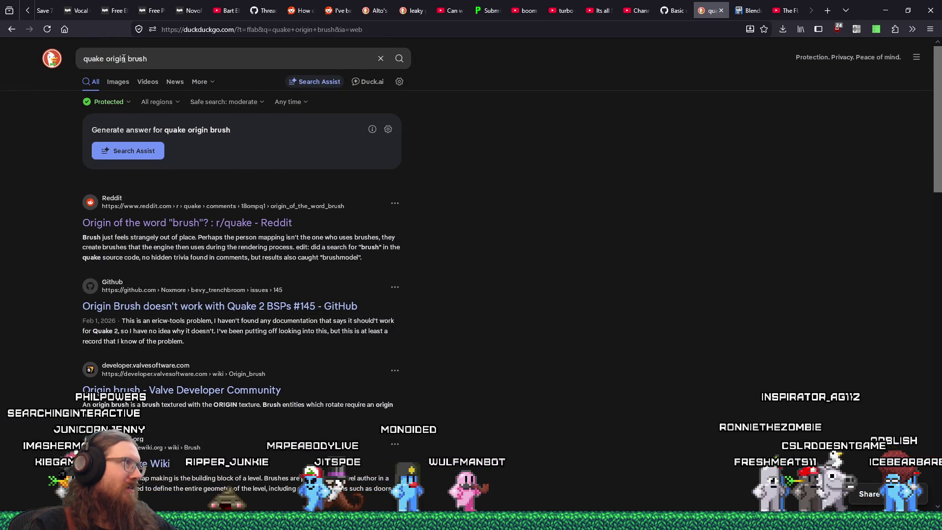
# Refine the query to 'origin brush ericw', then quote "origin" and search again.
pyautogui.moveTo(105, 59); pyautogui.dragTo(229, 59)
pyautogui.press('BackSpace')
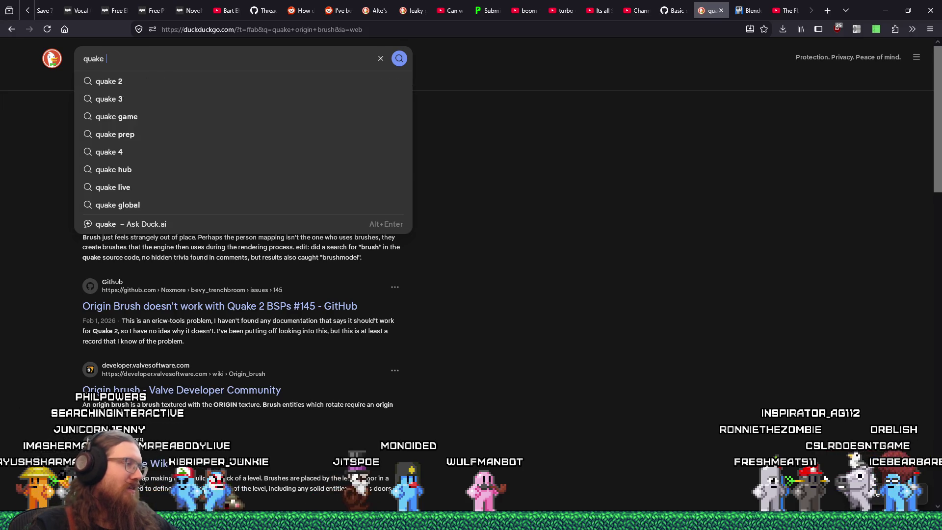
pyautogui.write('origin brush m')
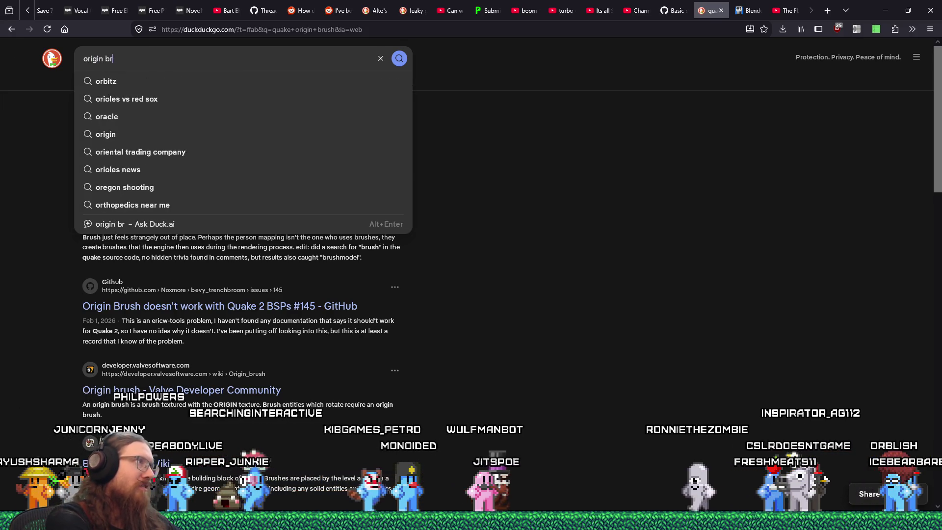
pyautogui.press('BackSpace')
pyautogui.write('ericw')
pyautogui.press('Return')
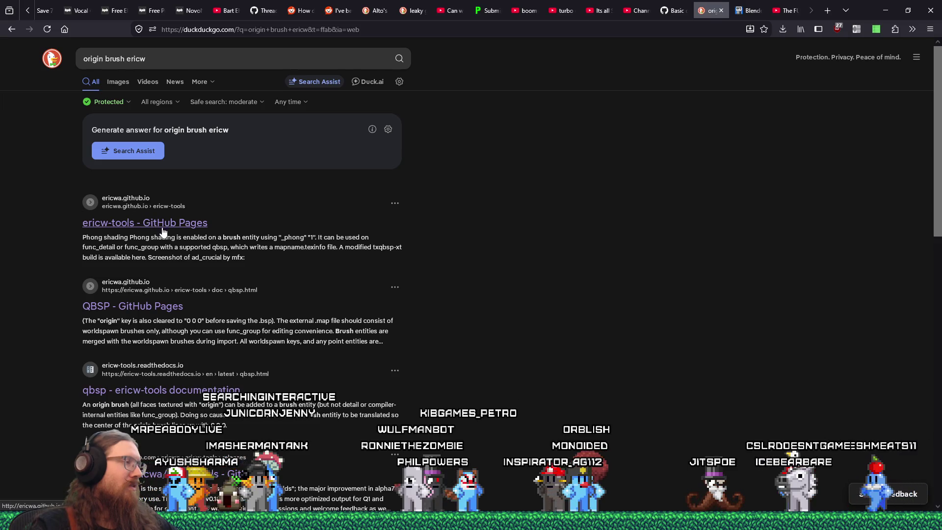
pyautogui.click(103, 58)
pyautogui.write('"')
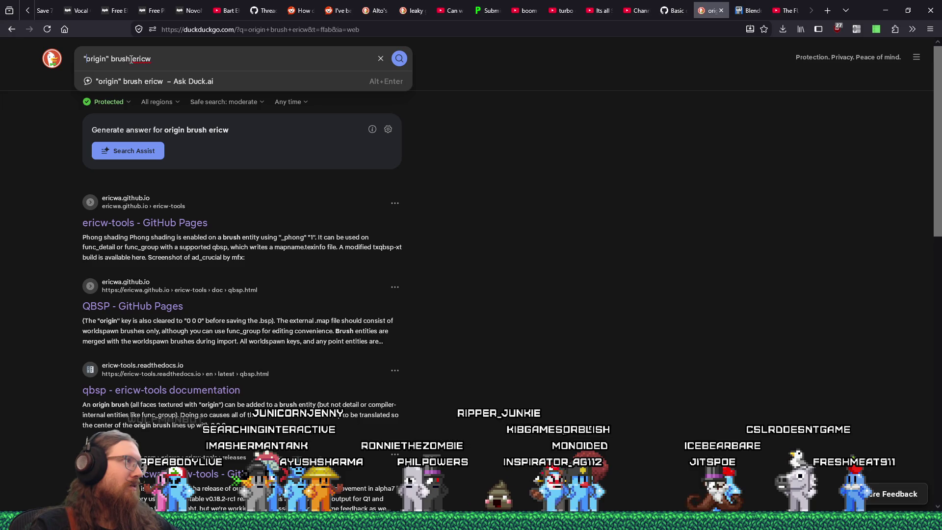
pyautogui.press('Return')
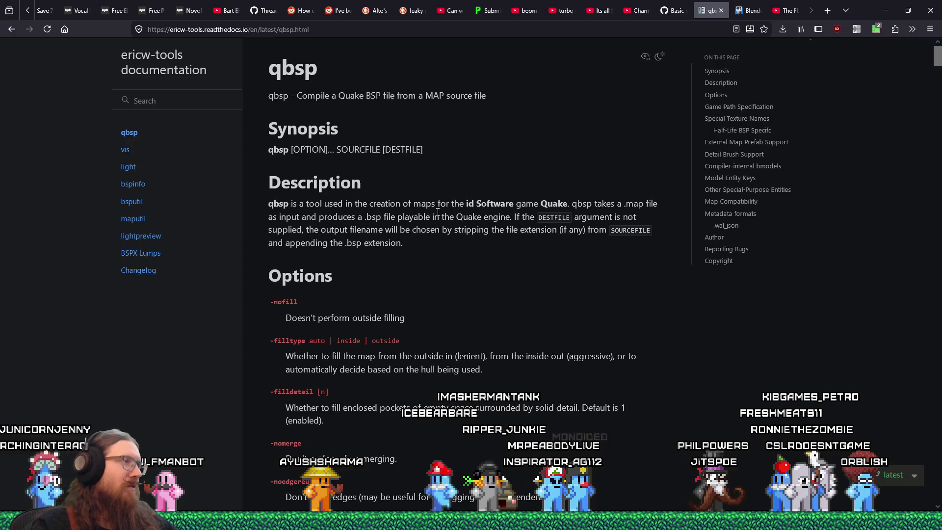
# Find 'origin' on the qbsp page and jump to the origin special-texture entry.
pyautogui.hotkey('ctrl', 'f')
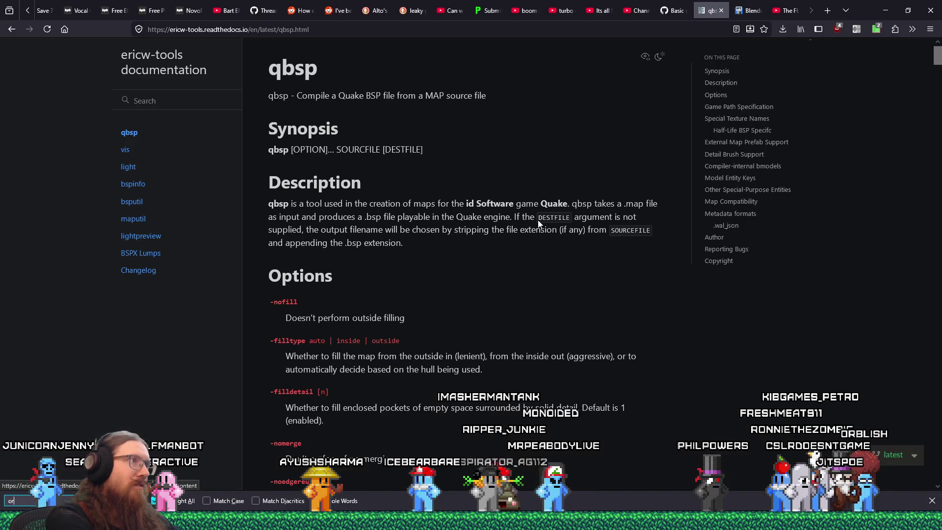
pyautogui.write('origin')
pyautogui.press('Return')
pyautogui.press('Return')
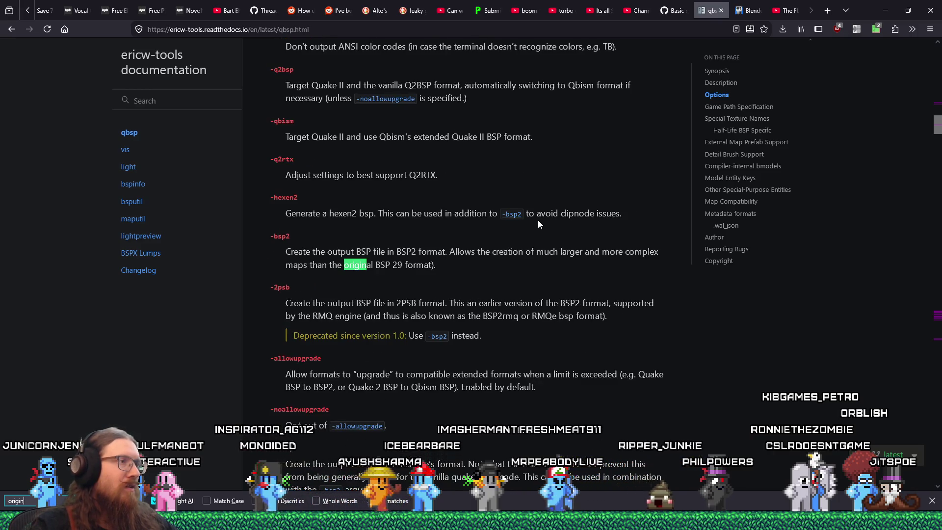
pyautogui.press('Return')
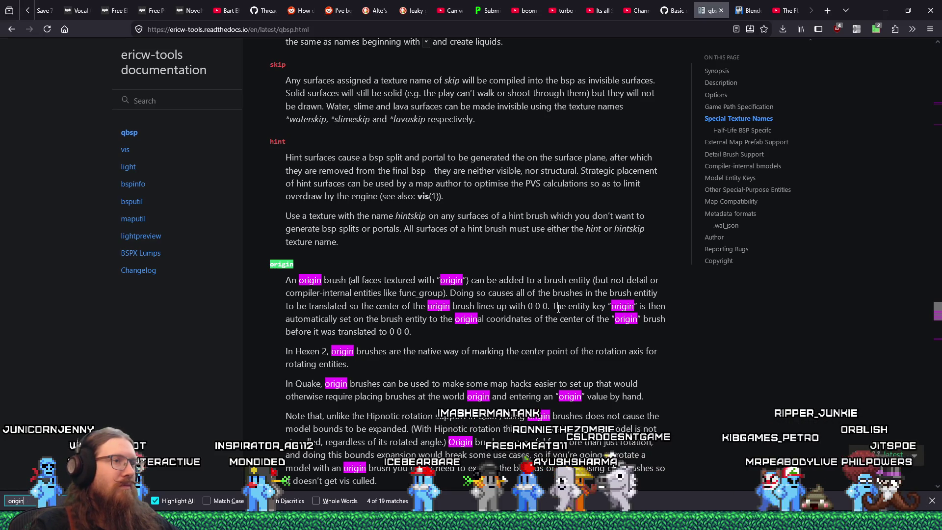
pyautogui.scroll(6, 558, 308)
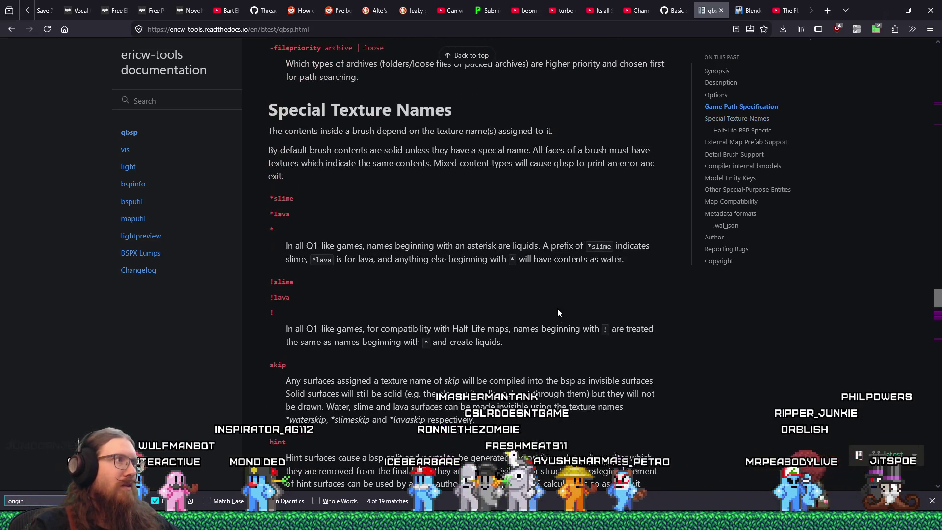
pyautogui.scroll(-7, 558, 308)
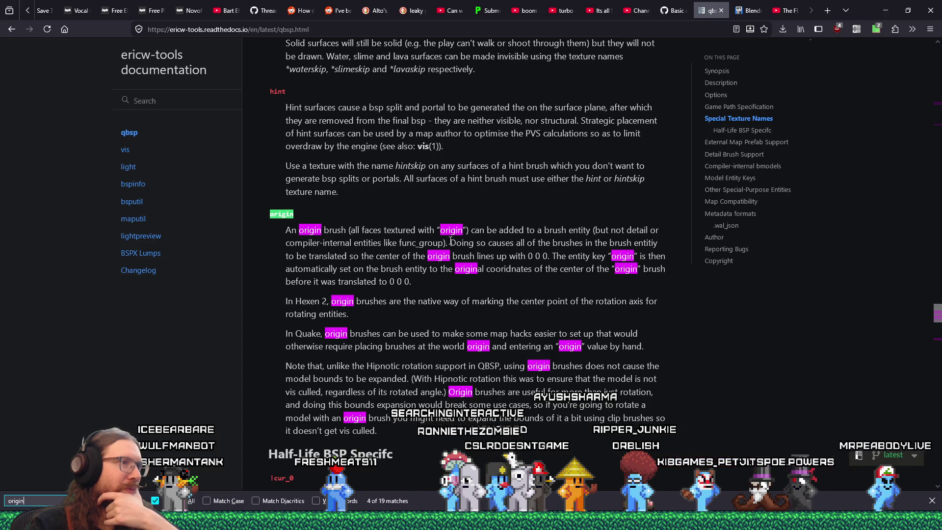
# Select the sentences from 'Doing so causes' through 'automatically set on the brush entity'.
pyautogui.moveTo(451, 241); pyautogui.dragTo(427, 256)
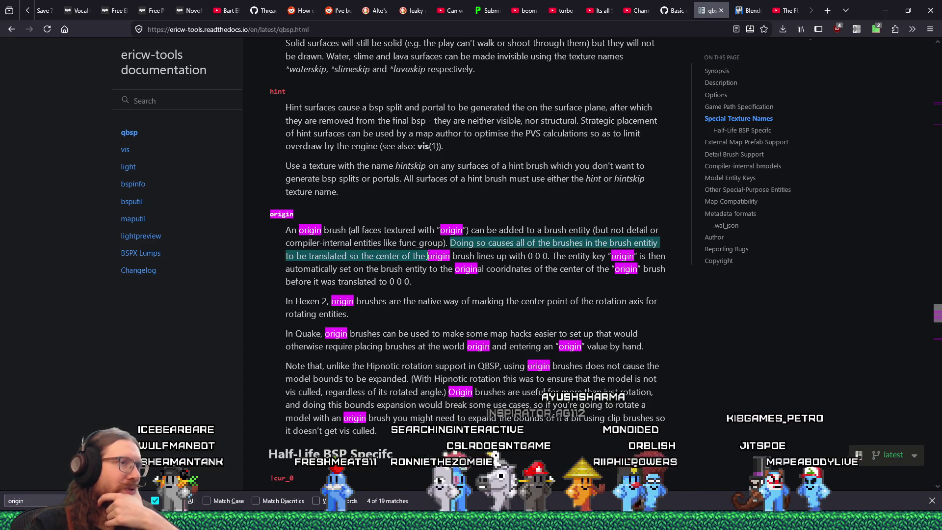
pyautogui.moveTo(355, 256); pyautogui.dragTo(474, 256)
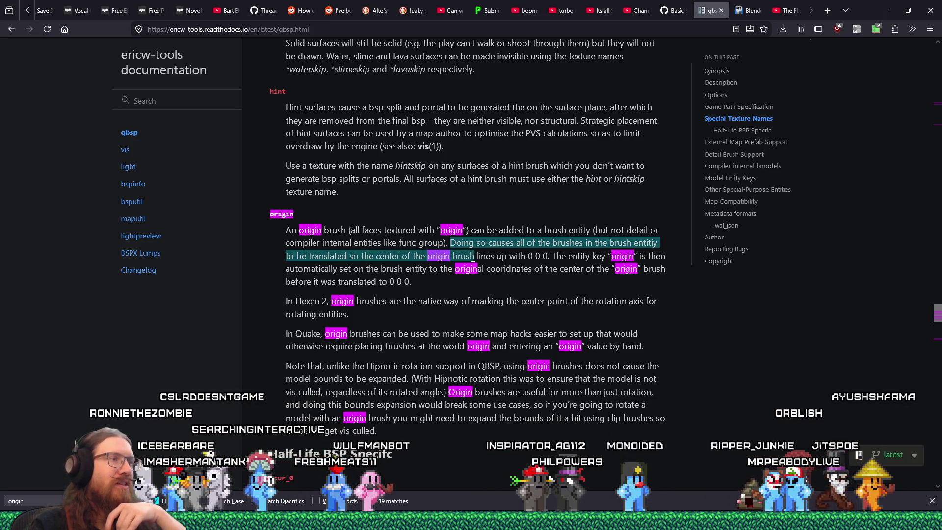
pyautogui.moveTo(473, 257)
pyautogui.mouseDown()
pyautogui.moveTo(516, 268)
pyautogui.moveTo(554, 258)
pyautogui.moveTo(515, 268)
pyautogui.moveTo(546, 261)
pyautogui.mouseUp()
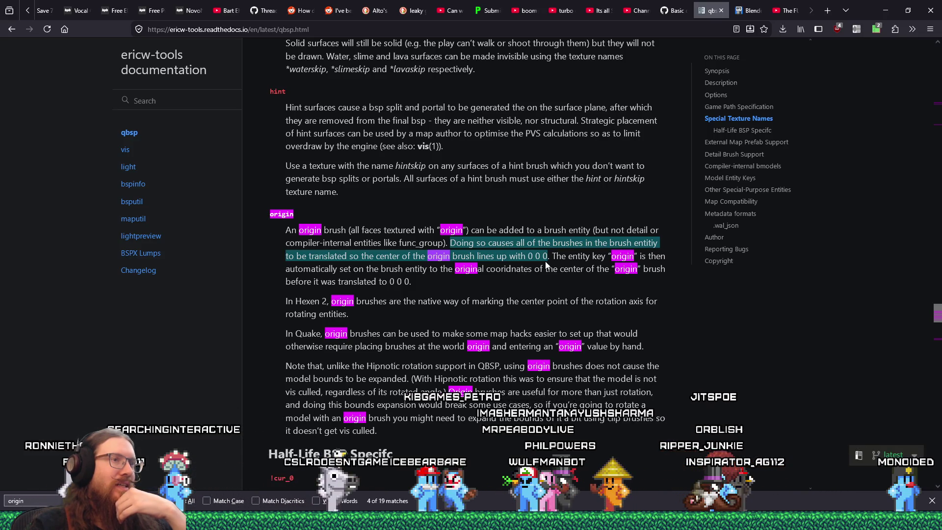
pyautogui.moveTo(546, 262)
pyautogui.mouseDown()
pyautogui.moveTo(420, 275)
pyautogui.moveTo(431, 271)
pyautogui.mouseUp()
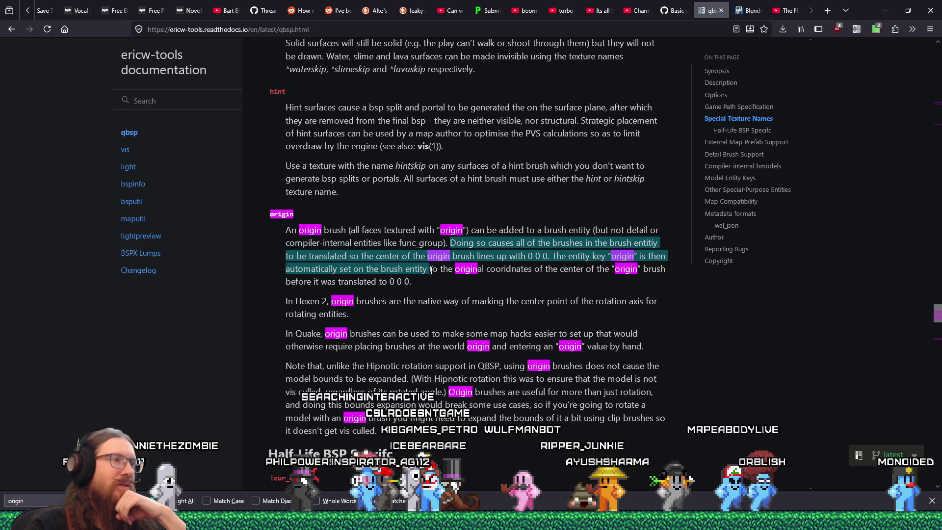
# Extend the selection to the end of the origin paragraph at '0 0 0.'.
pyautogui.moveTo(431, 271); pyautogui.dragTo(426, 282)
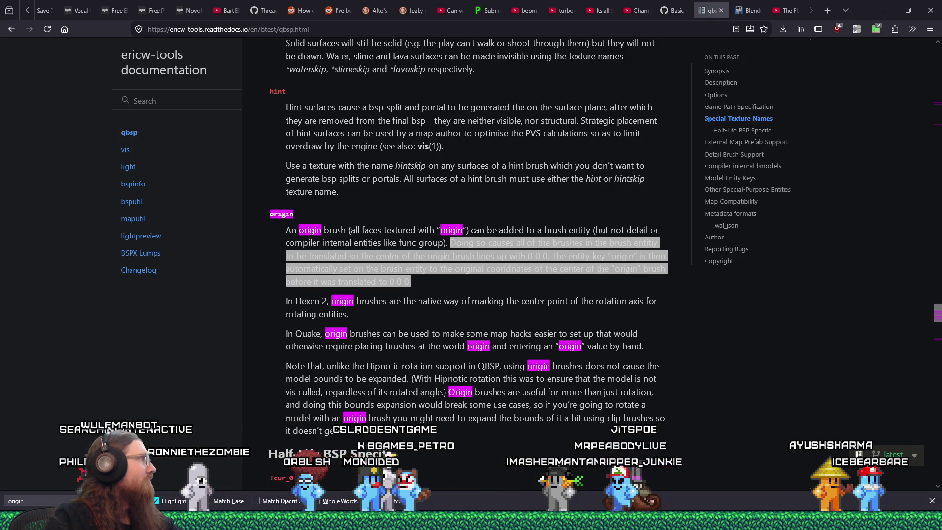
# Move the tokpoki image search window to the centre of the screen.
pyautogui.moveTo(0, 63); pyautogui.dragTo(434, 62)
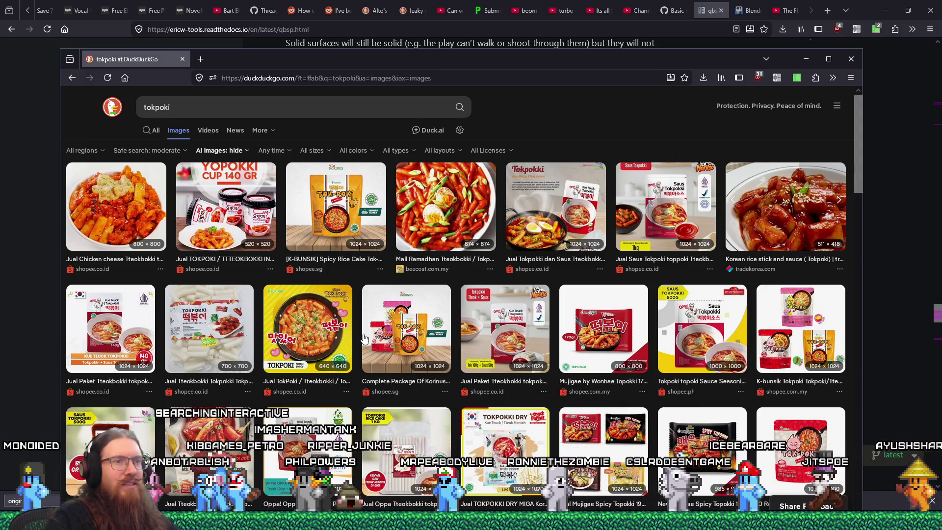
# Close the tokpoki image results window and switch to key_bronze_icon.kra in Krita.
pyautogui.scroll(-5, 364, 338)
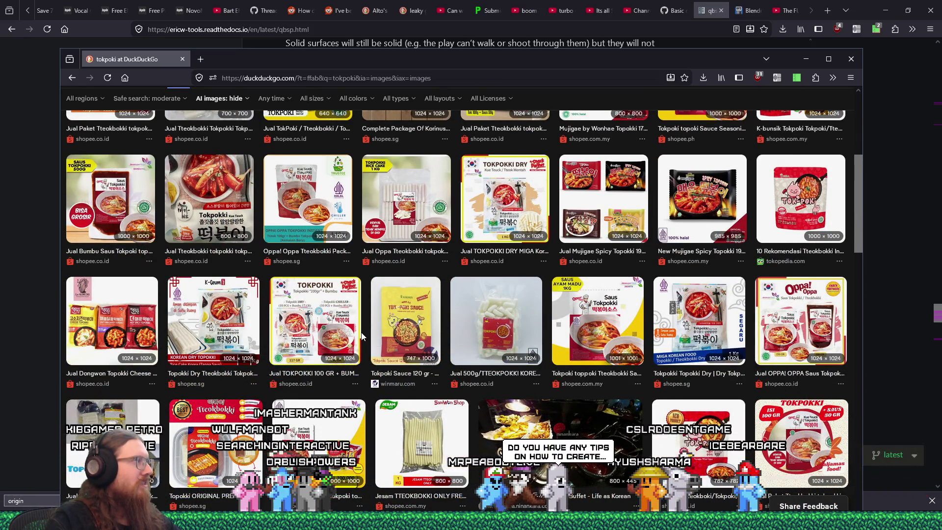
pyautogui.scroll(6, 362, 336)
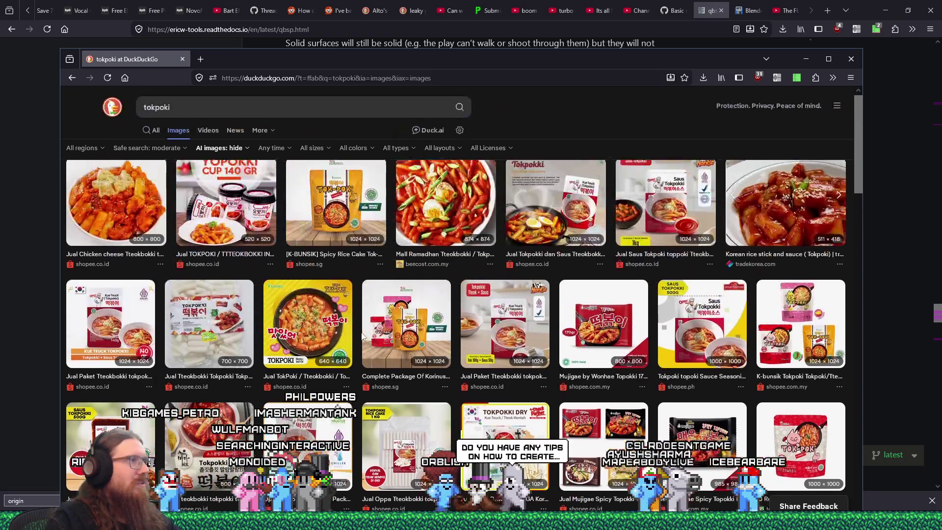
pyautogui.click(851, 59)
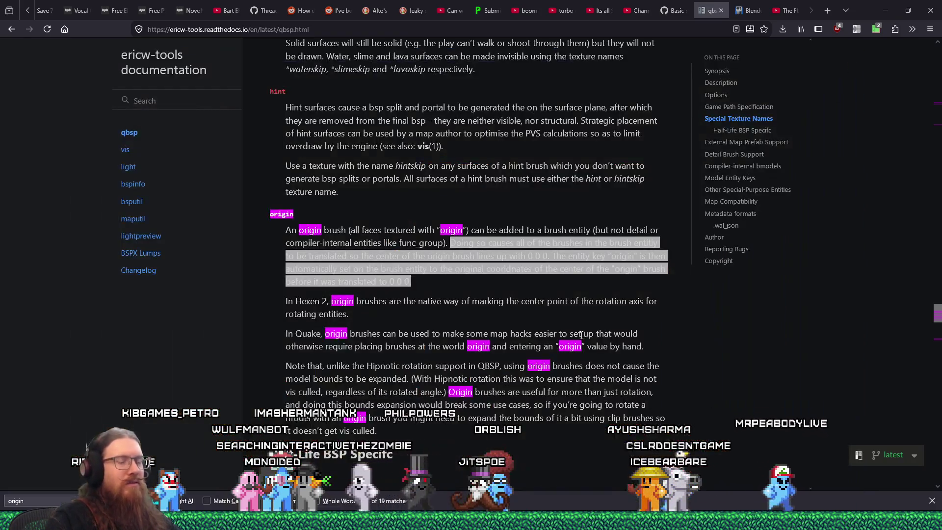
pyautogui.hotkey('alt', 'Tab')
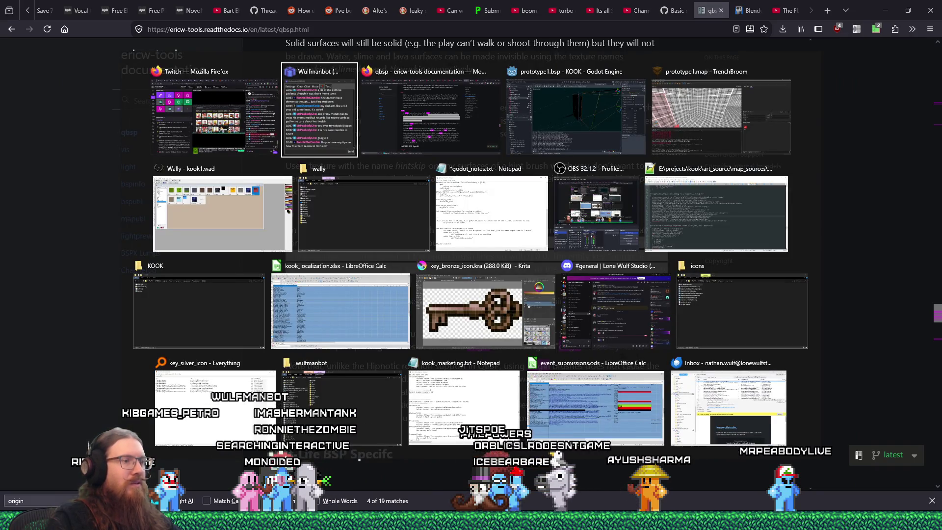
pyautogui.click(487, 294)
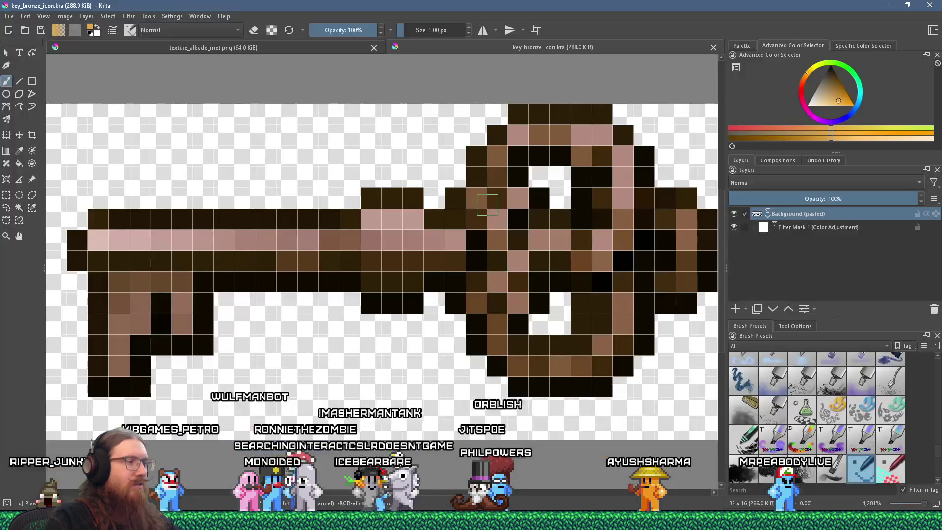
pyautogui.scroll(-2, 440, 197)
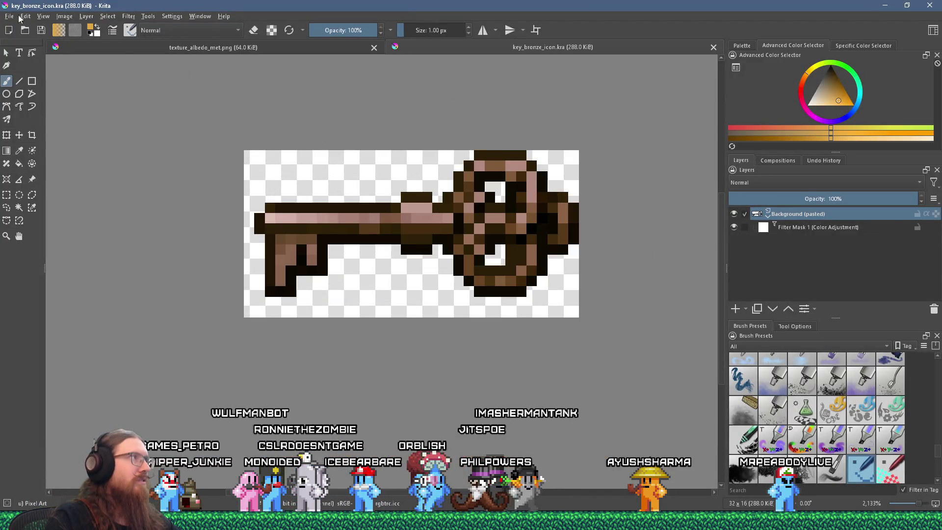
# Create a new 64×64 px Krita document.
pyautogui.click(19, 16)
pyautogui.click(22, 36)
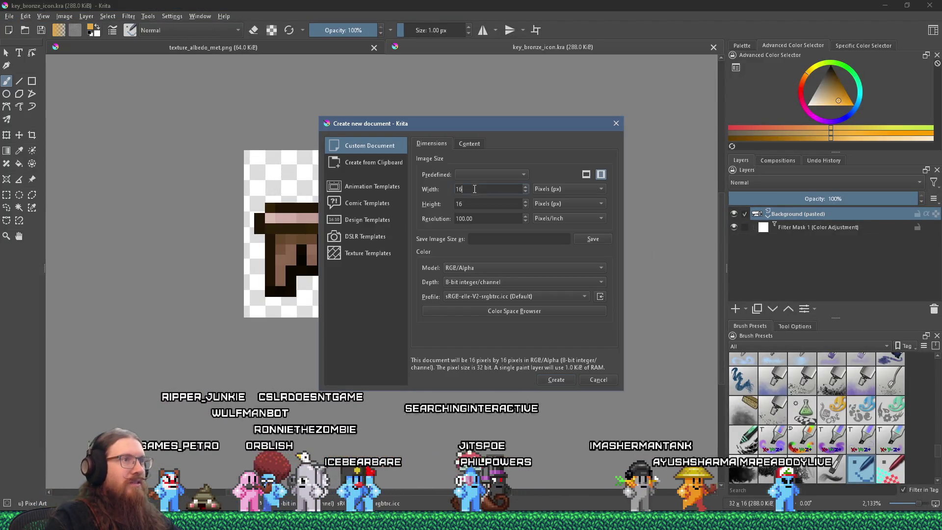
pyautogui.write('64')
pyautogui.press('Tab')
pyautogui.write('64')
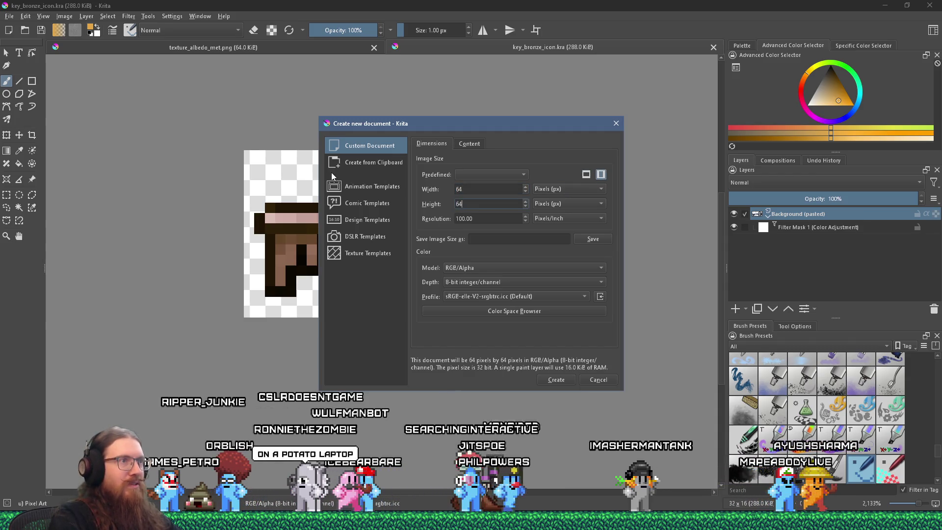
pyautogui.click(548, 383)
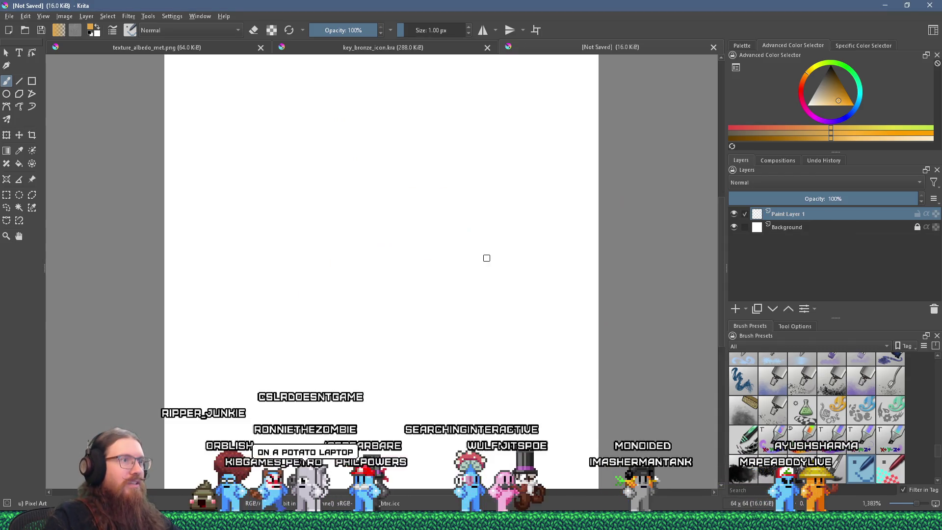
pyautogui.scroll(-3, 485, 256)
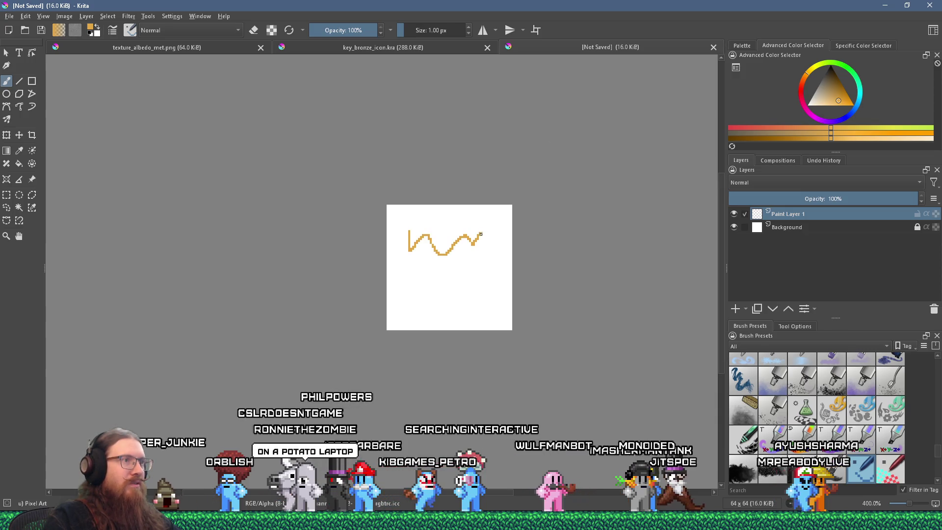
pyautogui.scroll(3, 481, 234)
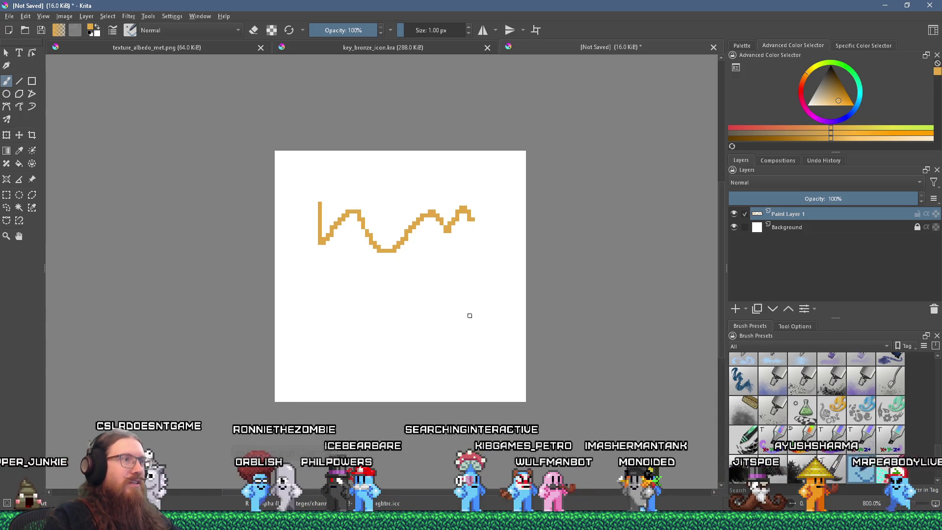
# Turn on wrap-around mode and draw a wavy vertical line down the tile.
pyautogui.press('w')
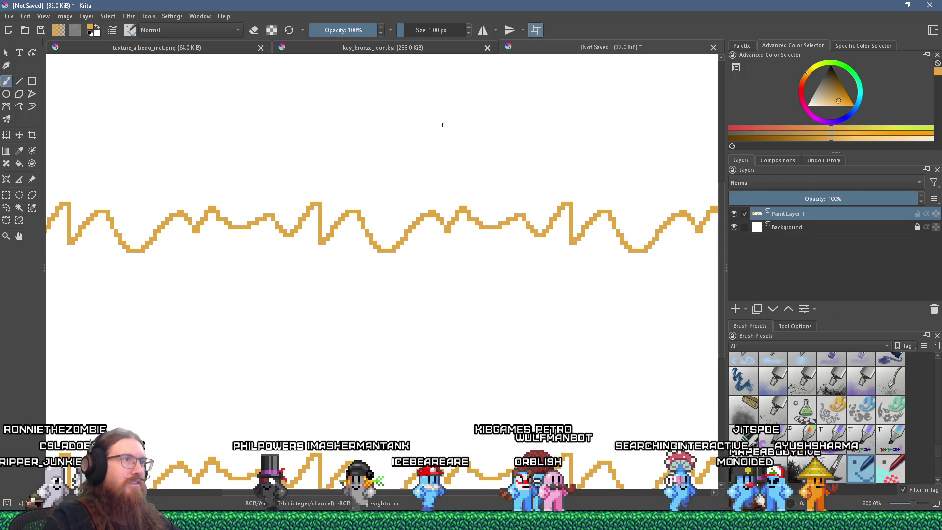
pyautogui.moveTo(446, 116); pyautogui.dragTo(460, 354)
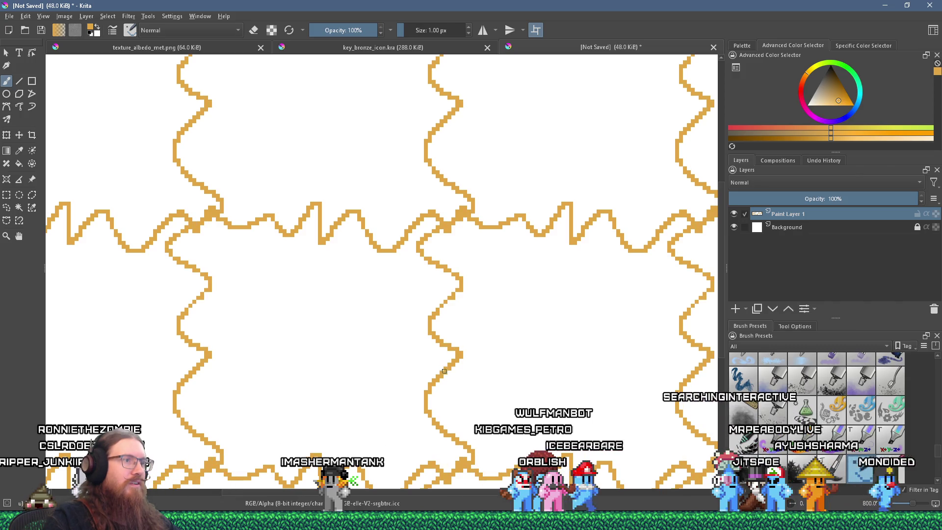
pyautogui.scroll(-4, 444, 371)
pyautogui.scroll(2, 463, 355)
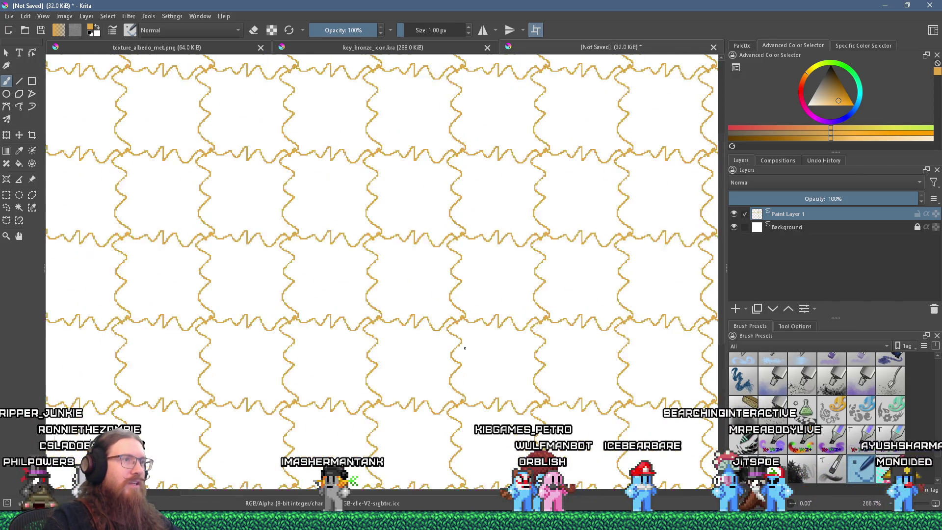
pyautogui.click(801, 98)
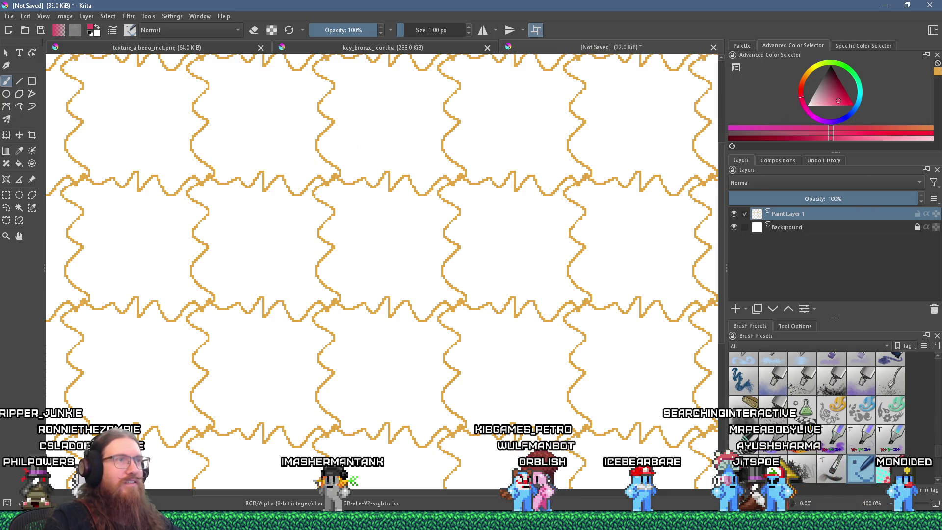
# Draw a magenta wavy line across the tile, undoing an extra second line.
pyautogui.moveTo(415, 234); pyautogui.dragTo(583, 245)
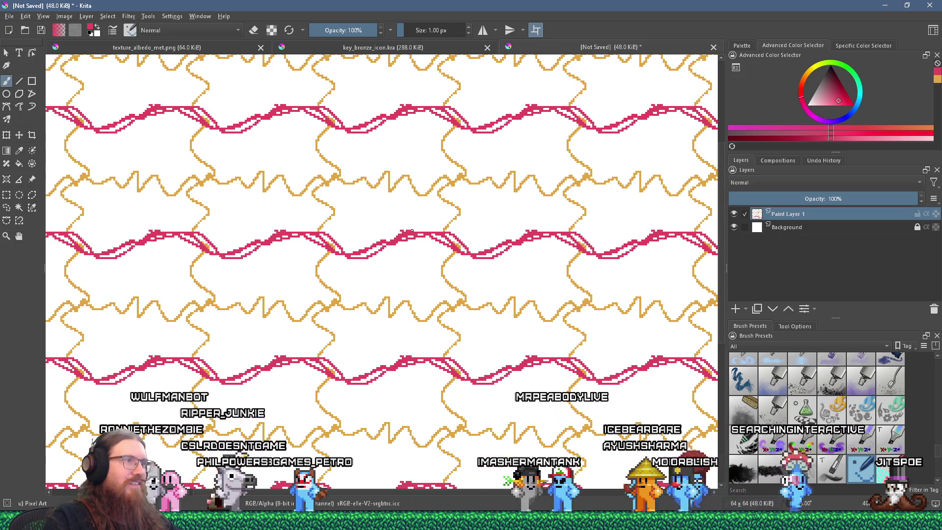
pyautogui.moveTo(324, 248); pyautogui.dragTo(250, 253)
pyautogui.hotkey('ctrl', 'z')
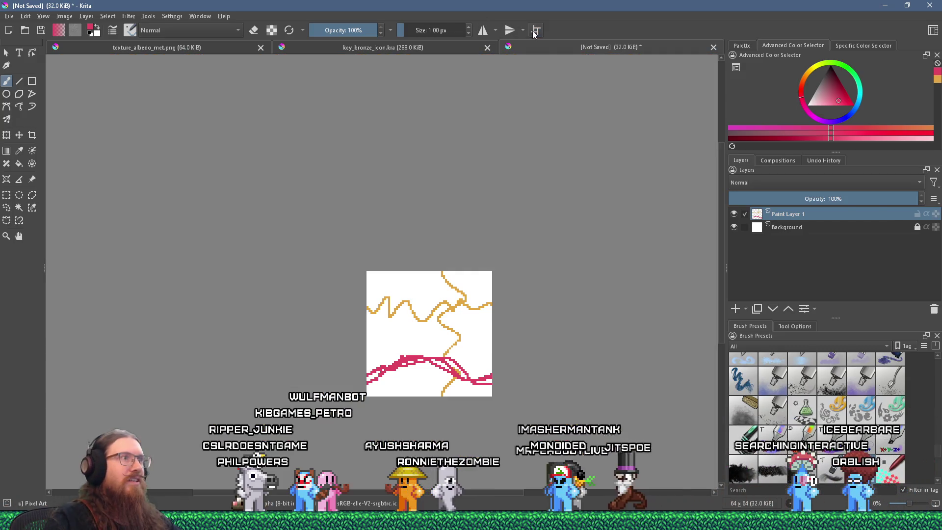
# Turn wrap-around mode off to see the 64×64 image untiled.
pyautogui.click(536, 30)
pyautogui.scroll(-1, 471, 350)
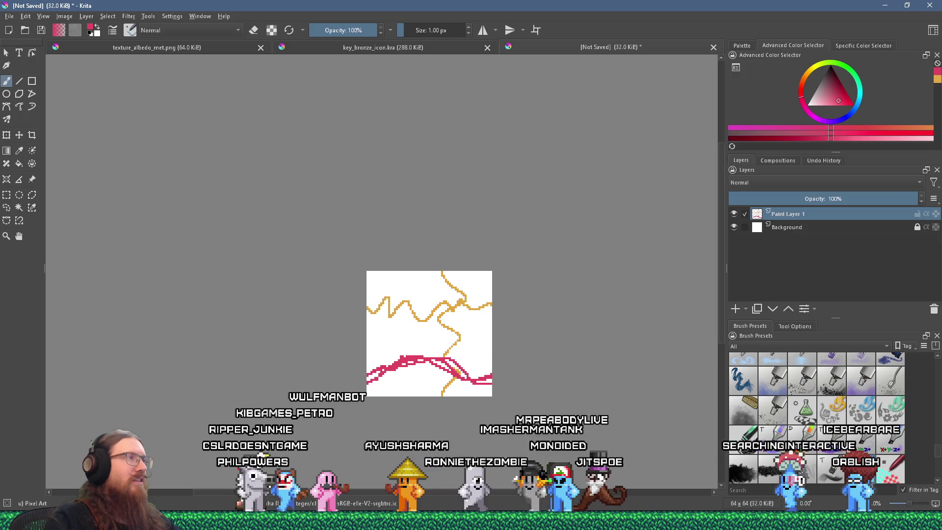
pyautogui.scroll(3, 471, 350)
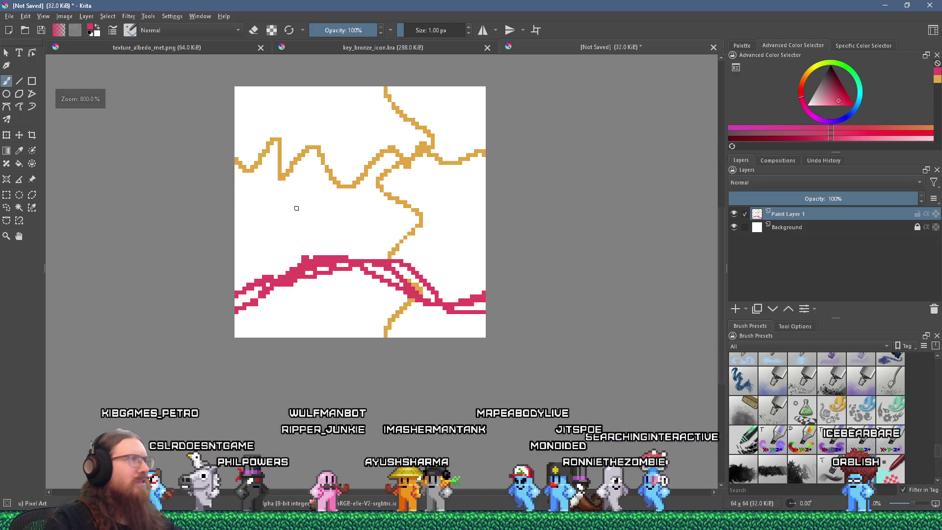
pyautogui.click(42, 16)
pyautogui.moveTo(57, 20)
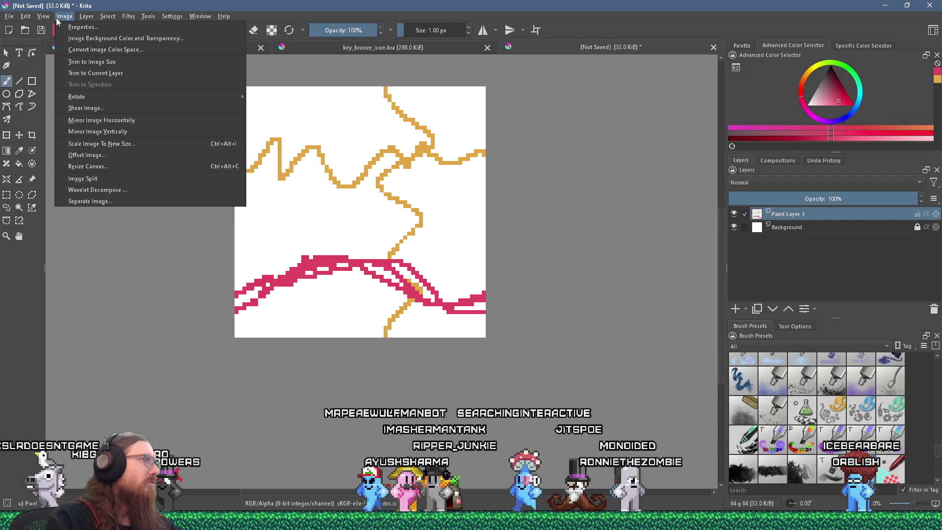
# Offset the image by 32 px, add a black stroke, and offset by 32 px again.
pyautogui.click(95, 158)
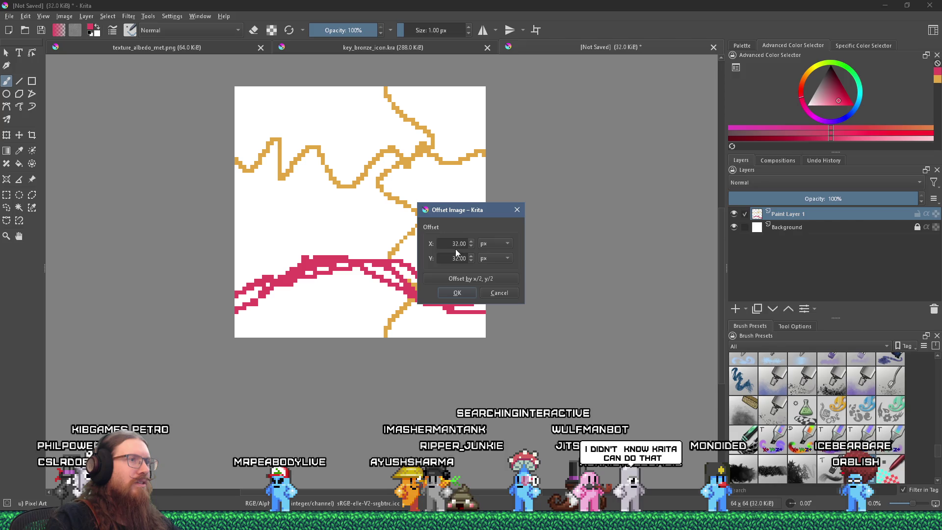
pyautogui.press('Return')
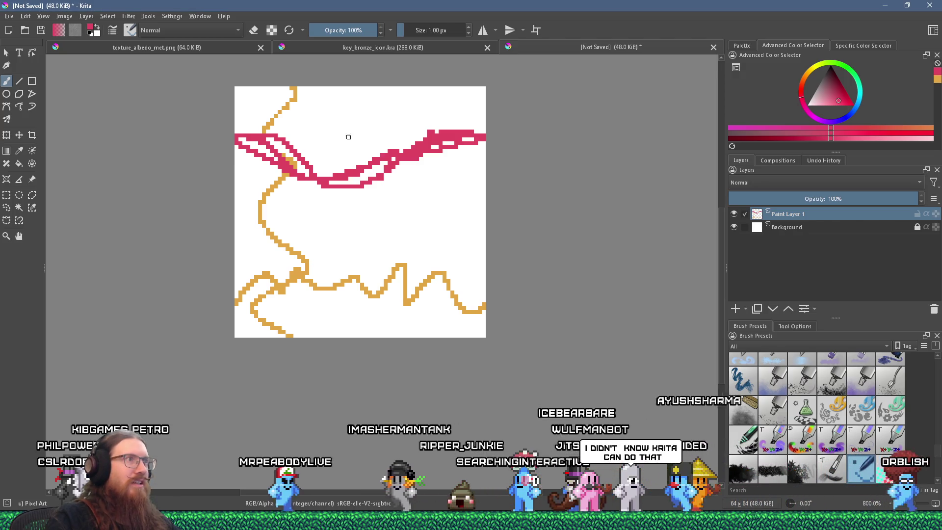
pyautogui.click(830, 67)
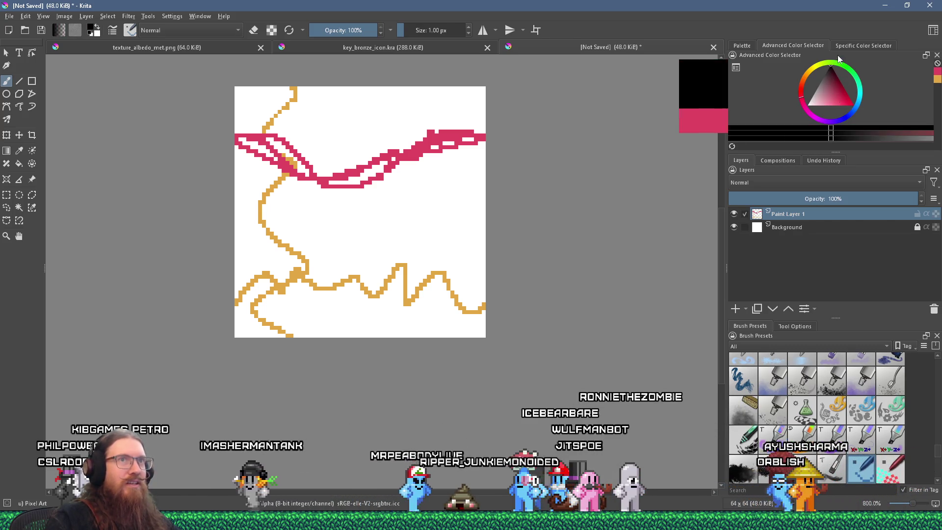
pyautogui.moveTo(358, 108)
pyautogui.mouseDown()
pyautogui.moveTo(344, 152)
pyautogui.moveTo(385, 210)
pyautogui.moveTo(363, 256)
pyautogui.mouseUp()
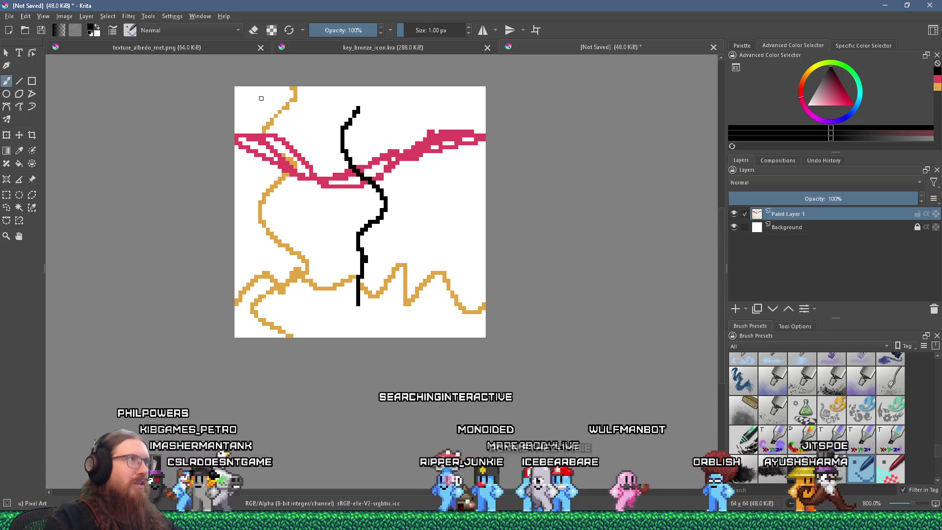
pyautogui.click(65, 16)
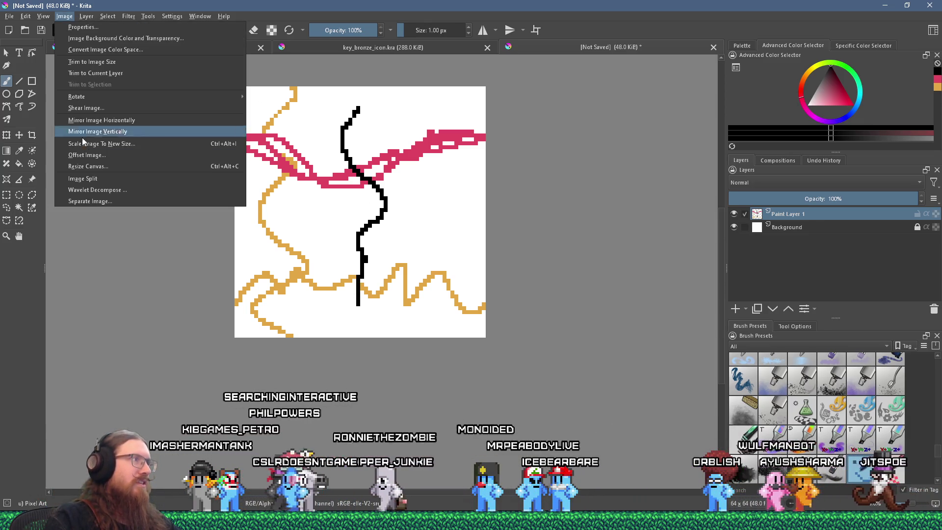
pyautogui.click(98, 155)
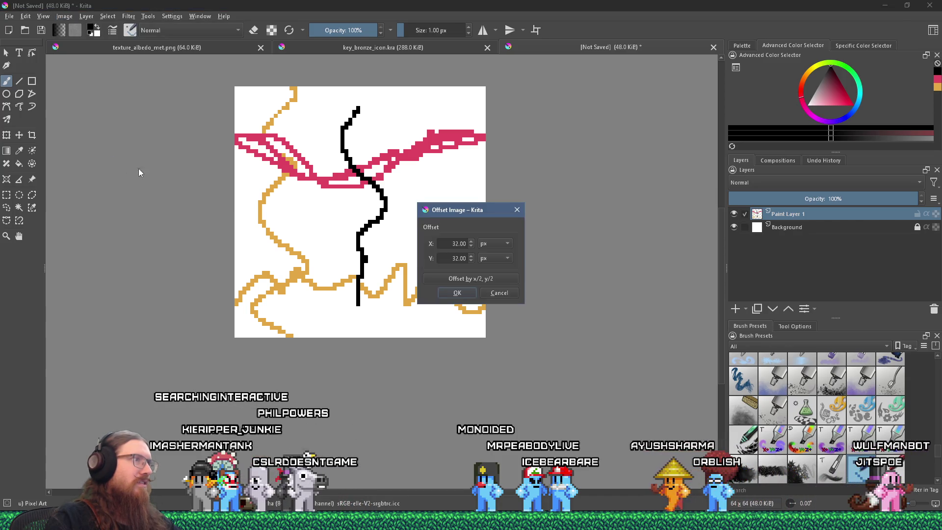
pyautogui.click(456, 292)
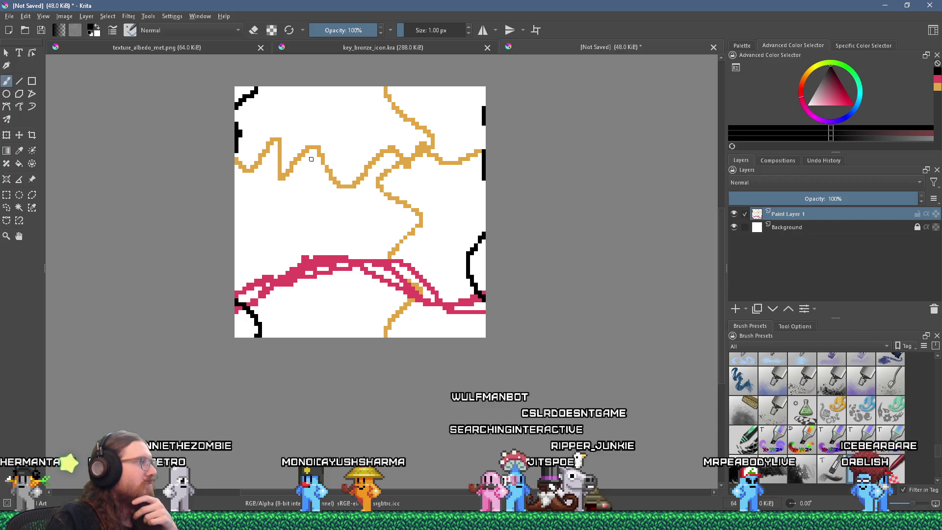
# Close the unsaved sketch via the save prompt and minimise Krita.
pyautogui.click(713, 47)
pyautogui.click(490, 272)
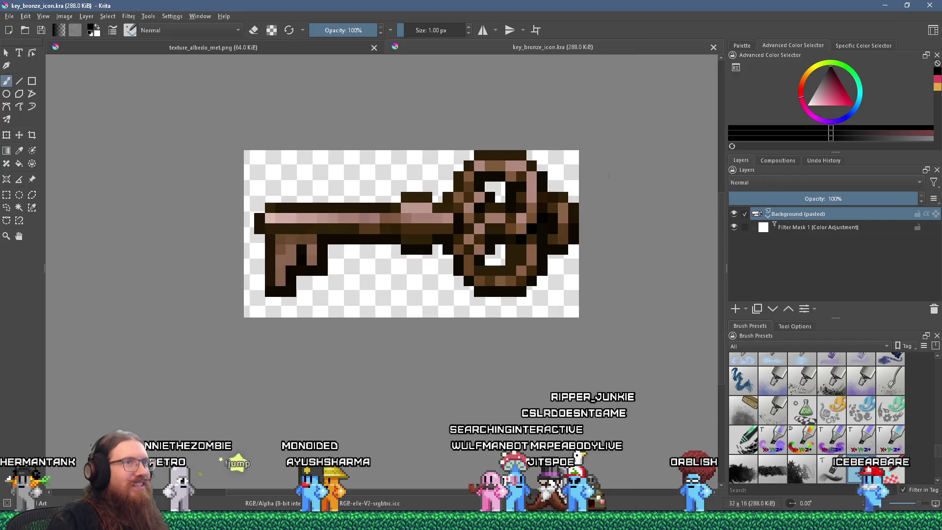
pyautogui.click(885, 6)
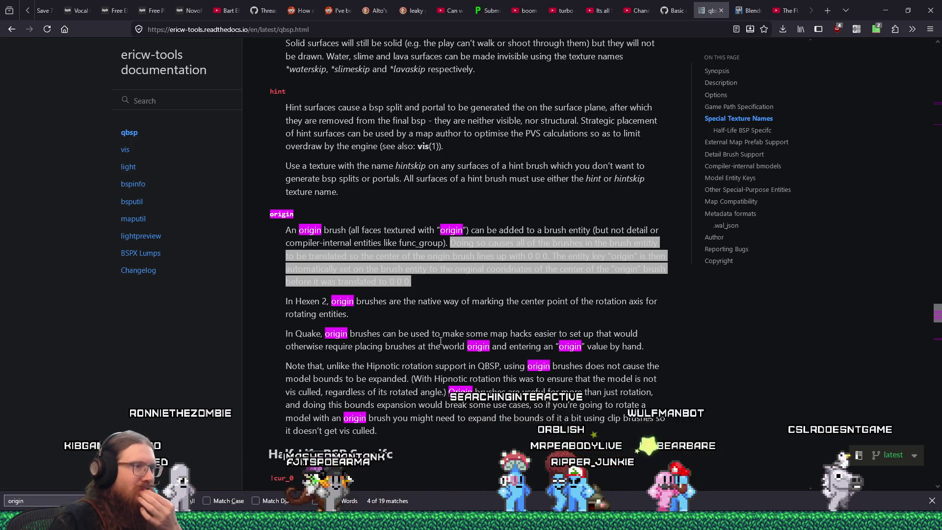
# Highlight the Hexen 2 origin brush sentence on the qbsp documentation page.
pyautogui.click(365, 326)
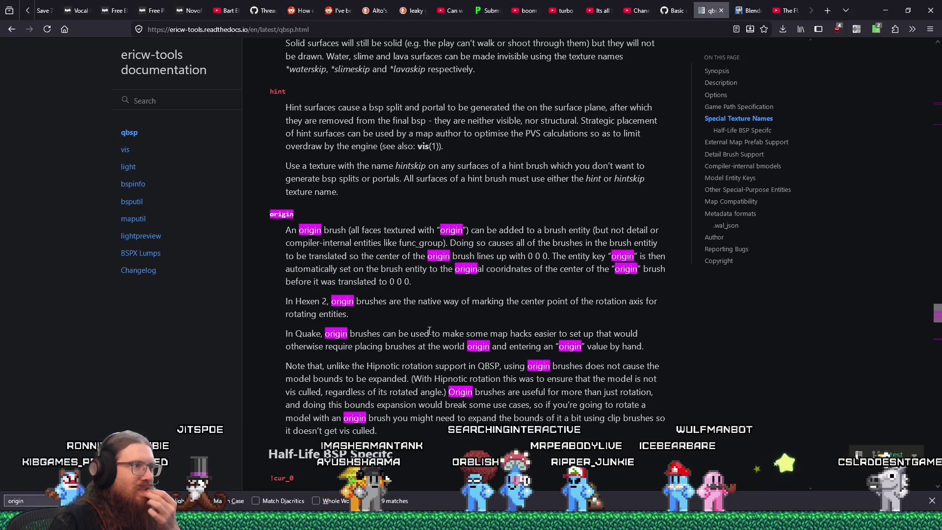
pyautogui.moveTo(291, 311); pyautogui.dragTo(420, 299)
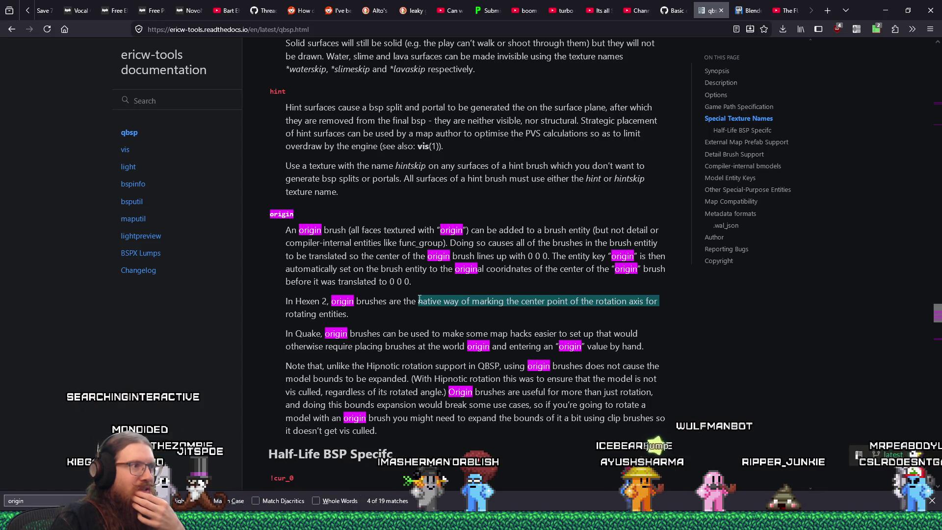
pyautogui.click(376, 317)
# Highlight the In Quake origin brush paragraph and the Hipnotic rotation note while reading.
pyautogui.doubleClick(290, 333)
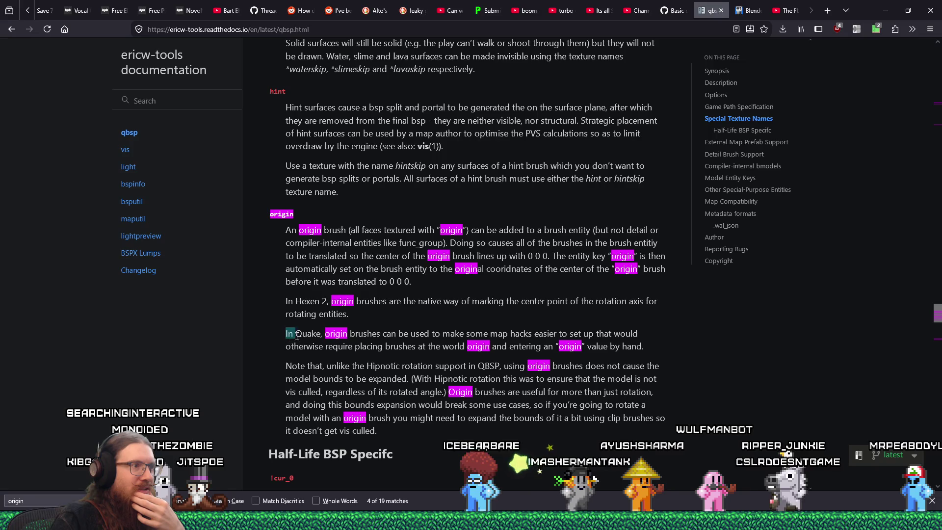
pyautogui.moveTo(341, 335); pyautogui.dragTo(448, 333)
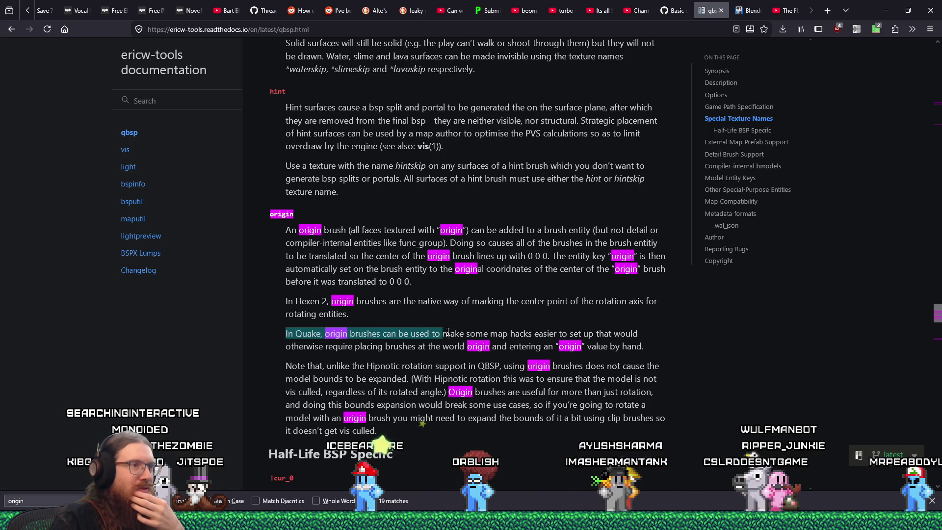
pyautogui.moveTo(563, 334)
pyautogui.mouseDown()
pyautogui.moveTo(344, 347)
pyautogui.moveTo(402, 347)
pyautogui.mouseUp()
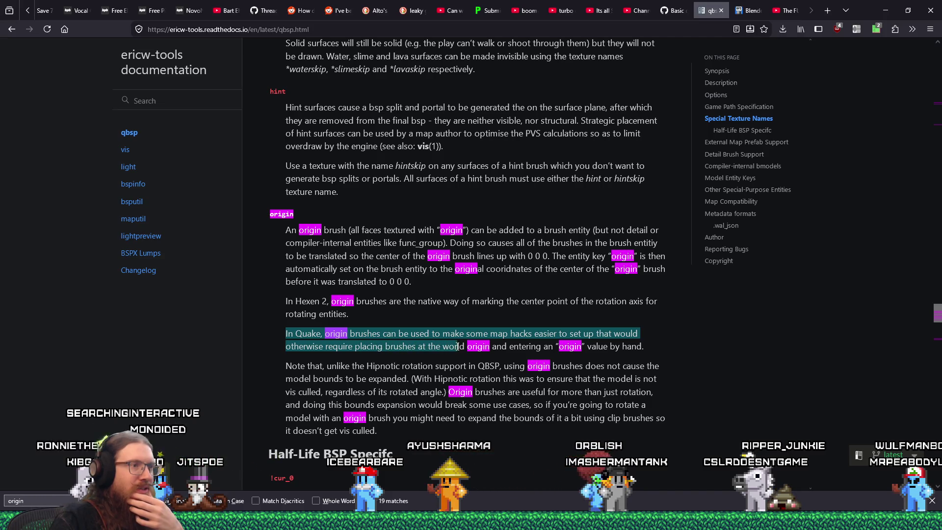
pyautogui.moveTo(461, 345); pyautogui.dragTo(647, 346)
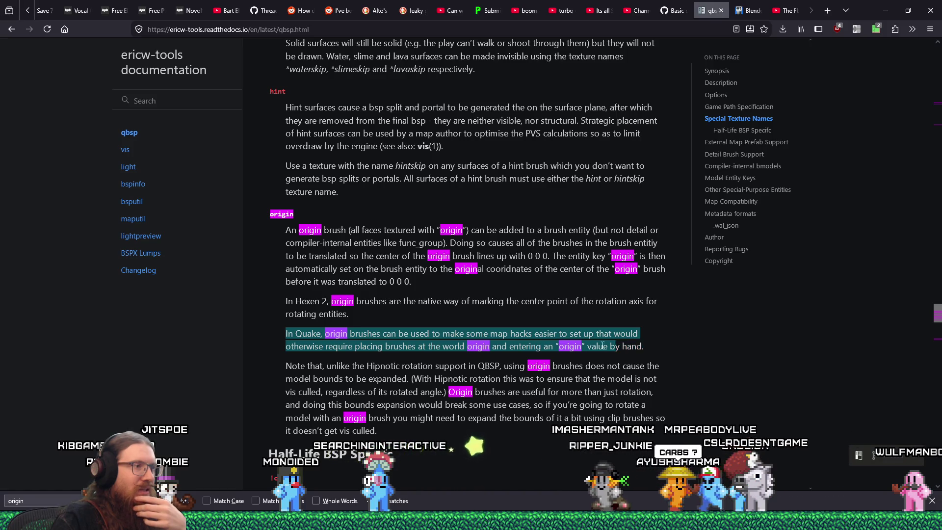
pyautogui.moveTo(647, 346)
pyautogui.mouseDown()
pyautogui.moveTo(362, 370)
pyautogui.moveTo(478, 366)
pyautogui.mouseUp()
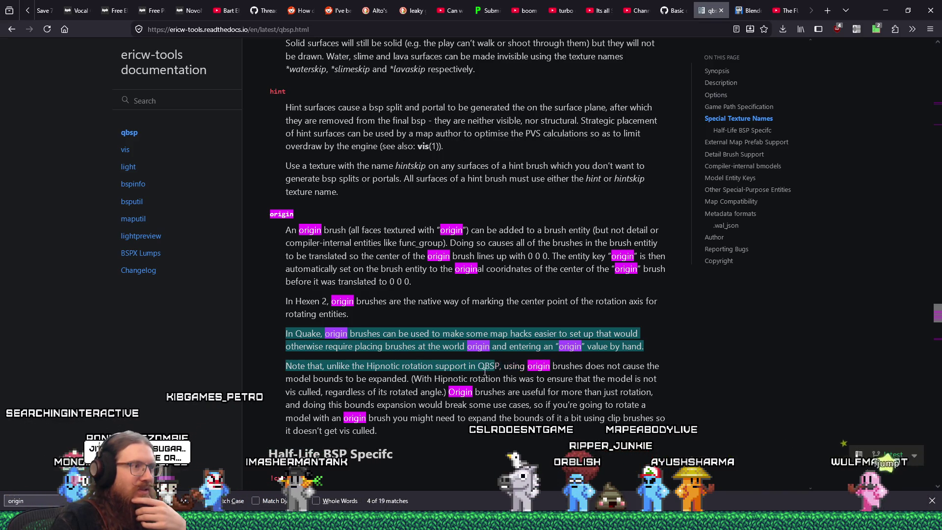
pyautogui.moveTo(557, 363)
pyautogui.mouseDown()
pyautogui.moveTo(342, 380)
pyautogui.moveTo(388, 379)
pyautogui.mouseUp()
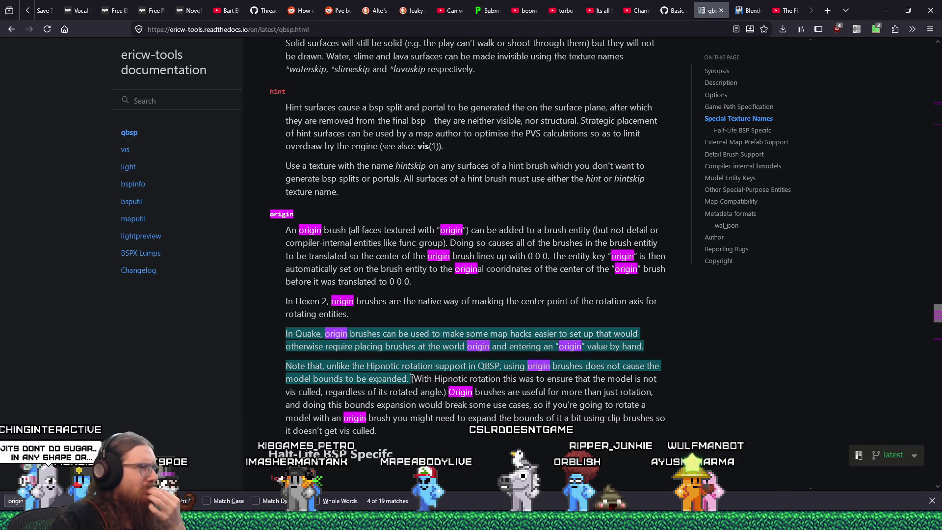
pyautogui.moveTo(427, 378)
pyautogui.mouseDown()
pyautogui.moveTo(638, 381)
pyautogui.moveTo(346, 392)
pyautogui.moveTo(443, 392)
pyautogui.mouseUp()
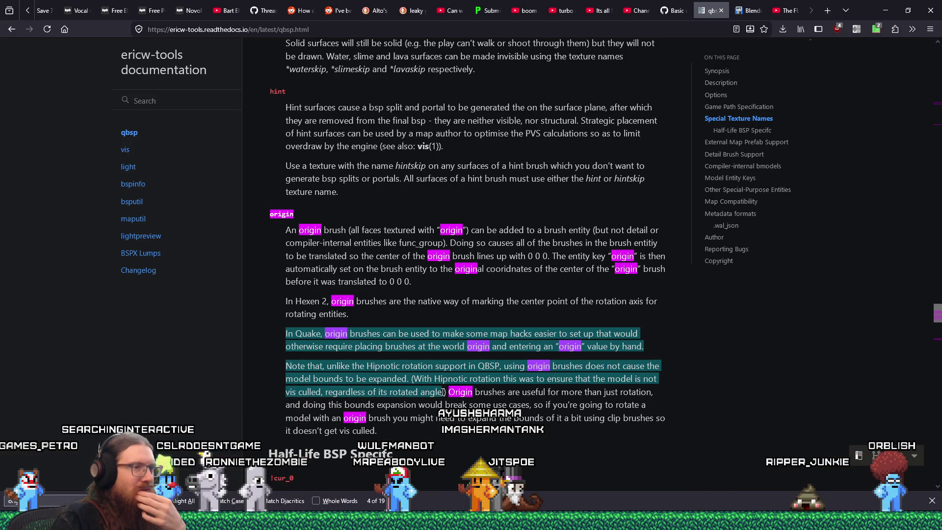
pyautogui.moveTo(441, 392); pyautogui.dragTo(438, 404)
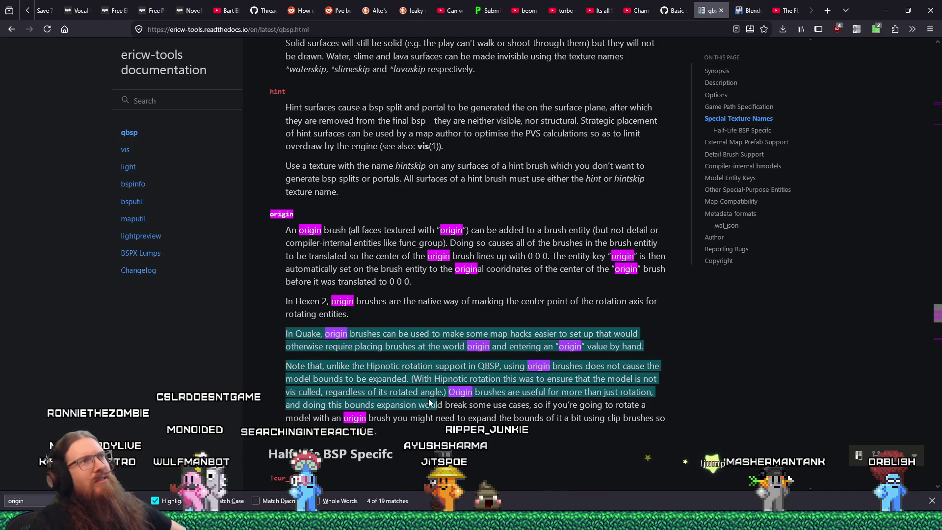
# In Godot, expand the DoorSliding8 door's Transform properties and orbit the view around it.
pyautogui.hotkey('alt', 'Tab')
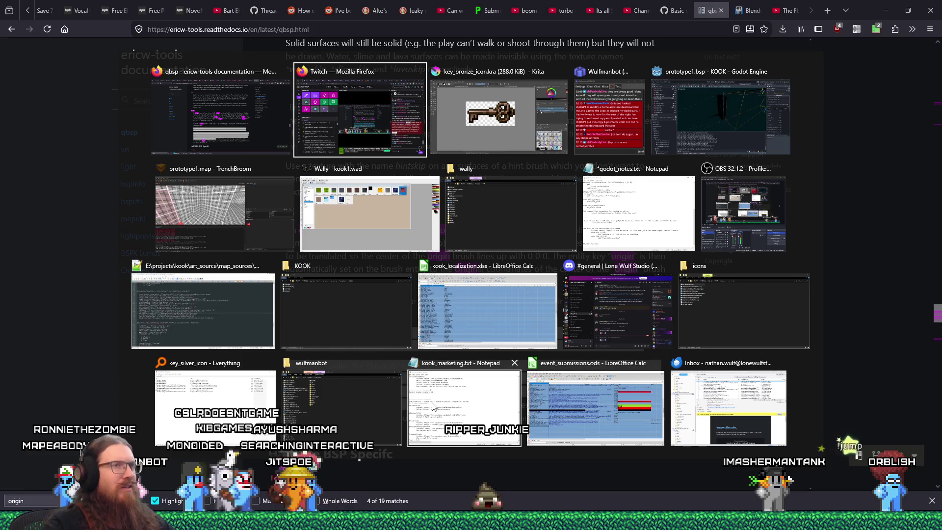
pyautogui.press('Tab')
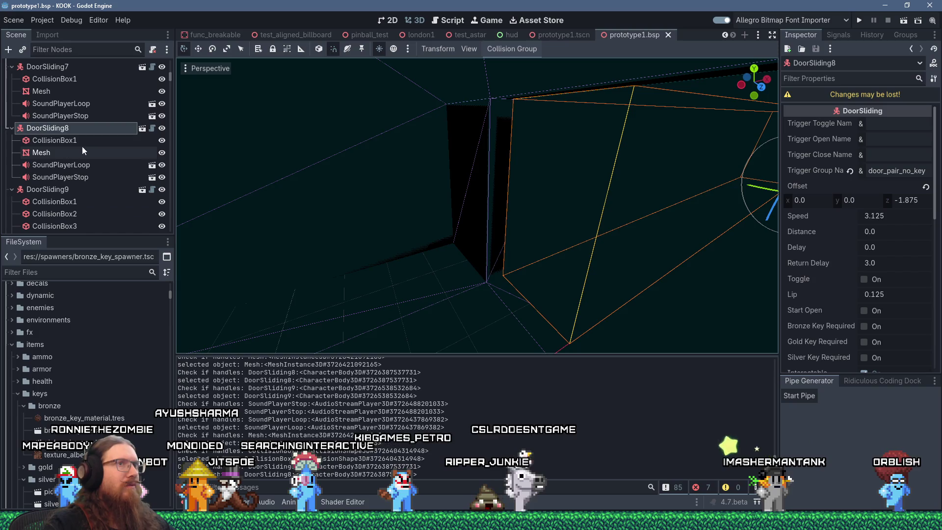
pyautogui.scroll(-10, 832, 227)
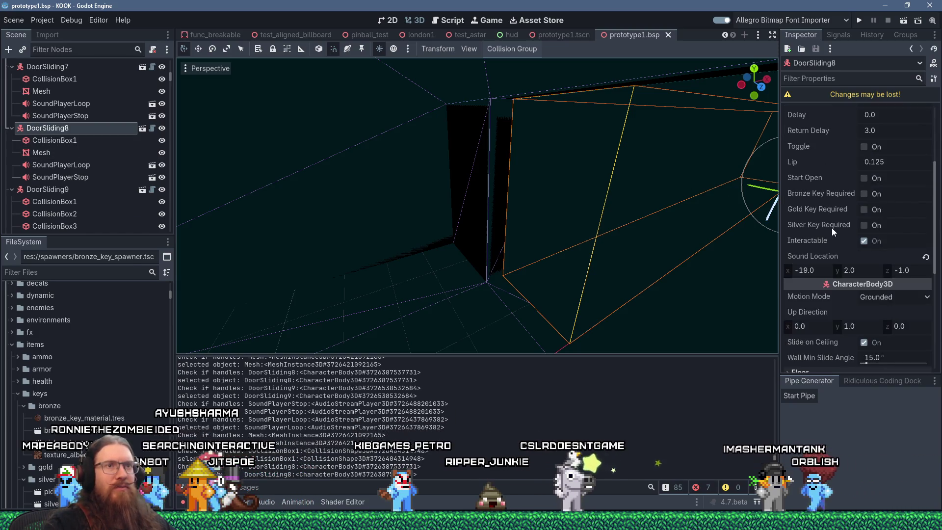
pyautogui.scroll(-5, 829, 264)
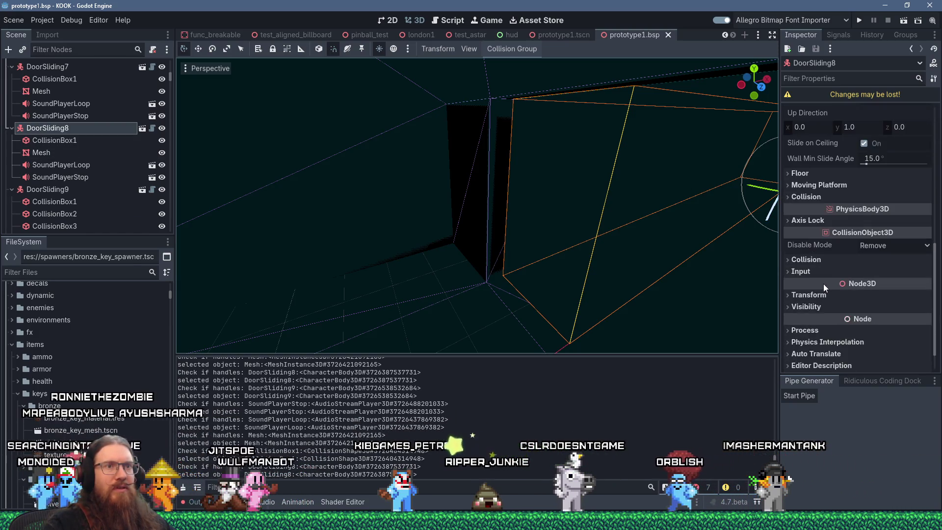
pyautogui.click(818, 263)
pyautogui.scroll(-3, 831, 285)
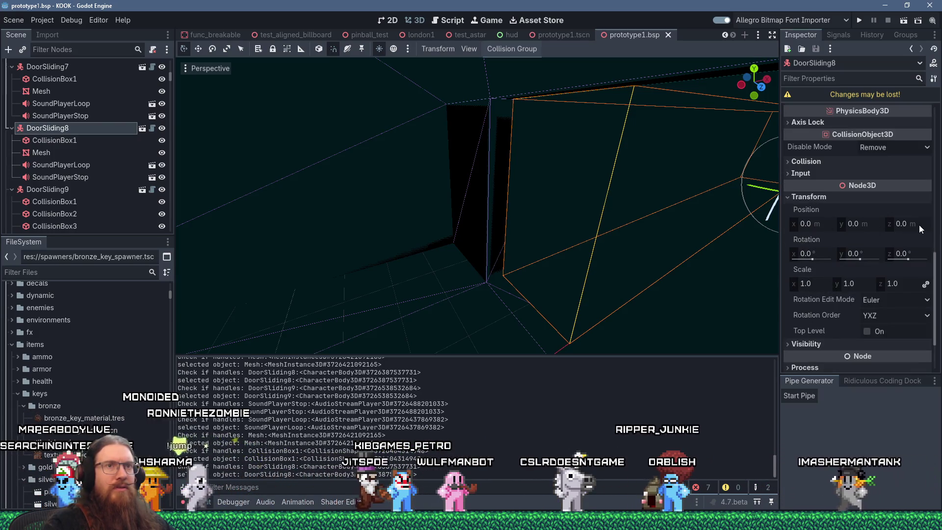
pyautogui.scroll(2, 478, 206)
pyautogui.moveTo(520, 176)
pyautogui.mouseDown()
pyautogui.moveTo(573, 195)
pyautogui.moveTo(538, 217)
pyautogui.moveTo(435, 204)
pyautogui.moveTo(405, 181)
pyautogui.moveTo(567, 195)
pyautogui.moveTo(584, 187)
pyautogui.mouseUp()
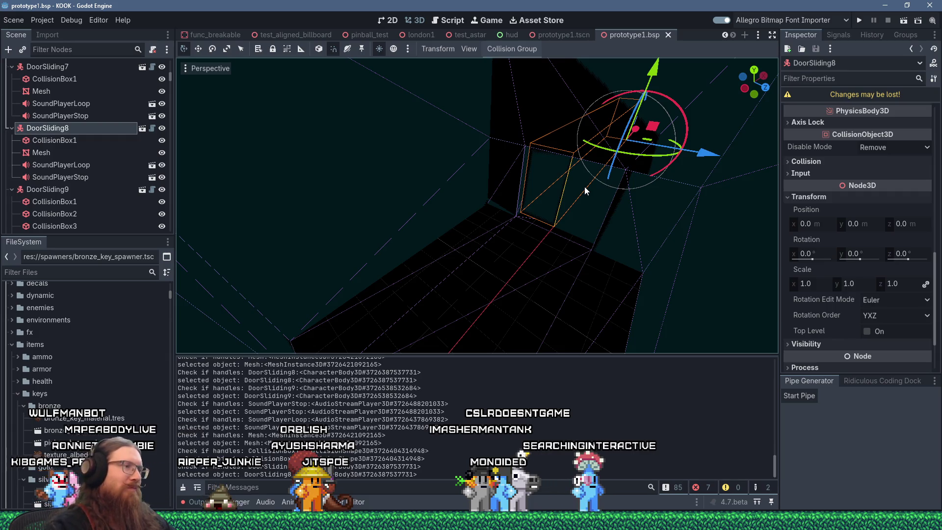
pyautogui.scroll(6, 588, 186)
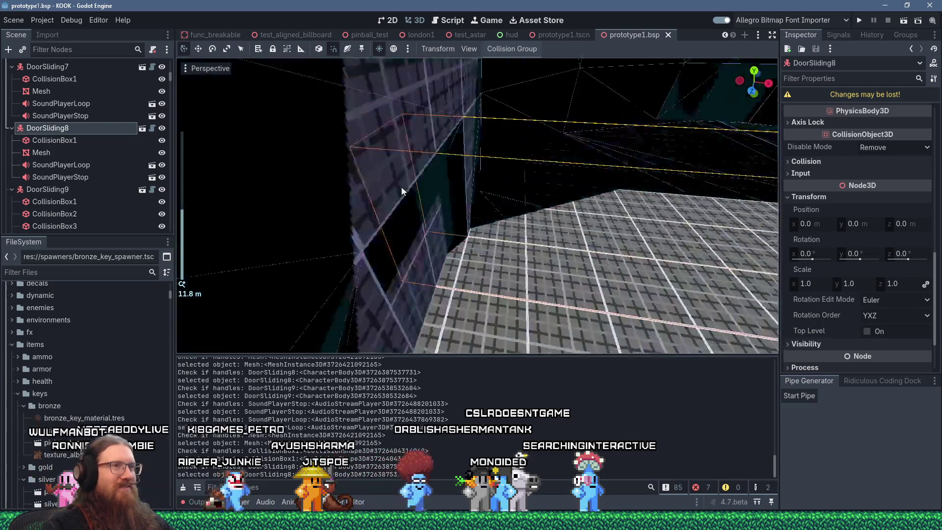
pyautogui.scroll(5, 401, 186)
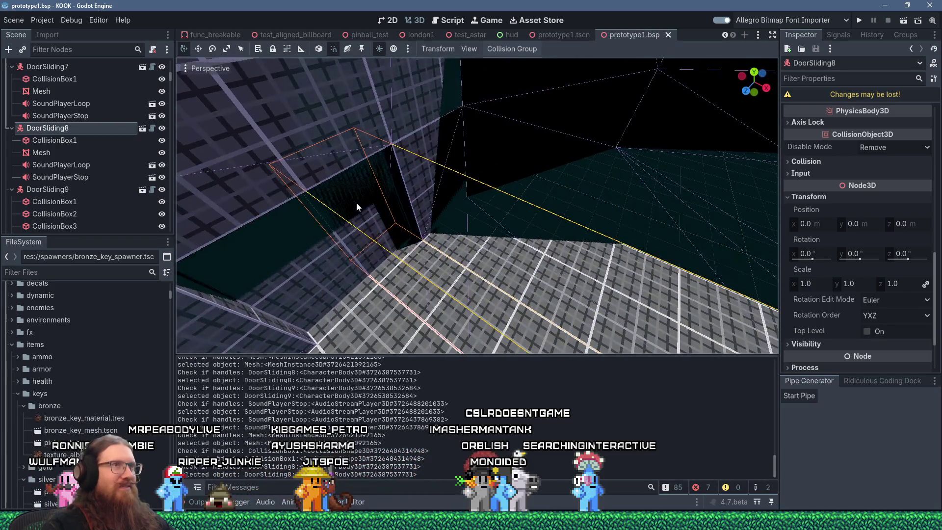
# Return to TrenchBroom's prototype1.map and clear the brush selection.
pyautogui.hotkey('alt', 'Tab')
pyautogui.hotkey('alt', 'Tab')
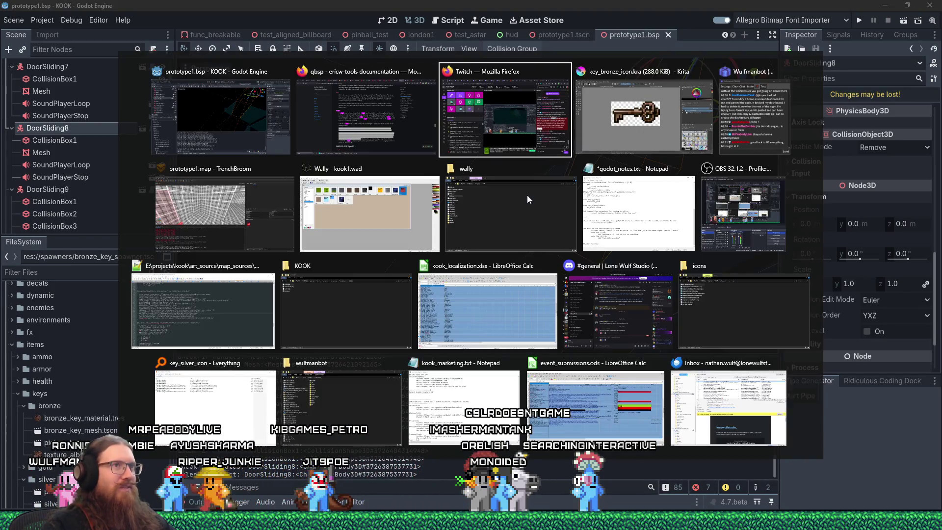
pyautogui.click(222, 211)
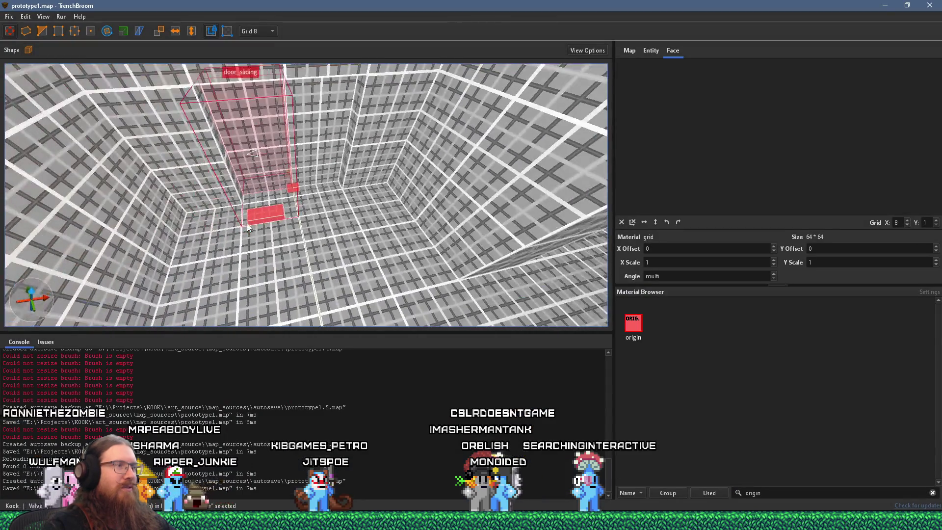
pyautogui.press('Escape')
pyautogui.scroll(3, 282, 256)
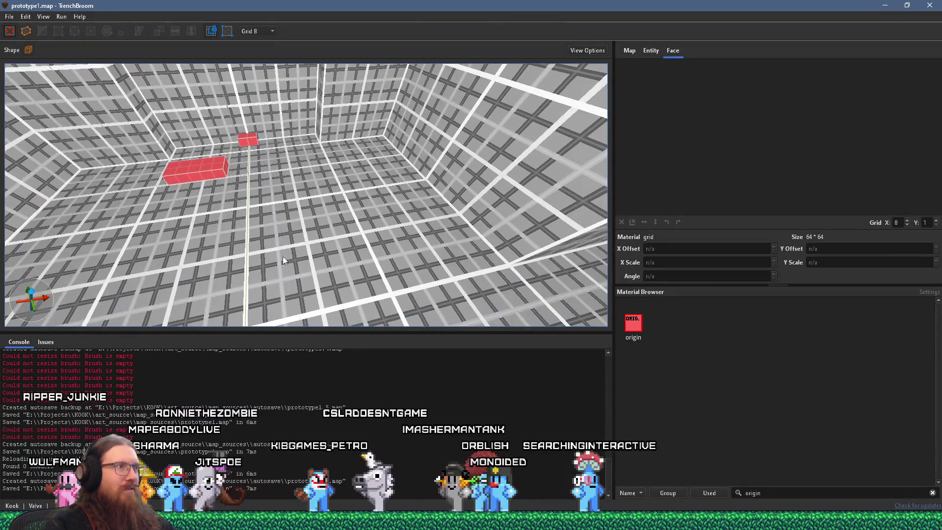
# Draw new brushes on the room floor beside the origin brush.
pyautogui.moveTo(279, 257)
pyautogui.mouseDown()
pyautogui.moveTo(337, 240)
pyautogui.moveTo(331, 207)
pyautogui.mouseUp()
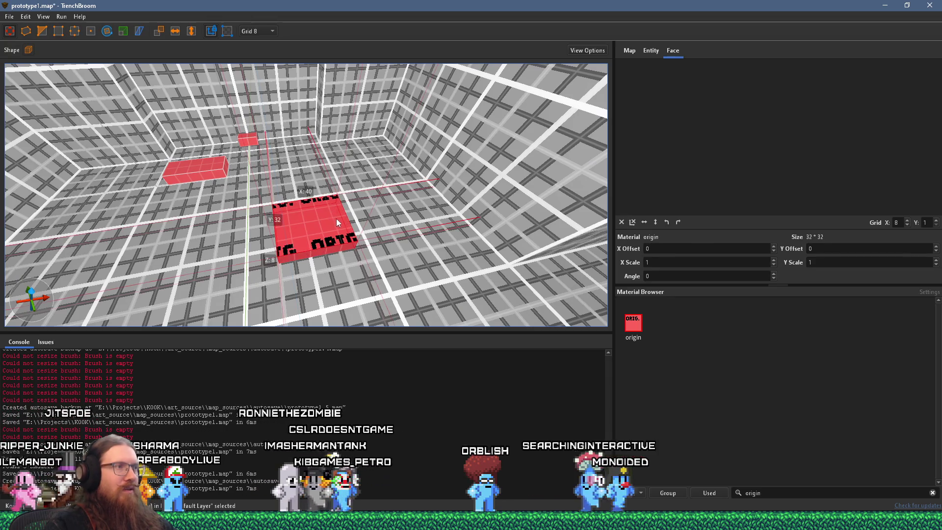
pyautogui.click(401, 240)
pyautogui.scroll(-3, 397, 249)
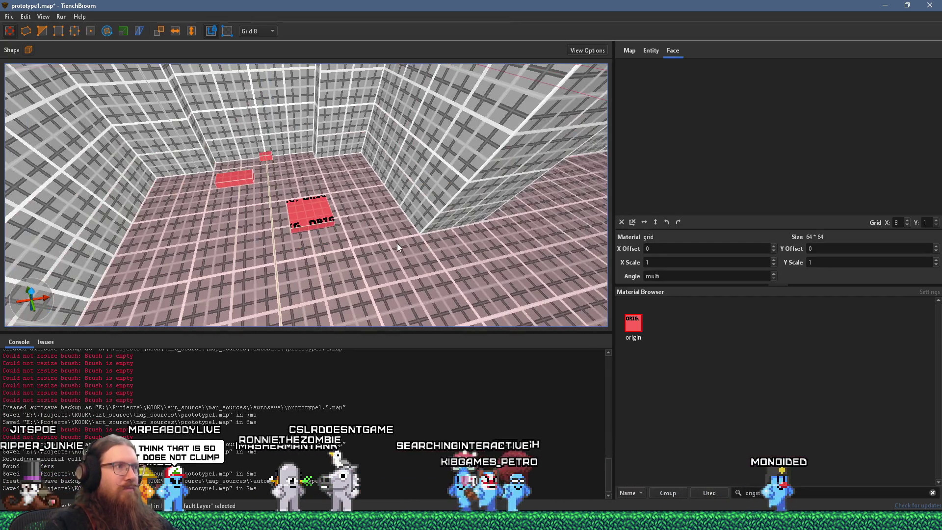
pyautogui.press('Escape')
pyautogui.moveTo(370, 260)
pyautogui.mouseDown()
pyautogui.moveTo(335, 229)
pyautogui.moveTo(310, 244)
pyautogui.mouseUp()
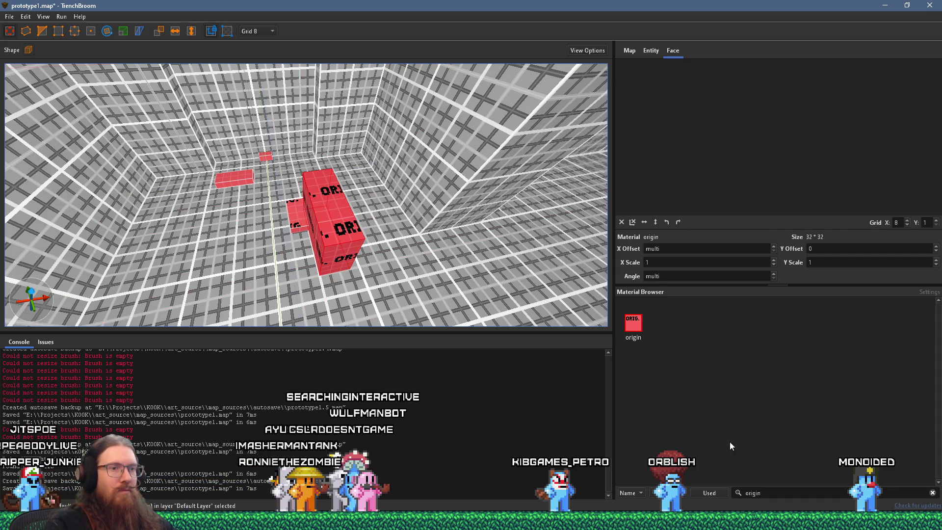
# Apply metal_t6_iron1 to the tall block instead of origin and view it from the side.
pyautogui.click(932, 492)
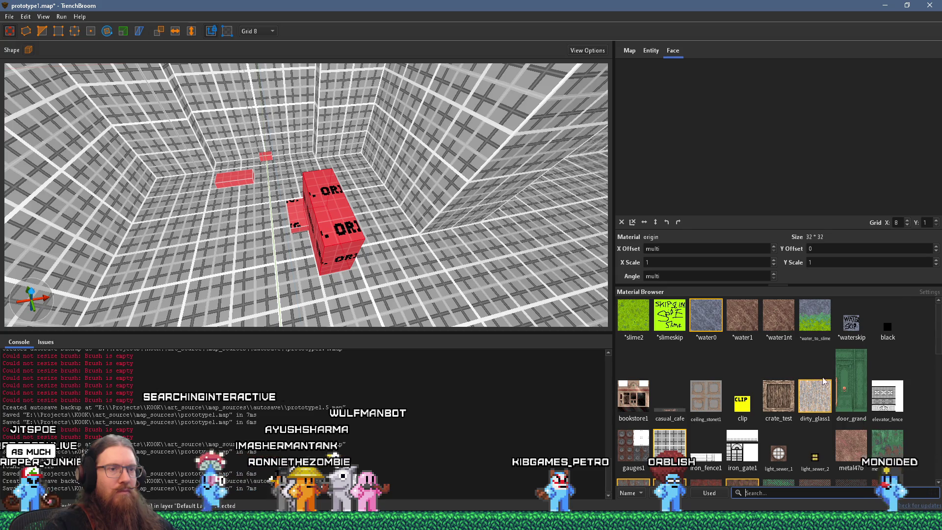
pyautogui.scroll(-10, 823, 381)
pyautogui.click(657, 402)
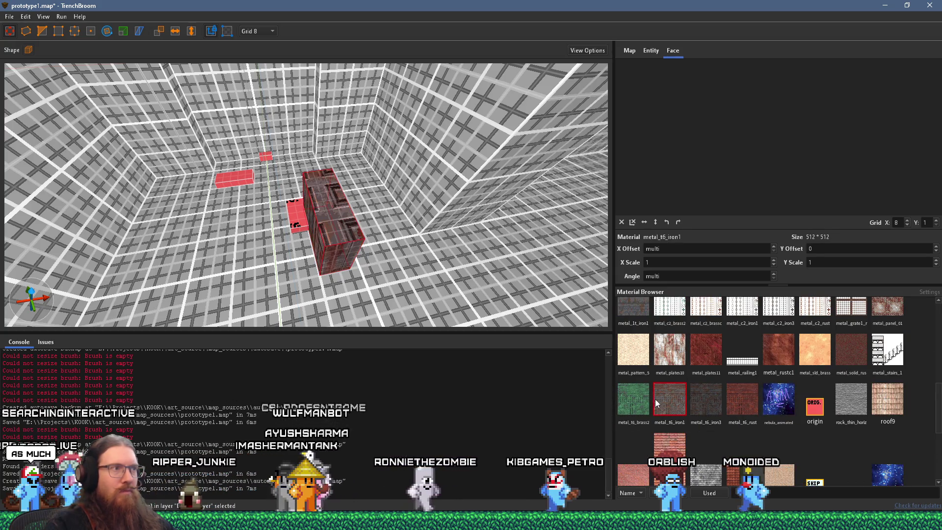
pyautogui.moveTo(442, 245)
pyautogui.mouseDown()
pyautogui.moveTo(343, 231)
pyautogui.moveTo(407, 182)
pyautogui.mouseUp()
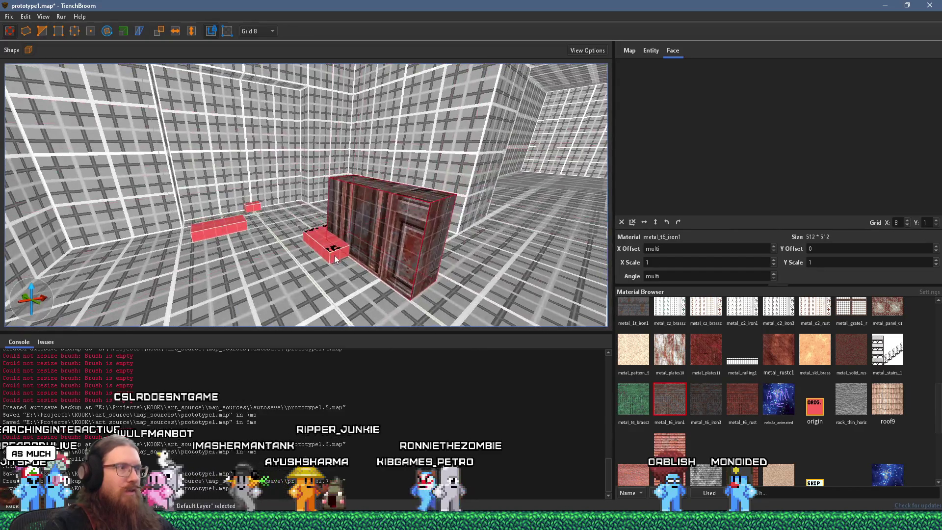
pyautogui.rightClick(357, 235)
# Make the metal block a func_breakable brush entity and save the map.
pyautogui.moveTo(444, 423)
pyautogui.moveTo(536, 434)
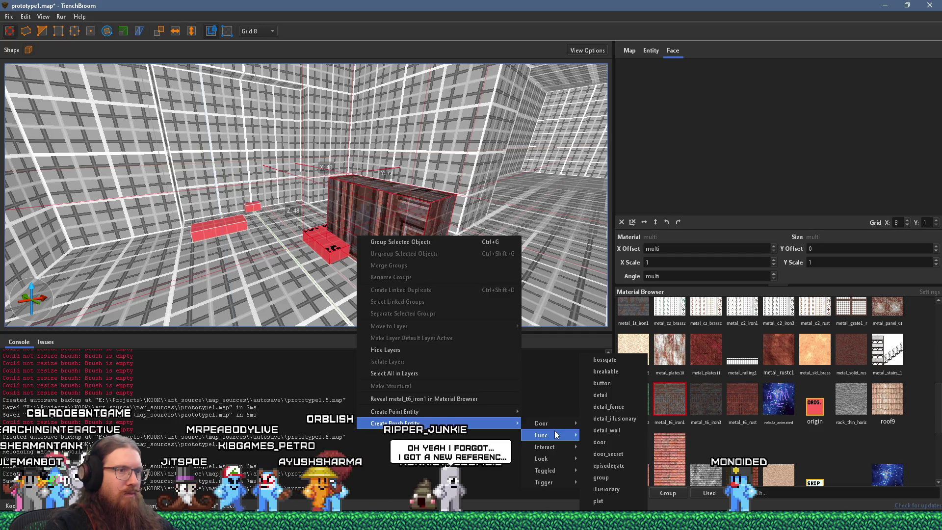
pyautogui.click(604, 371)
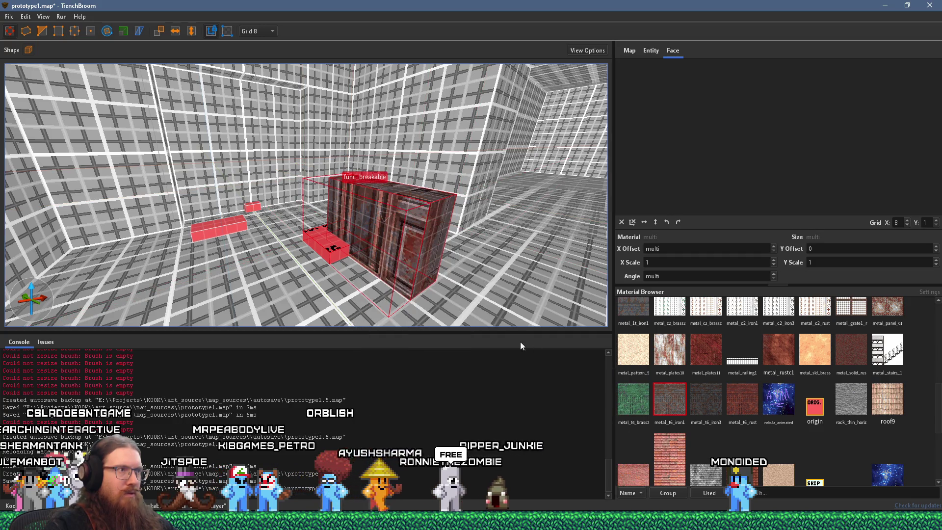
pyautogui.click(9, 16)
pyautogui.click(23, 49)
# Compile prototype1.map to BSP, then glance at the result in Godot.
pyautogui.click(62, 16)
pyautogui.click(78, 27)
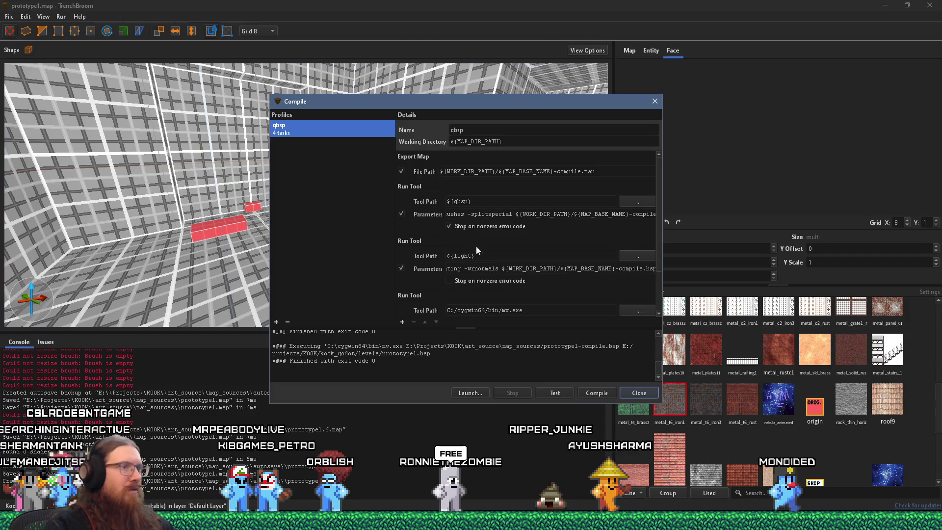
pyautogui.click(595, 394)
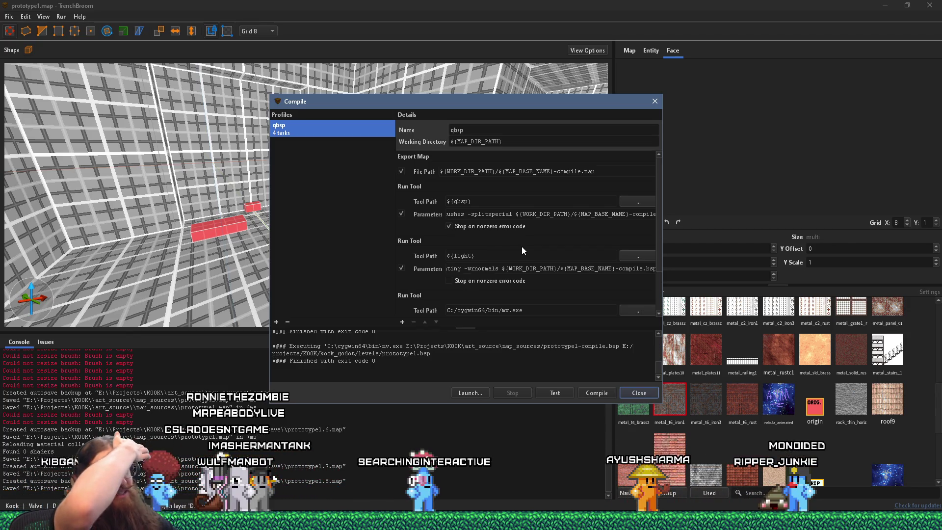
pyautogui.click(652, 392)
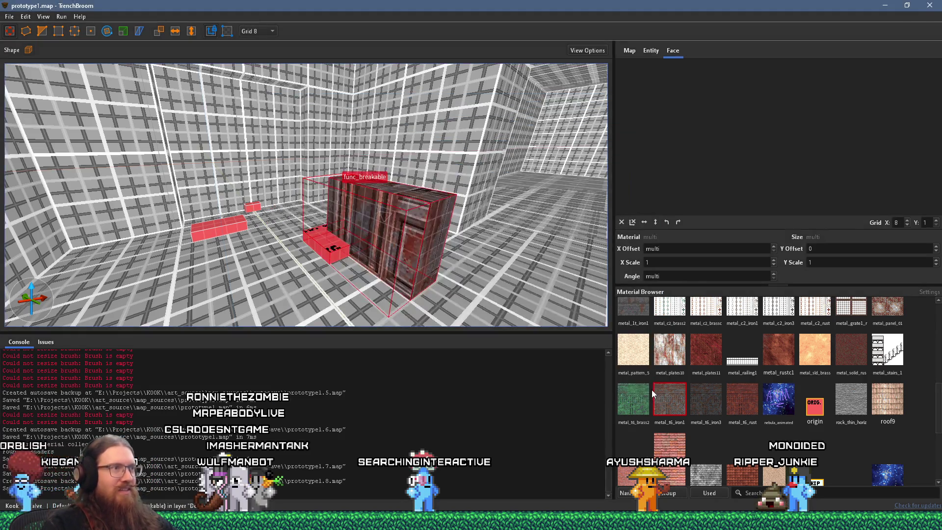
pyautogui.hotkey('alt', 'Tab')
pyautogui.press('f')
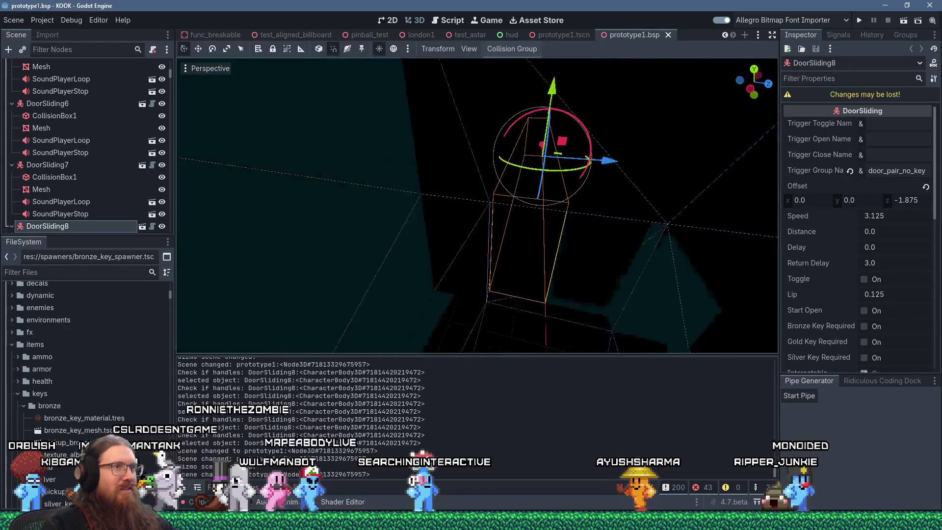
pyautogui.scroll(-3, 529, 242)
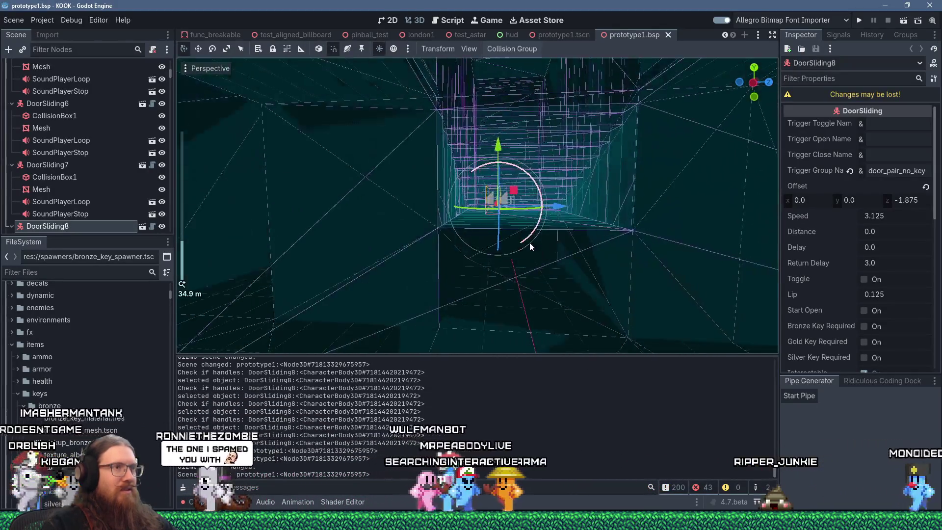
pyautogui.scroll(3, 489, 290)
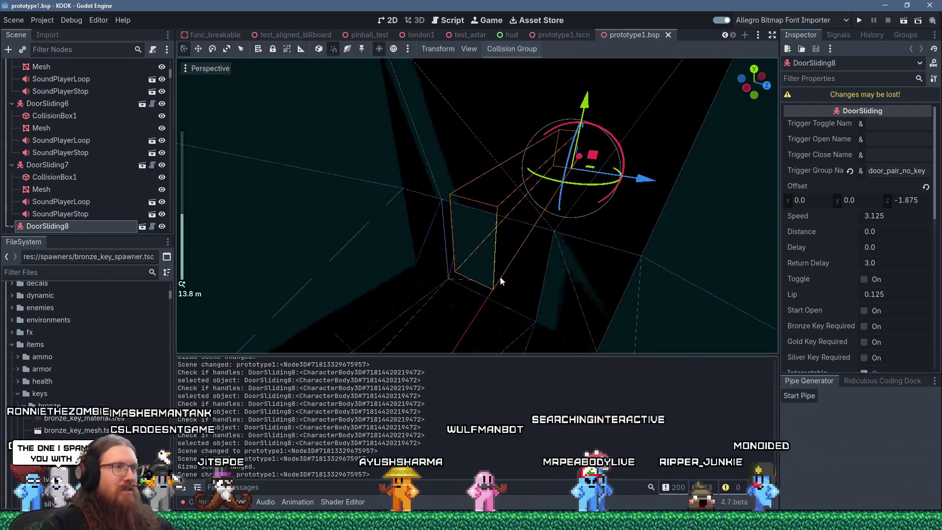
# Recompile the map in TrenchBroom, then return to Godot and collapse the Output log.
pyautogui.hotkey('alt', 'Tab')
pyautogui.click(61, 16)
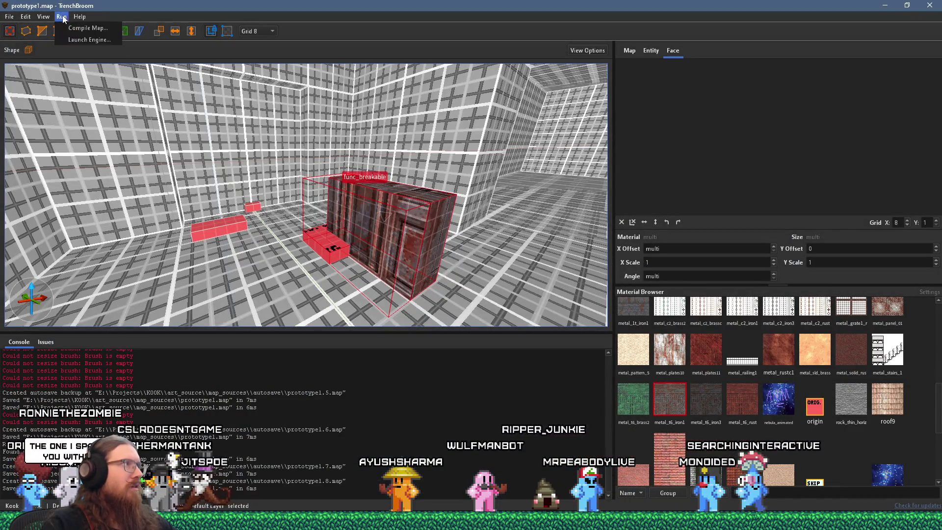
pyautogui.click(83, 28)
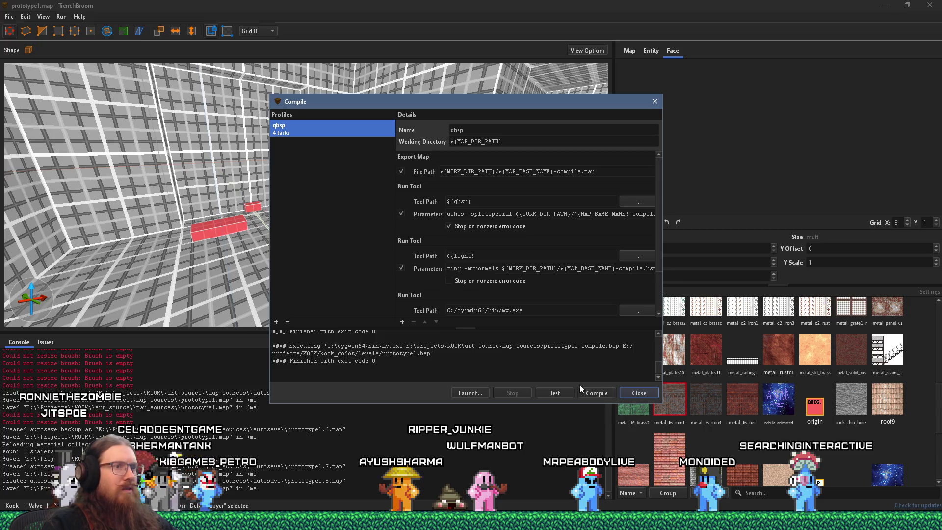
pyautogui.click(655, 101)
pyautogui.hotkey('alt', 'Tab')
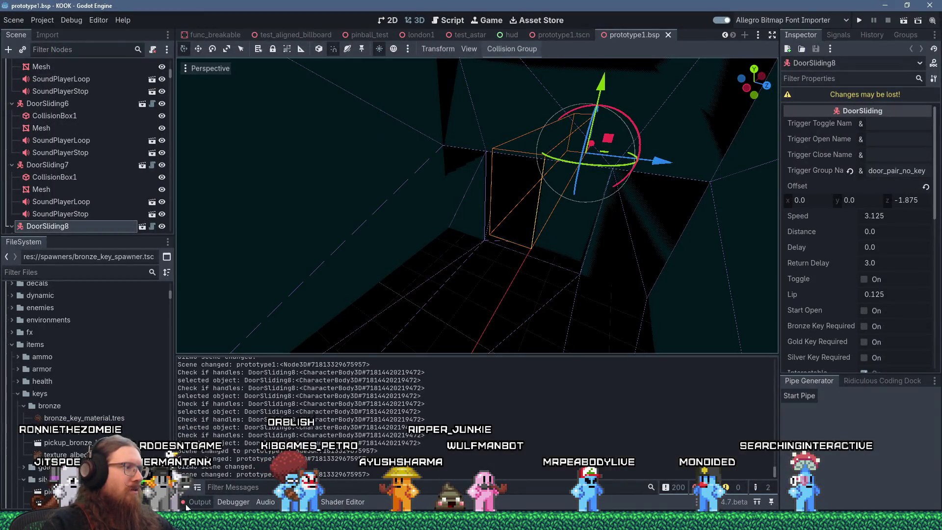
pyautogui.click(188, 502)
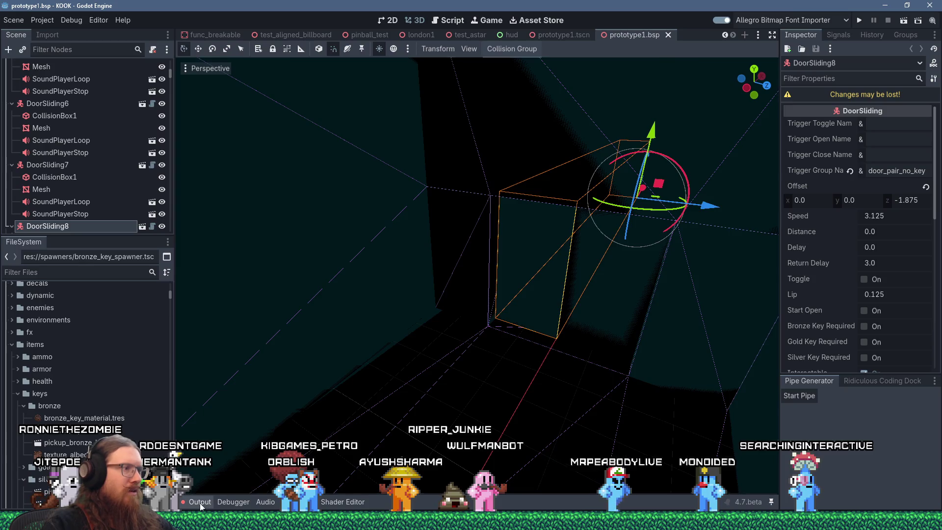
# Clear Godot's Output log with Ctrl+Shift+K, then raise the func_breakable block's top in TrenchBroom.
pyautogui.click(200, 503)
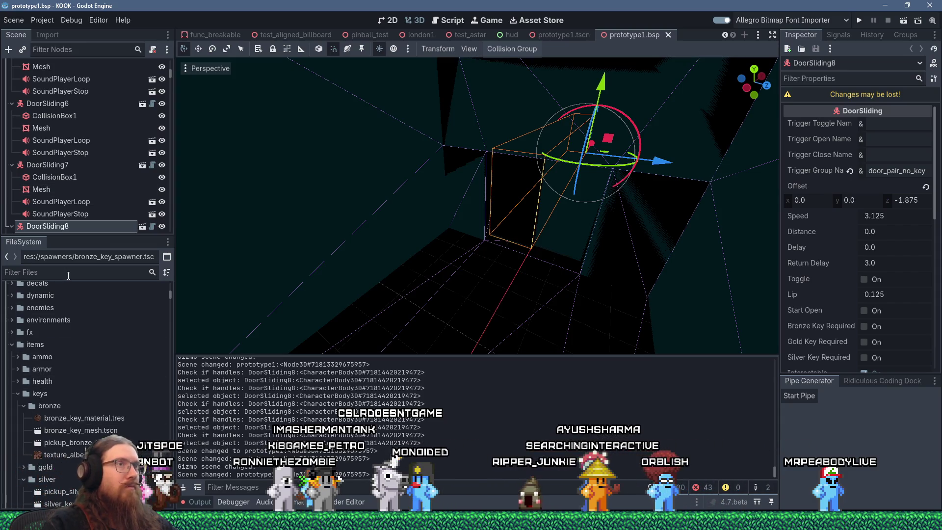
pyautogui.hotkey('ctrl', 'shift', 'k')
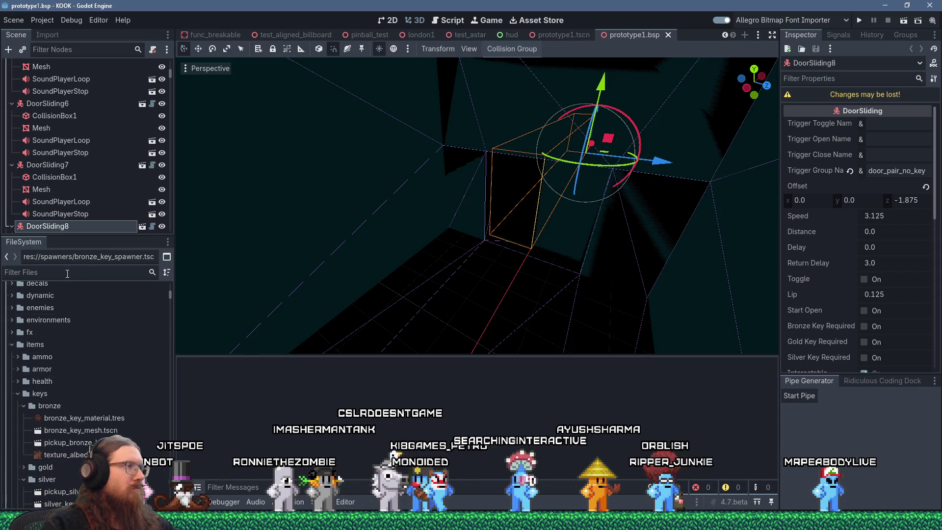
pyautogui.hotkey('alt', 'Tab')
pyautogui.moveTo(401, 213); pyautogui.dragTo(419, 183)
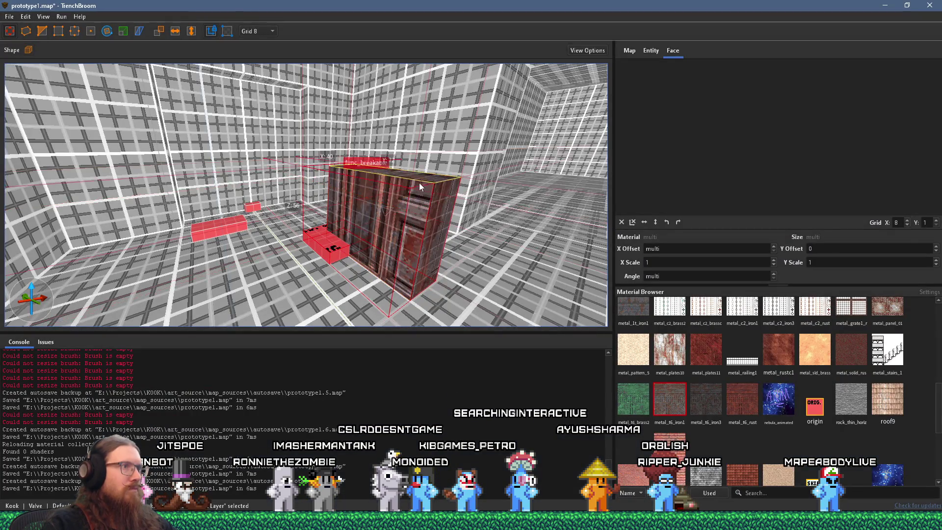
# Save the map with Ctrl+S, compile it to BSP again, and return to Godot.
pyautogui.hotkey('ctrl', 's')
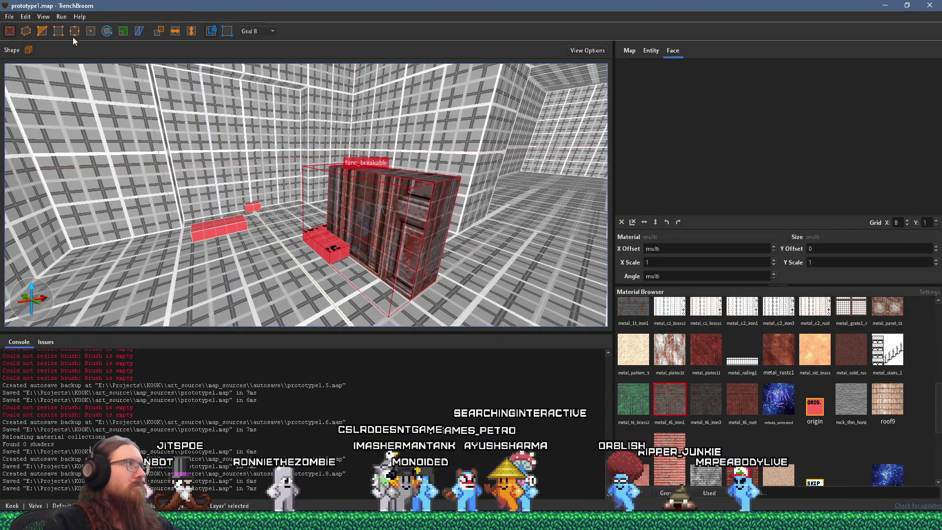
pyautogui.click(62, 16)
pyautogui.click(66, 28)
pyautogui.click(599, 392)
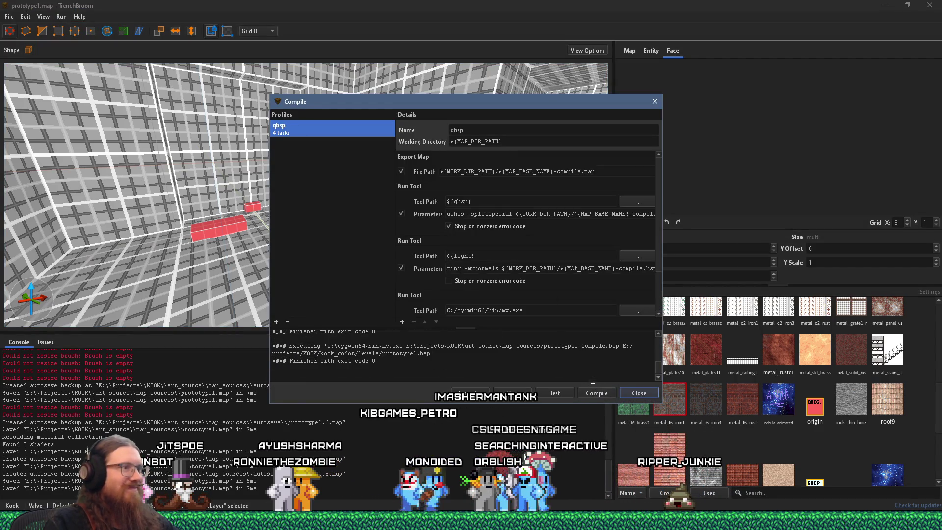
pyautogui.click(635, 389)
pyautogui.hotkey('alt', 'Tab')
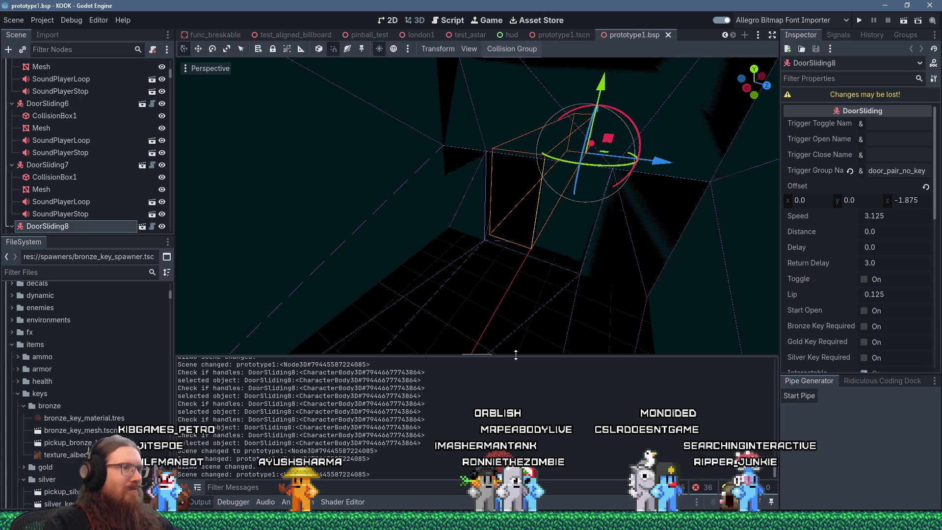
# Drag the Output panel splitter up to enlarge the log and review the reimport messages.
pyautogui.moveTo(514, 357)
pyautogui.mouseDown()
pyautogui.moveTo(505, 270)
pyautogui.moveTo(520, 293)
pyautogui.mouseUp()
pyautogui.moveTo(774, 459)
pyautogui.mouseDown()
pyautogui.moveTo(756, 307)
pyautogui.moveTo(747, 464)
pyautogui.mouseUp()
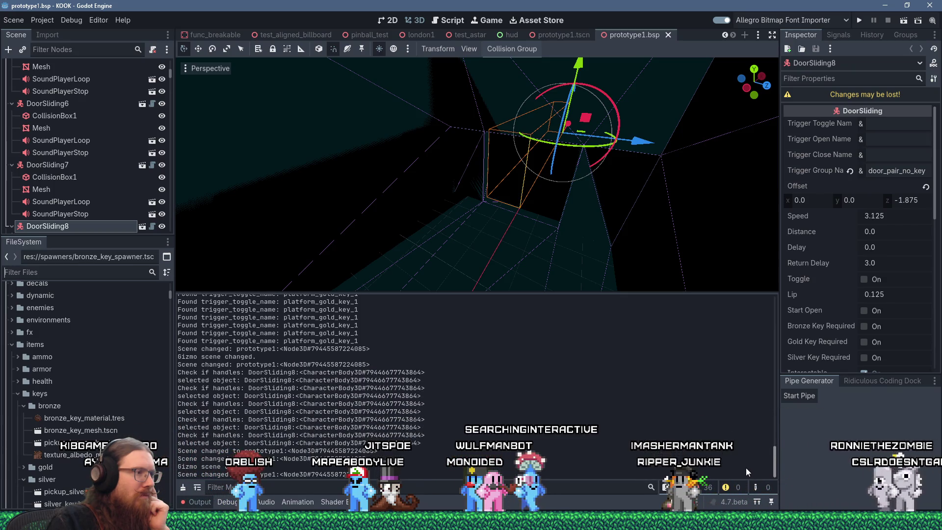
pyautogui.scroll(-3, 119, 389)
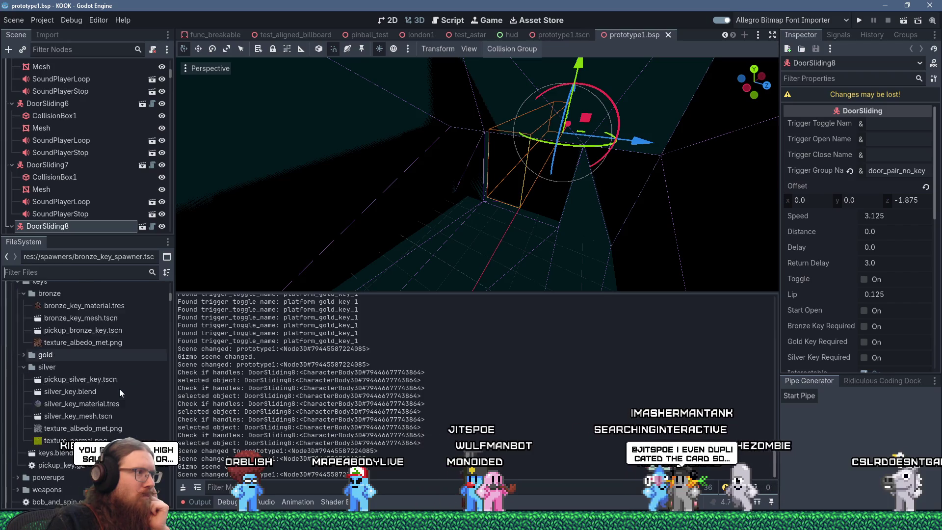
pyautogui.scroll(5, 105, 368)
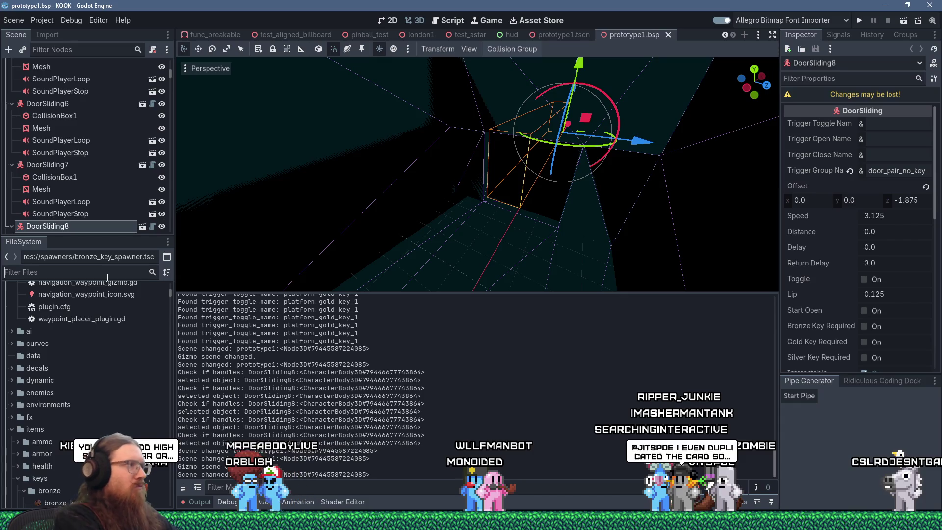
# Filter the FileSystem by 'proto' and duplicate prototype1.bsp as prototype1_test.bsp.
pyautogui.write('prototy')
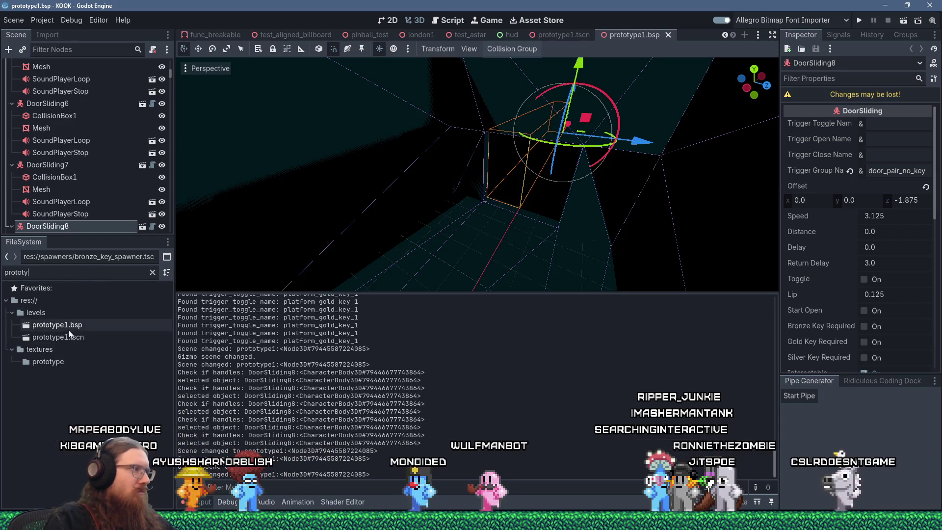
pyautogui.rightClick(67, 326)
pyautogui.click(109, 400)
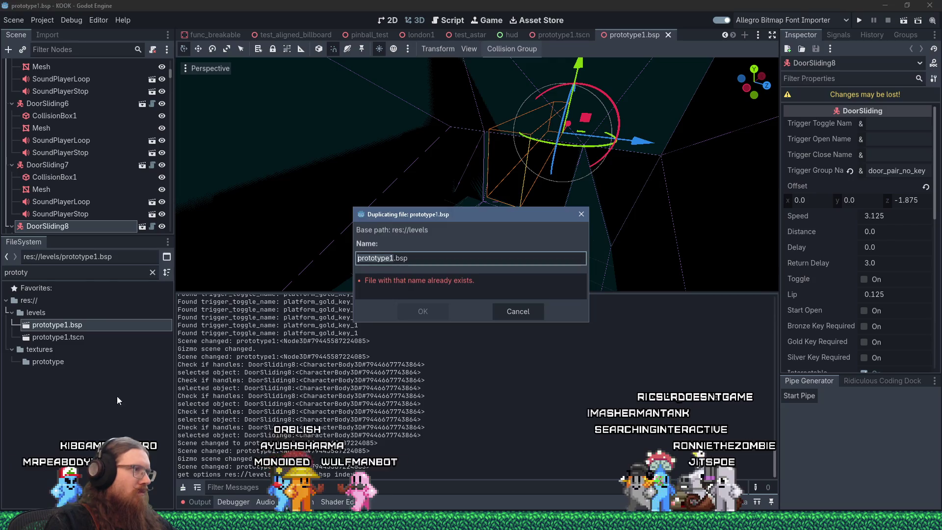
pyautogui.press('Right')
pyautogui.write('_test')
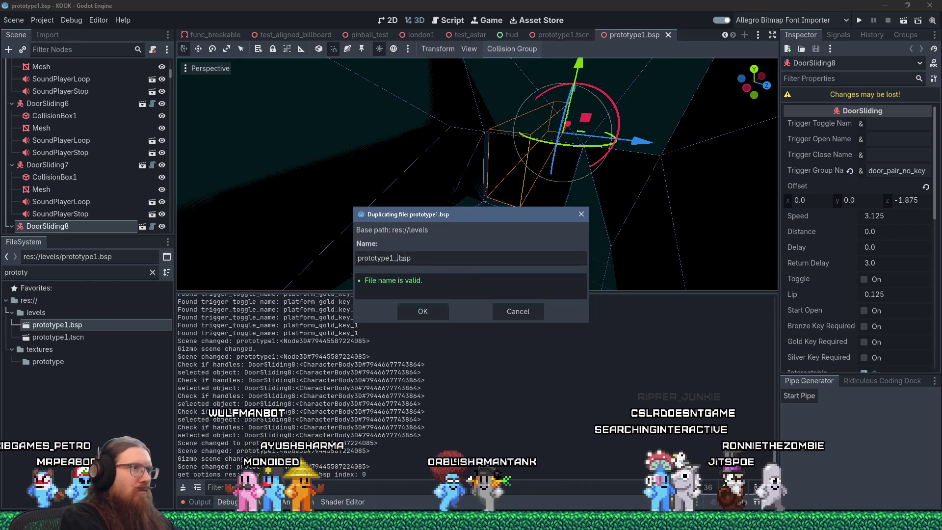
pyautogui.press('Return')
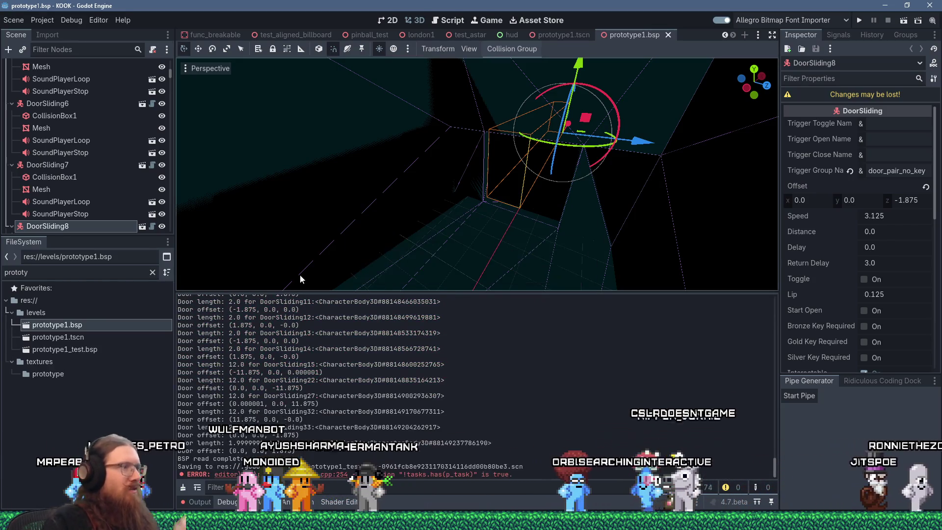
# Open prototype1_test.bsp as a scene, accepting the Open Anyway warning.
pyautogui.doubleClick(89, 352)
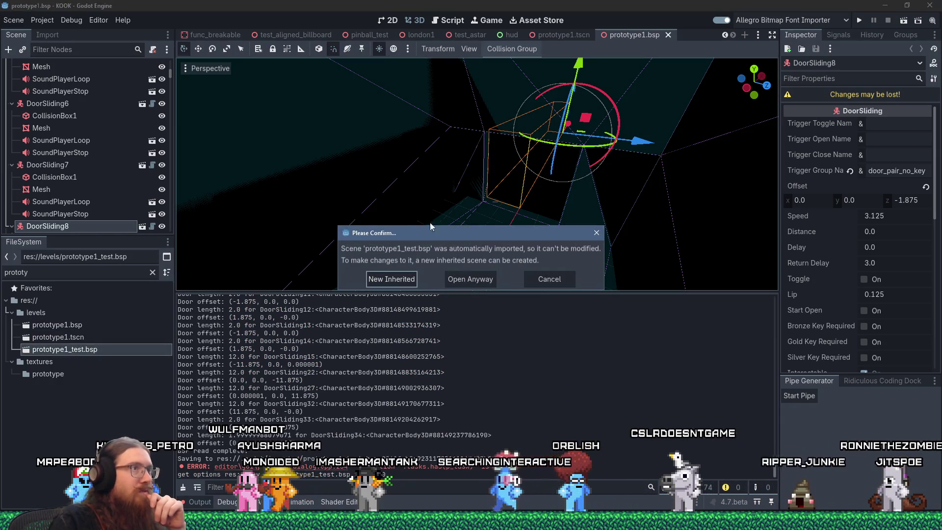
pyautogui.click(489, 276)
pyautogui.scroll(-10, 463, 249)
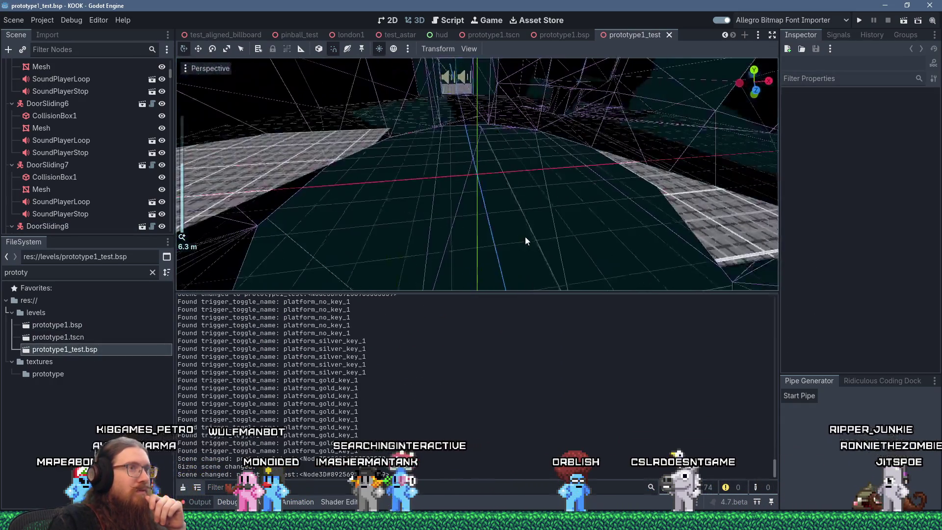
# Orbit the level and select the FuncBreakable box and its mesh.
pyautogui.scroll(-2, 509, 235)
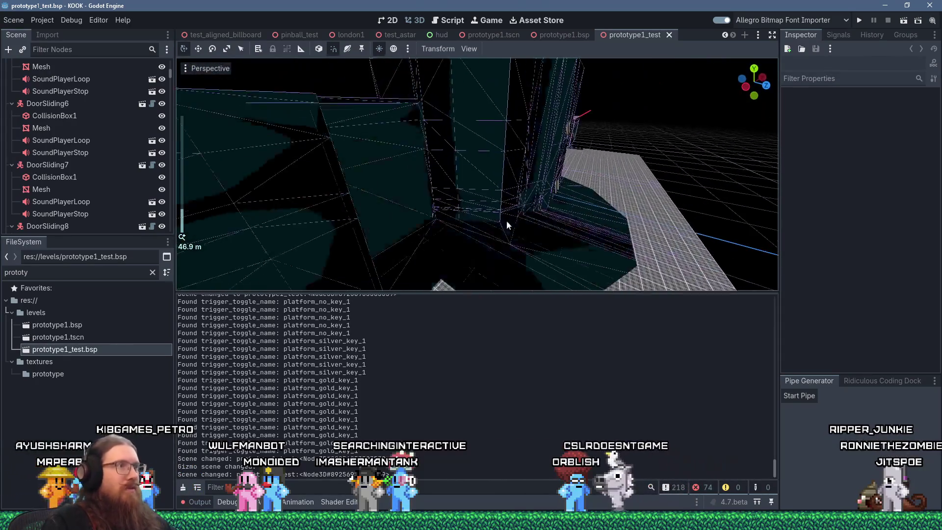
pyautogui.moveTo(516, 191)
pyautogui.mouseDown()
pyautogui.moveTo(560, 182)
pyautogui.moveTo(514, 190)
pyautogui.moveTo(528, 264)
pyautogui.moveTo(623, 233)
pyautogui.moveTo(570, 237)
pyautogui.moveTo(413, 212)
pyautogui.mouseUp()
pyautogui.scroll(-5, 520, 251)
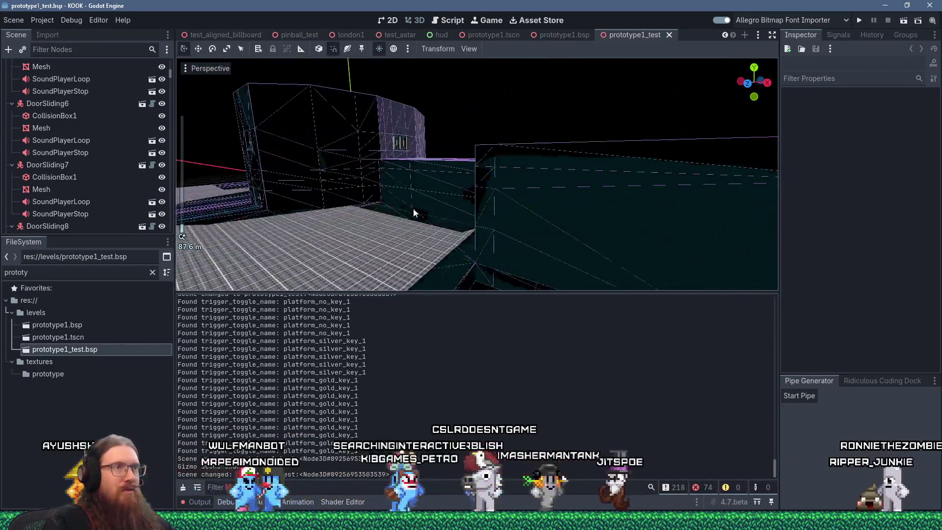
pyautogui.scroll(8, 413, 208)
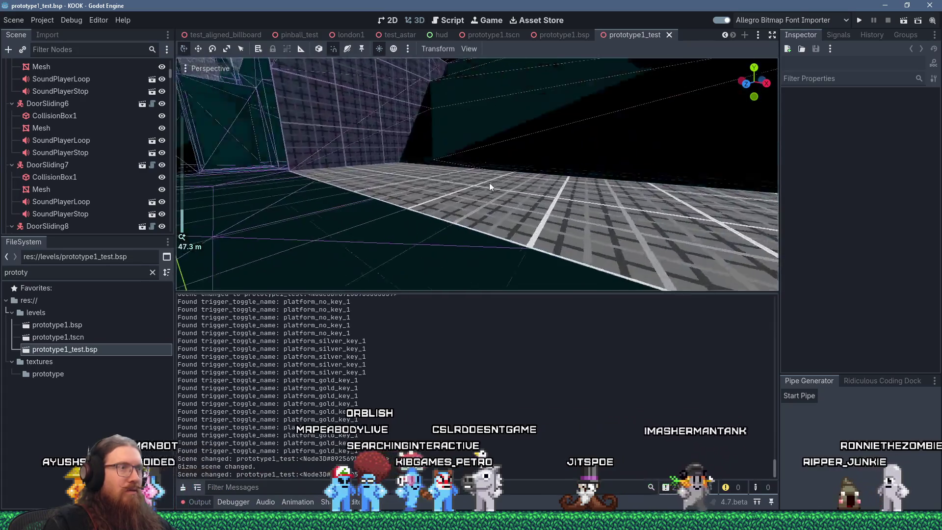
pyautogui.moveTo(490, 187)
pyautogui.mouseDown()
pyautogui.moveTo(389, 193)
pyautogui.moveTo(459, 211)
pyautogui.moveTo(402, 223)
pyautogui.moveTo(519, 203)
pyautogui.moveTo(456, 196)
pyautogui.moveTo(492, 202)
pyautogui.mouseUp()
pyautogui.click(493, 202)
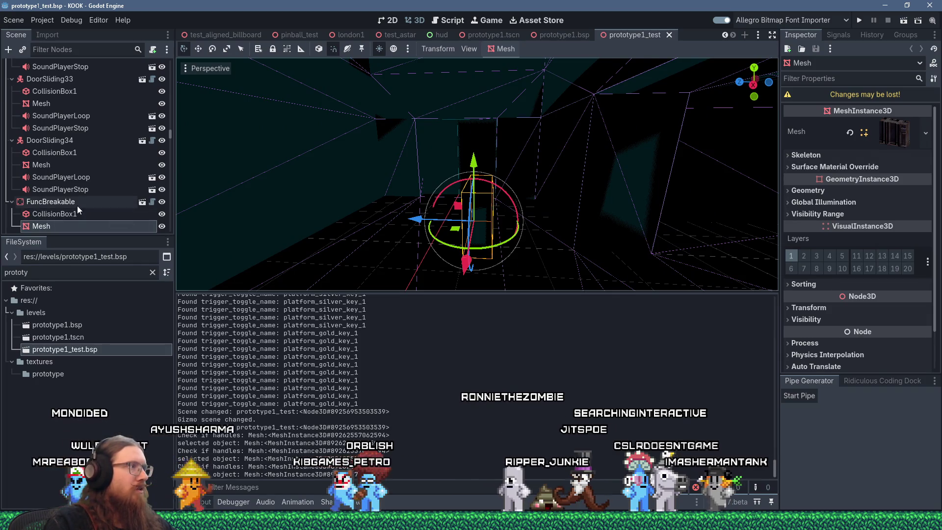
pyautogui.click(78, 205)
pyautogui.moveTo(196, 218)
pyautogui.mouseDown()
pyautogui.moveTo(405, 219)
pyautogui.moveTo(449, 201)
pyautogui.moveTo(446, 216)
pyautogui.moveTo(470, 201)
pyautogui.moveTo(485, 172)
pyautogui.moveTo(481, 256)
pyautogui.moveTo(489, 223)
pyautogui.moveTo(487, 238)
pyautogui.moveTo(519, 241)
pyautogui.moveTo(557, 229)
pyautogui.moveTo(487, 215)
pyautogui.moveTo(362, 249)
pyautogui.moveTo(363, 286)
pyautogui.moveTo(345, 196)
pyautogui.moveTo(306, 240)
pyautogui.moveTo(322, 287)
pyautogui.moveTo(328, 277)
pyautogui.mouseUp()
pyautogui.hotkey('alt', 'Tab')
pyautogui.hotkey('alt', 'Tab')
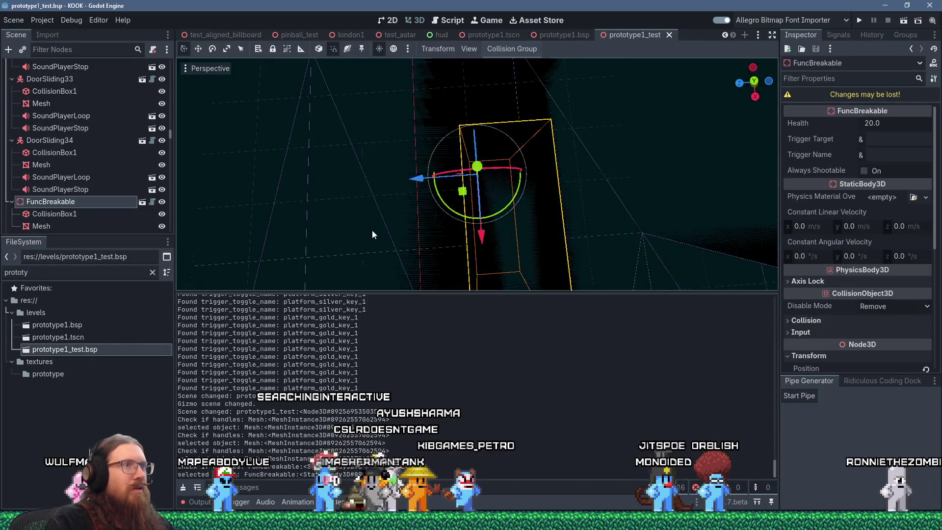
# Select and frame the DoorSliding5 door, then close the prototype1_test scene tab.
pyautogui.click(414, 120)
pyautogui.scroll(2, 108, 112)
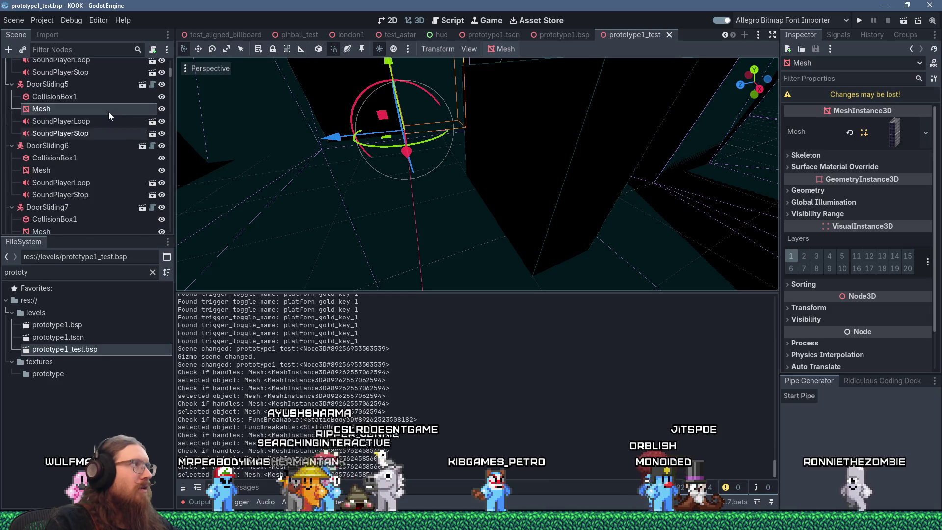
pyautogui.click(103, 84)
pyautogui.moveTo(350, 143)
pyautogui.mouseDown()
pyautogui.moveTo(377, 225)
pyautogui.moveTo(446, 73)
pyautogui.moveTo(525, 158)
pyautogui.moveTo(525, 146)
pyautogui.mouseUp()
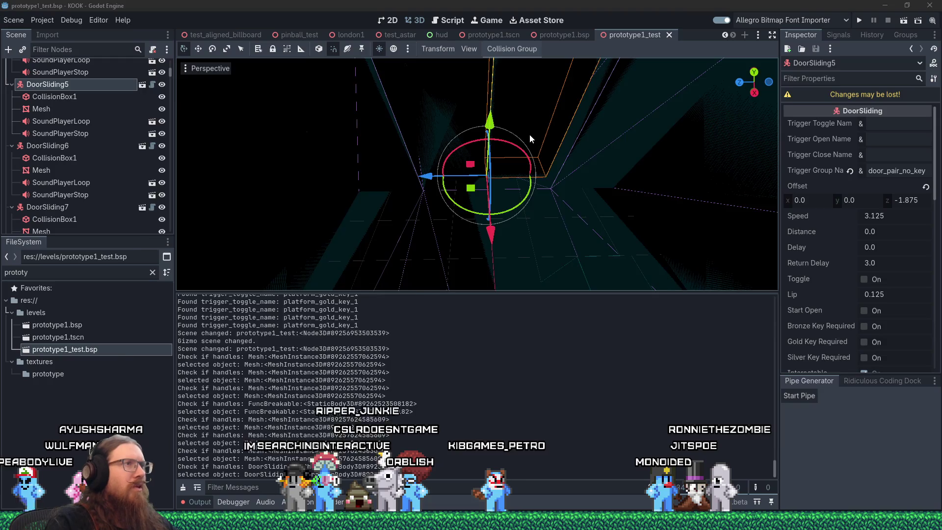
pyautogui.press('super')
pyautogui.press('super')
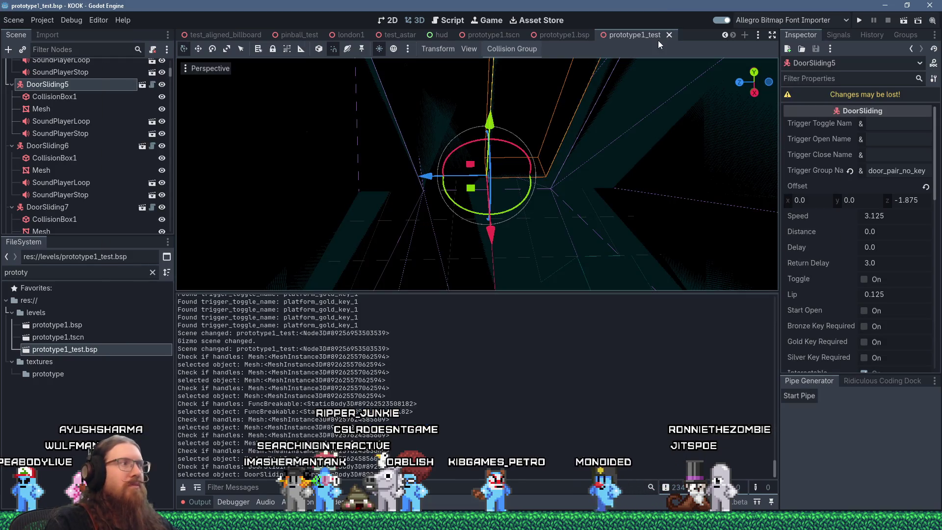
pyautogui.click(670, 35)
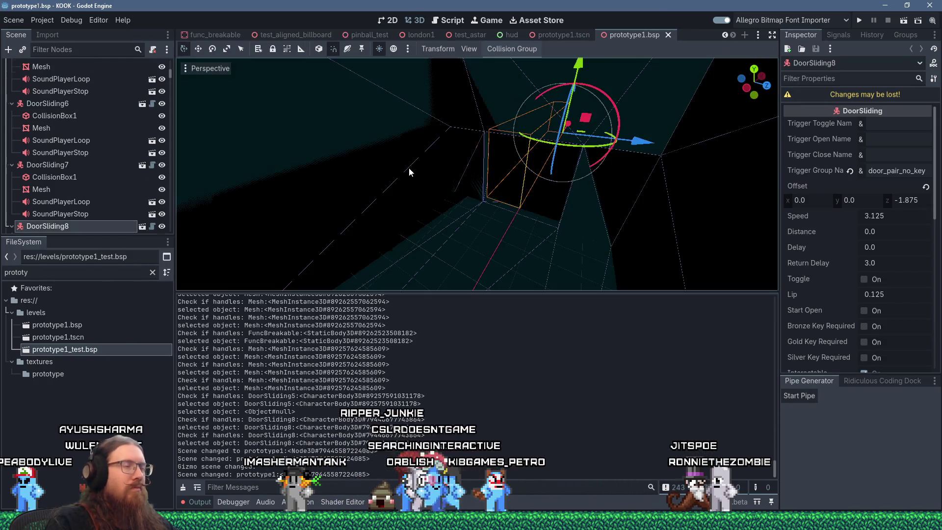
# Orbit the prototype1.bsp level, then select and frame the DoorSliding5 door.
pyautogui.scroll(-5, 549, 165)
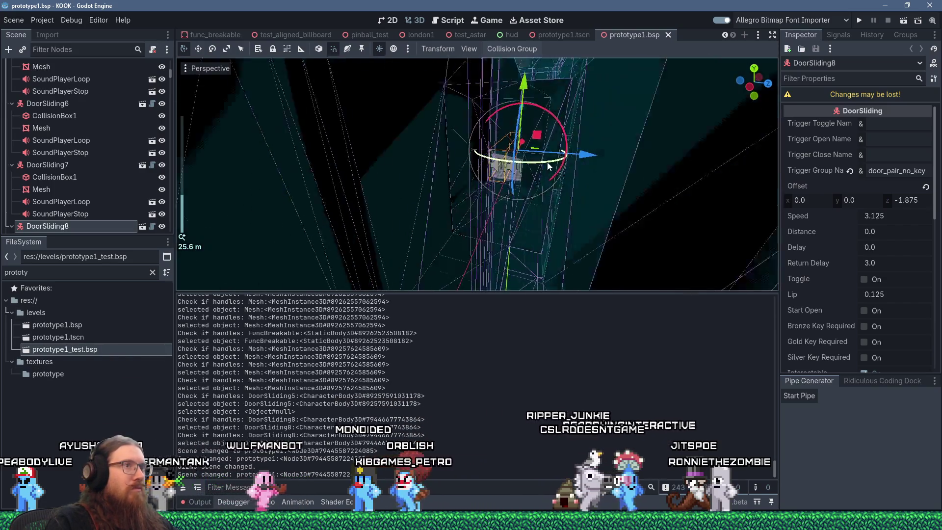
pyautogui.scroll(-3, 548, 166)
pyautogui.moveTo(548, 166)
pyautogui.mouseDown()
pyautogui.moveTo(352, 173)
pyautogui.moveTo(338, 111)
pyautogui.moveTo(414, 153)
pyautogui.moveTo(408, 187)
pyautogui.mouseUp()
pyautogui.click(435, 177)
pyautogui.click(442, 216)
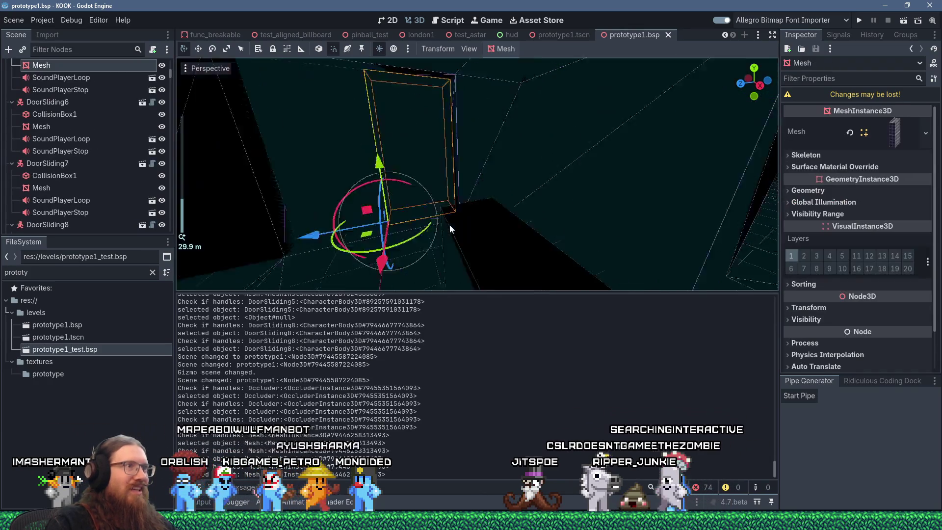
pyautogui.moveTo(442, 216); pyautogui.dragTo(358, 223)
pyautogui.scroll(3, 55, 127)
pyautogui.click(55, 127)
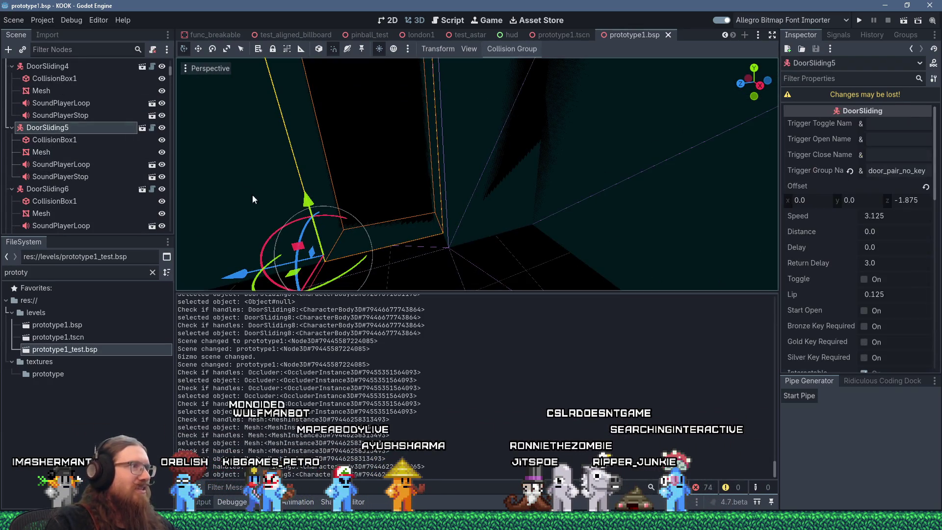
pyautogui.press('f')
pyautogui.moveTo(314, 187); pyautogui.dragTo(320, 188)
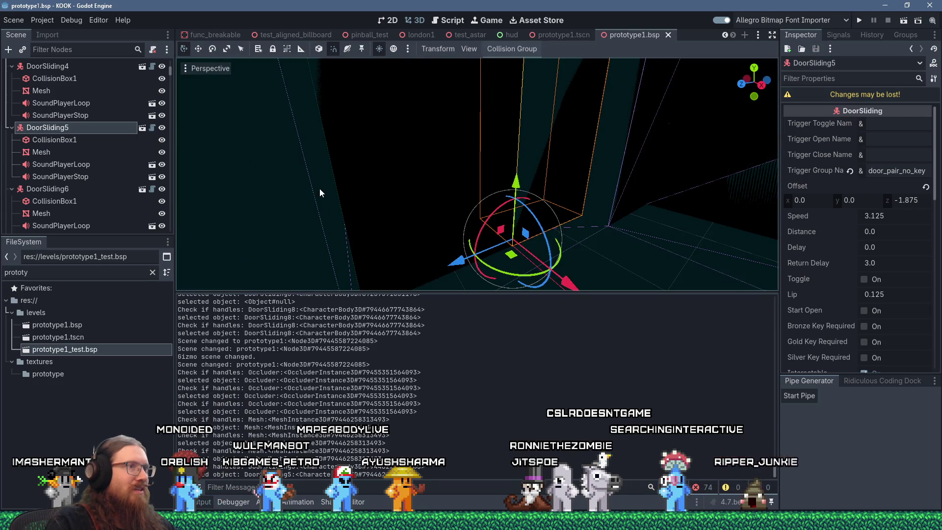
# Open the file options for prototype1_test.bsp, then bring the TrenchBroom map forward.
pyautogui.rightClick(104, 354)
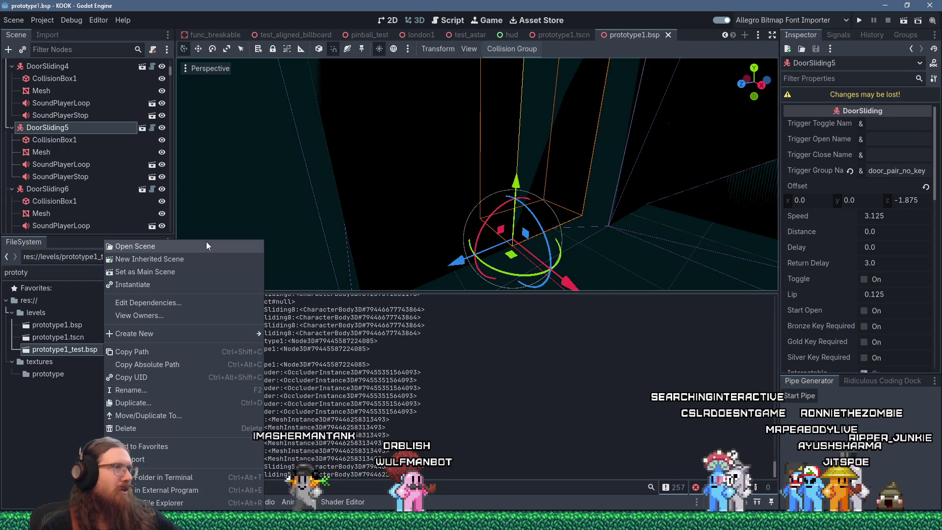
pyautogui.press('super+Tab')
pyautogui.press('Return')
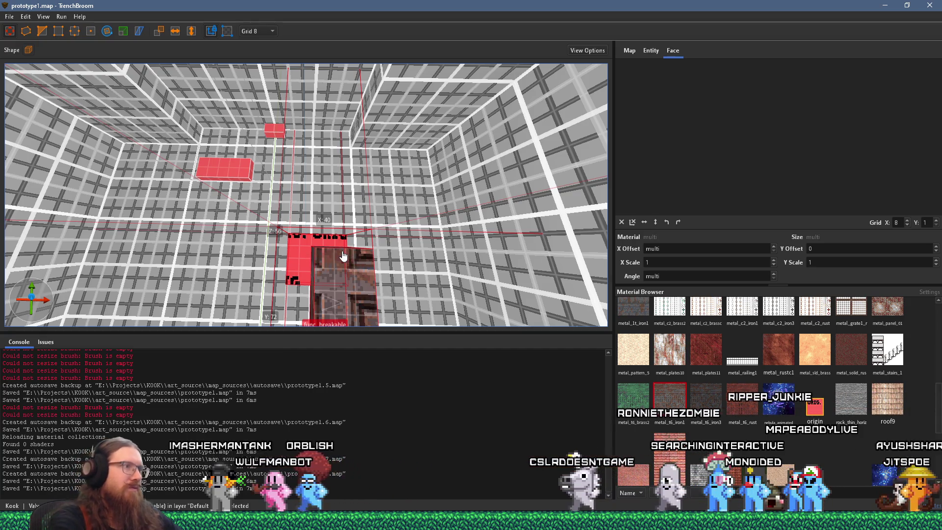
# Delete the func_breakable brush and check the red origin brushes, then deselect.
pyautogui.press('Delete')
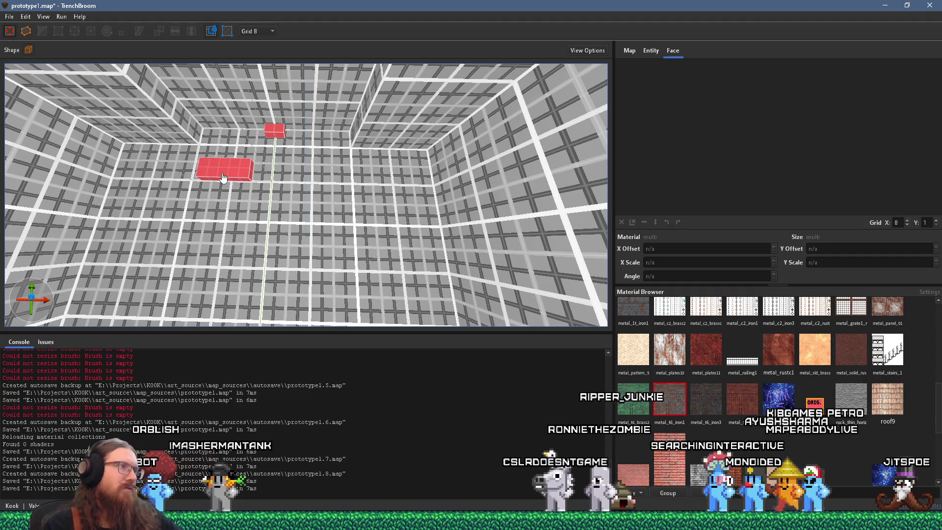
pyautogui.click(222, 173)
pyautogui.moveTo(240, 181); pyautogui.dragTo(271, 224)
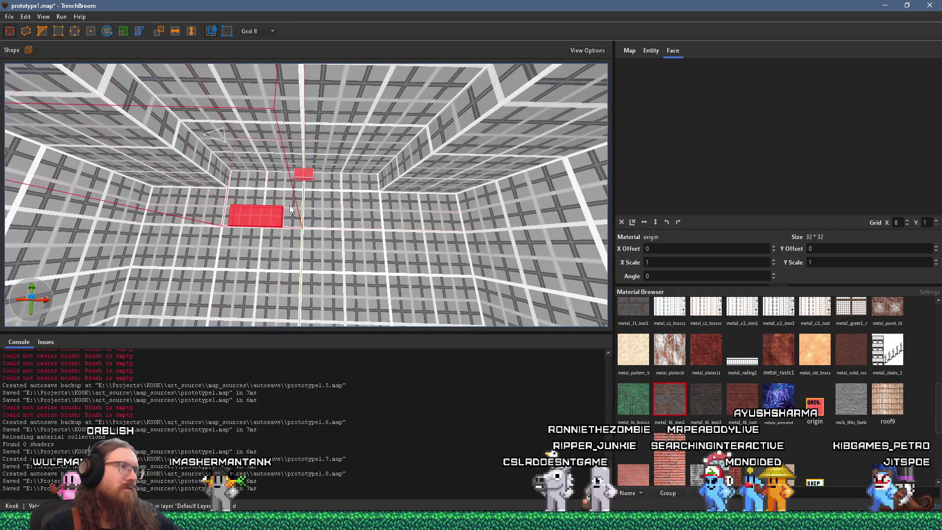
pyautogui.keyDown('ctrl'); pyautogui.click(375, 212); pyautogui.keyUp('ctrl')
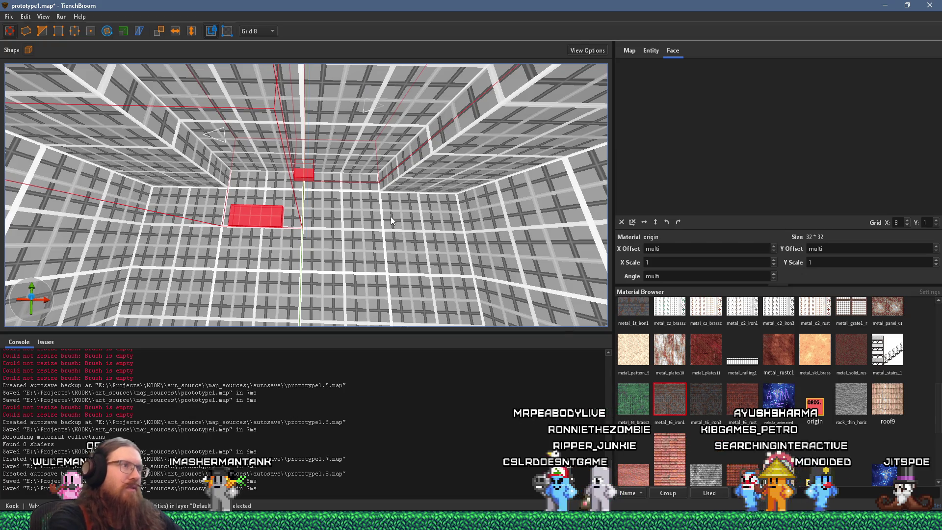
pyautogui.press('Escape')
pyautogui.moveTo(391, 216)
pyautogui.mouseDown()
pyautogui.moveTo(311, 191)
pyautogui.moveTo(345, 176)
pyautogui.moveTo(270, 120)
pyautogui.moveTo(478, 207)
pyautogui.moveTo(437, 237)
pyautogui.moveTo(266, 228)
pyautogui.moveTo(430, 223)
pyautogui.moveTo(254, 155)
pyautogui.mouseUp()
# Save the prototype1 map via File > Save Document and switch windows.
pyautogui.click(10, 16)
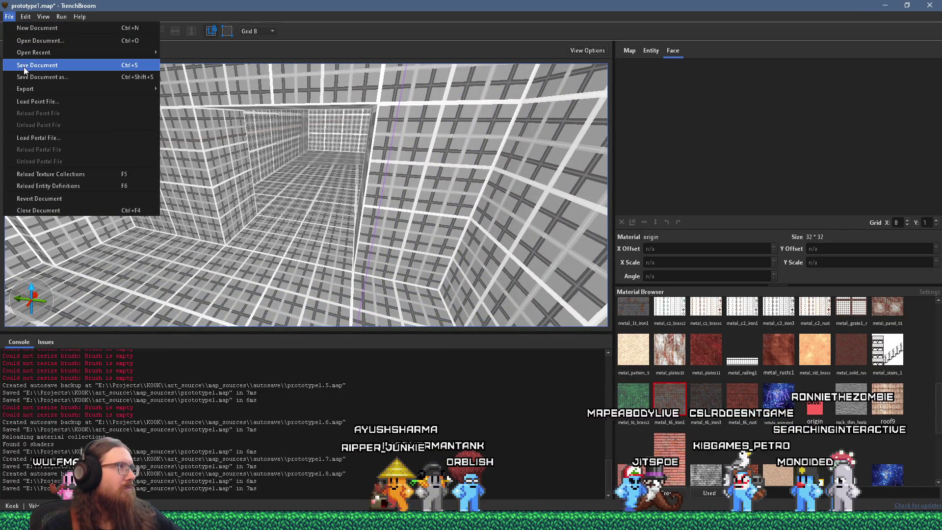
pyautogui.click(24, 64)
pyautogui.hotkey('alt', 'Tab')
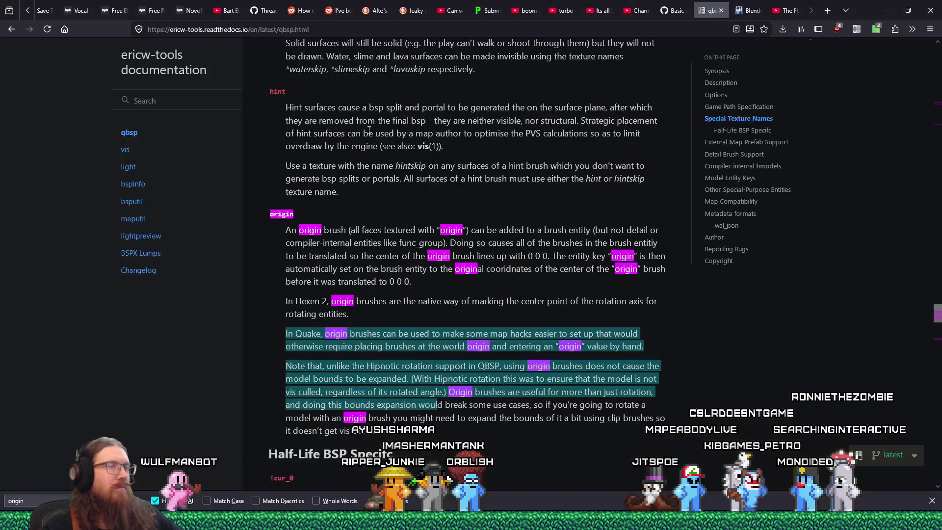
# Close the qbsp documentation and GitHub discussion tabs.
pyautogui.click(720, 11)
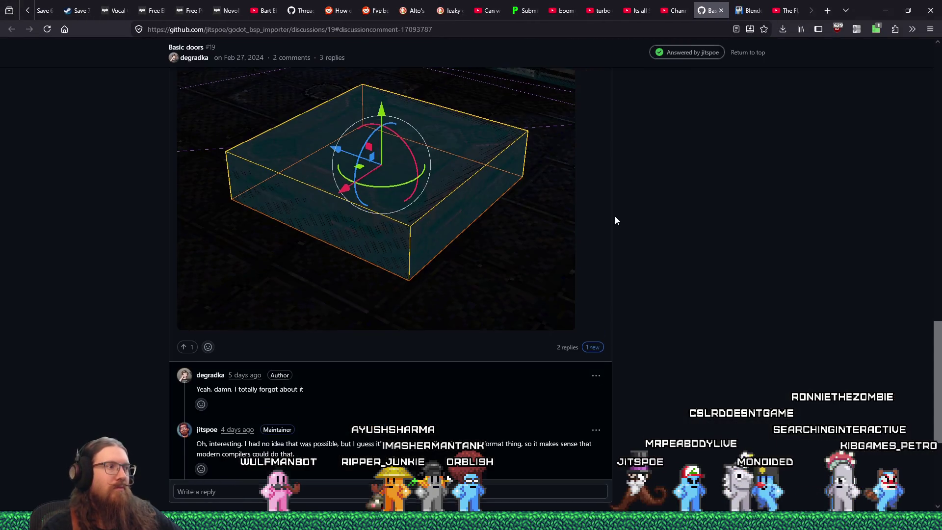
pyautogui.scroll(-5, 614, 216)
pyautogui.click(721, 13)
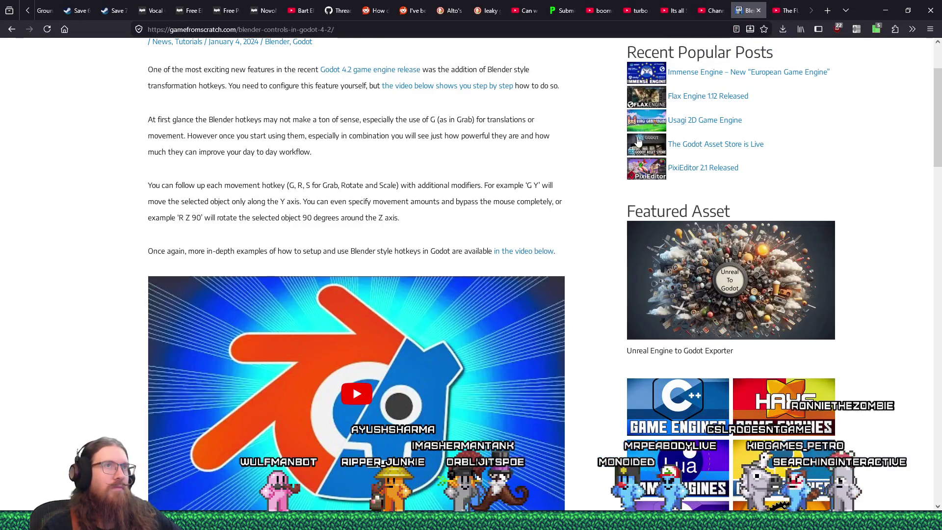
# Scroll the Blender Controls in Godot 4.2 article and open its 'in the video below' link.
pyautogui.scroll(2, 589, 137)
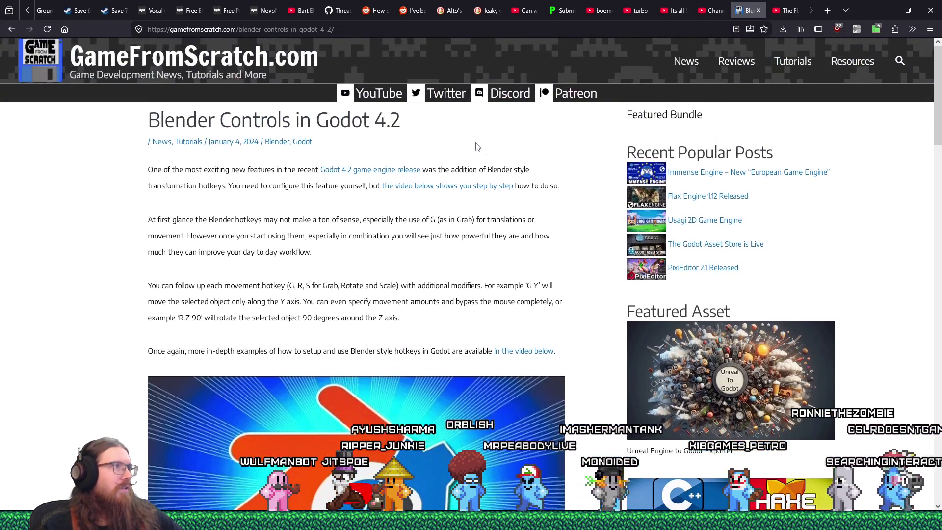
pyautogui.scroll(-6, 476, 143)
pyautogui.scroll(7, 476, 144)
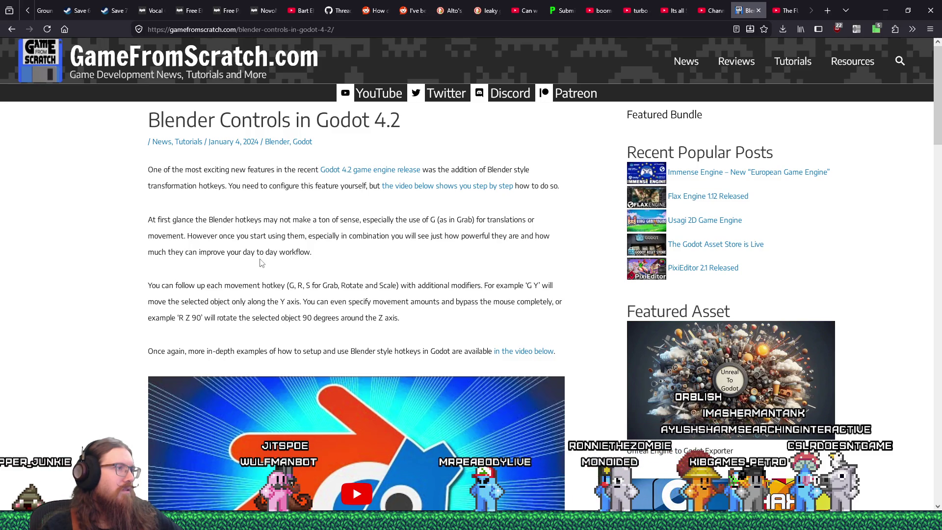
pyautogui.scroll(-2, 346, 289)
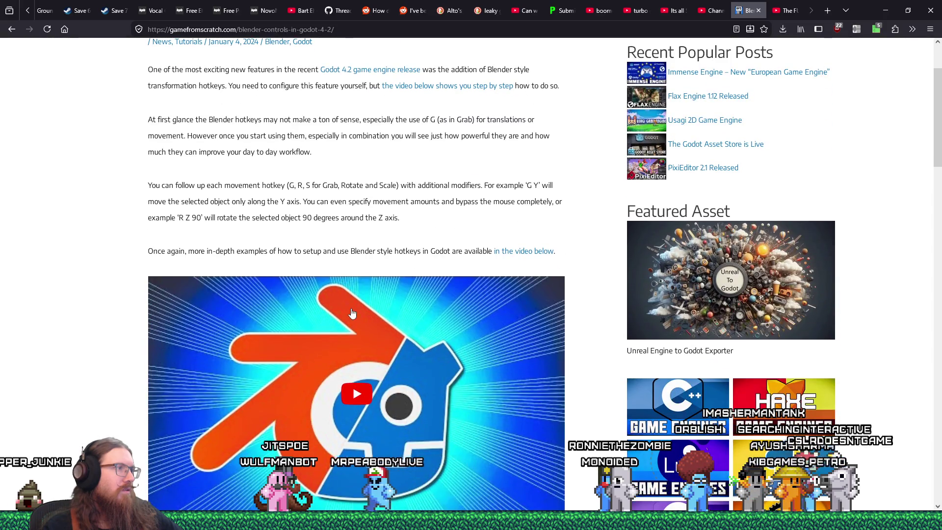
pyautogui.click(518, 253)
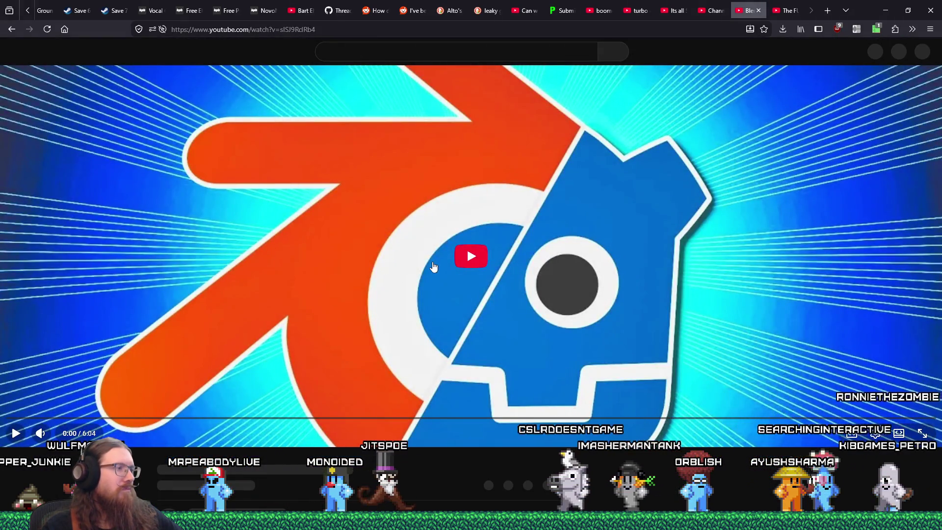
# Play the video, scrub to about 3:08 on the Editor Settings shortcuts, then return to Godot.
pyautogui.click(457, 261)
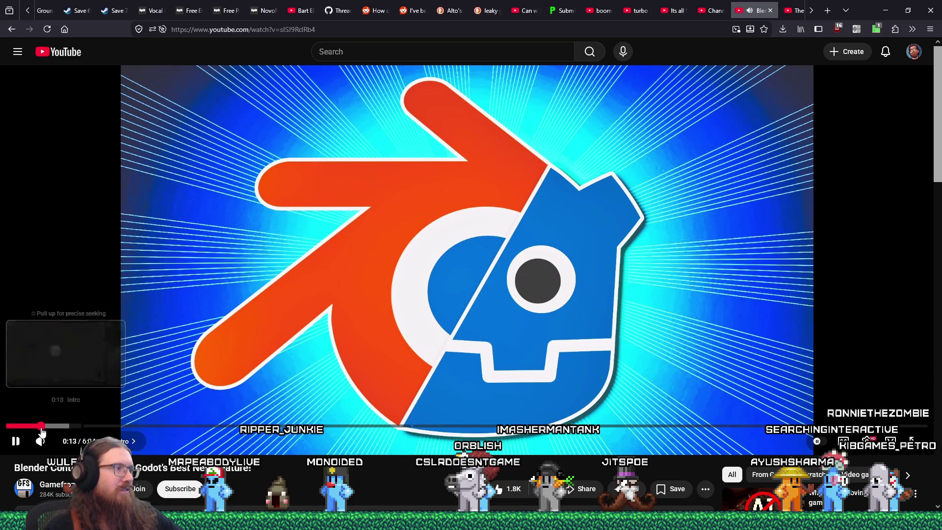
pyautogui.click(41, 425)
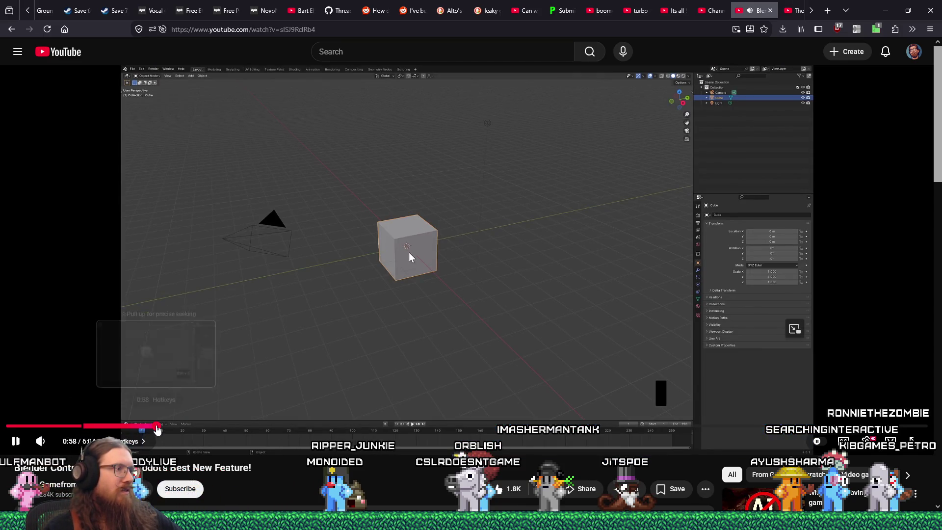
pyautogui.moveTo(157, 429); pyautogui.dragTo(415, 430)
pyautogui.click(461, 431)
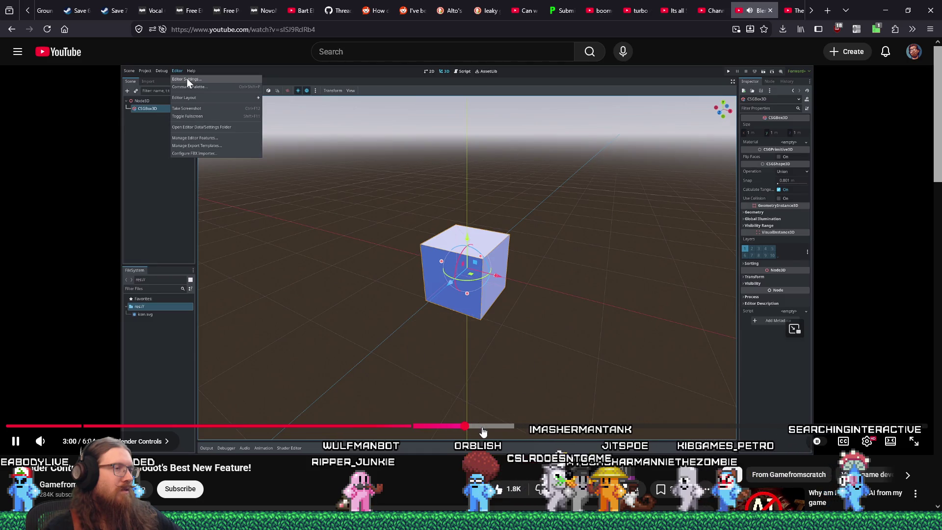
pyautogui.moveTo(482, 431); pyautogui.dragTo(486, 431)
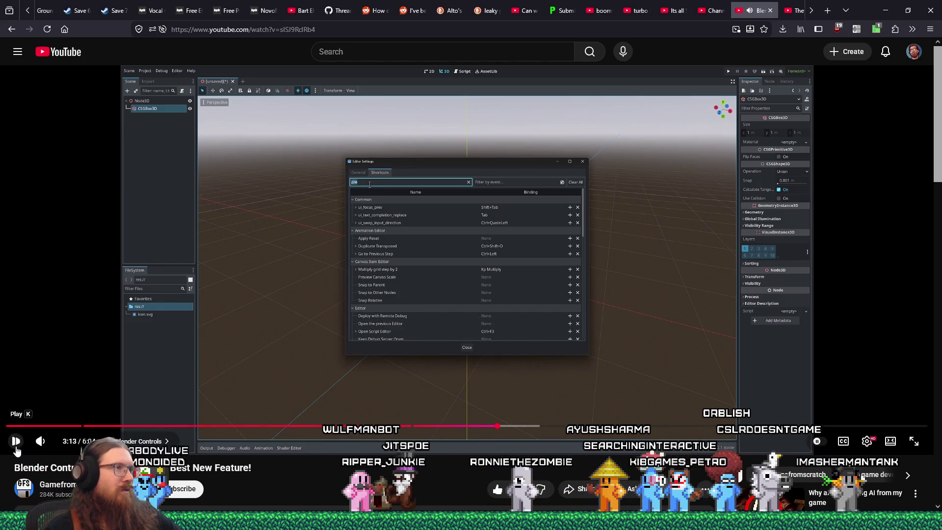
pyautogui.hotkey('alt', 'Tab')
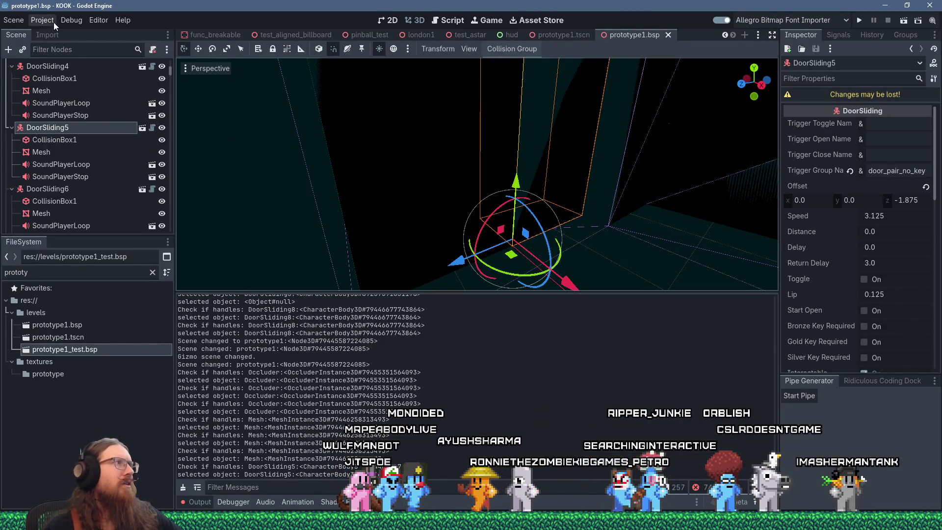
pyautogui.click(54, 23)
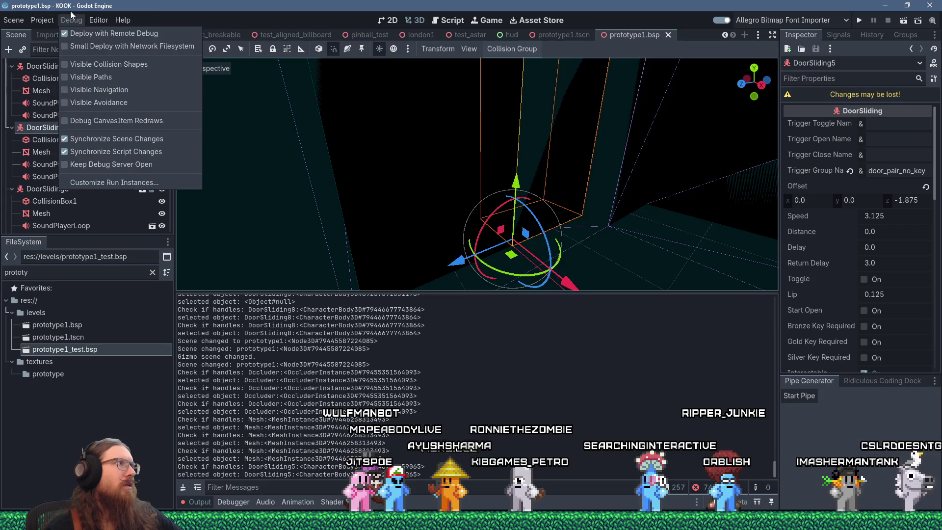
# Open Editor Settings > Shortcuts and filter by 'begin' to list the Begin Rotate/Scale/Translate entries.
pyautogui.moveTo(94, 17)
pyautogui.click(103, 33)
pyautogui.click(251, 112)
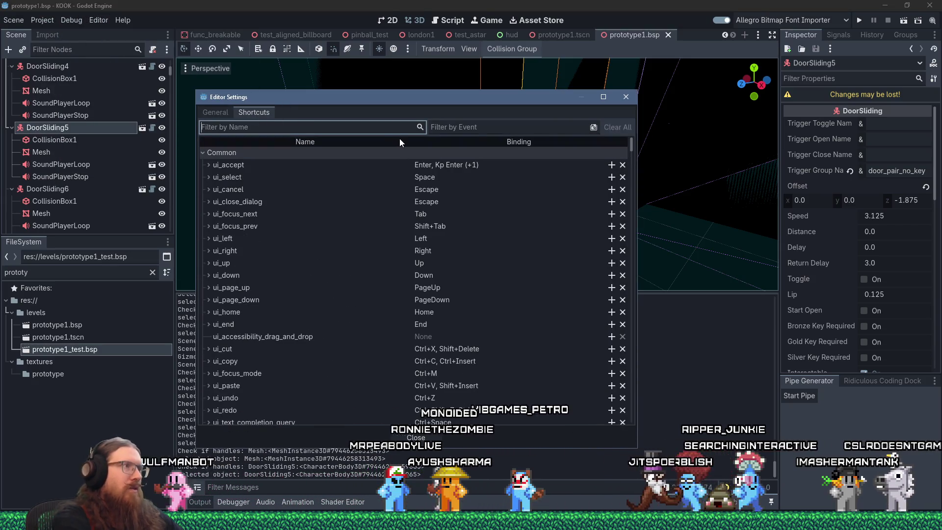
pyautogui.write('begin')
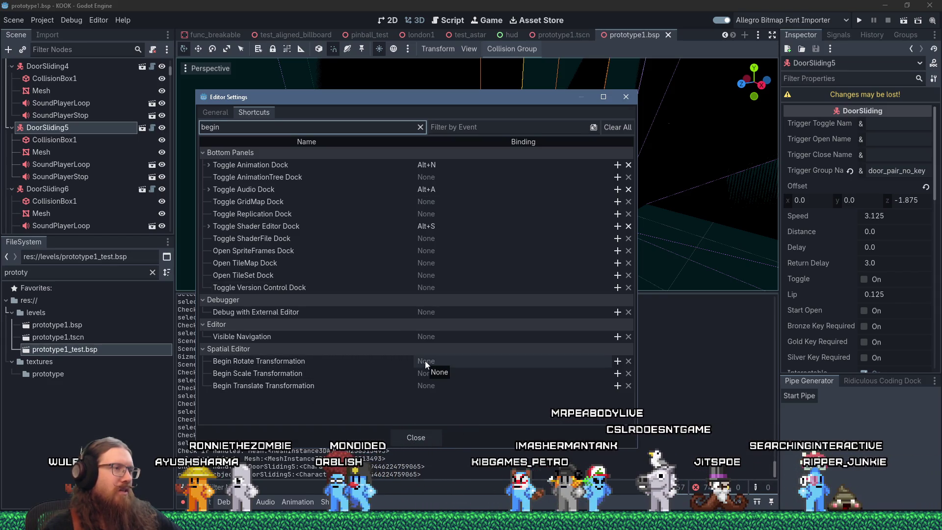
pyautogui.hotkey('alt', 'Tab')
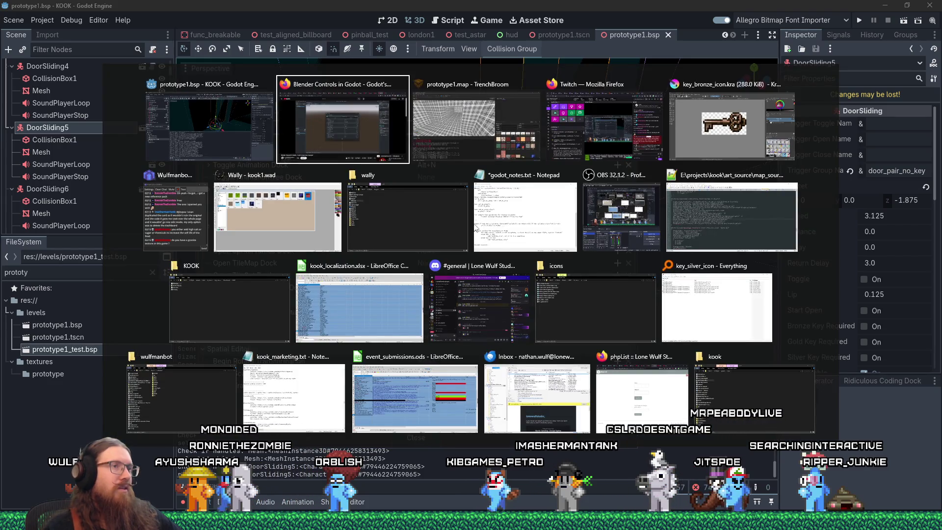
# In godot_notes.txt, write 'Editor Settings, Shortcuts, search "begin", Begin Rotate Transformation, etc.' under Blender controls.
pyautogui.click(475, 227)
pyautogui.write('Editor')
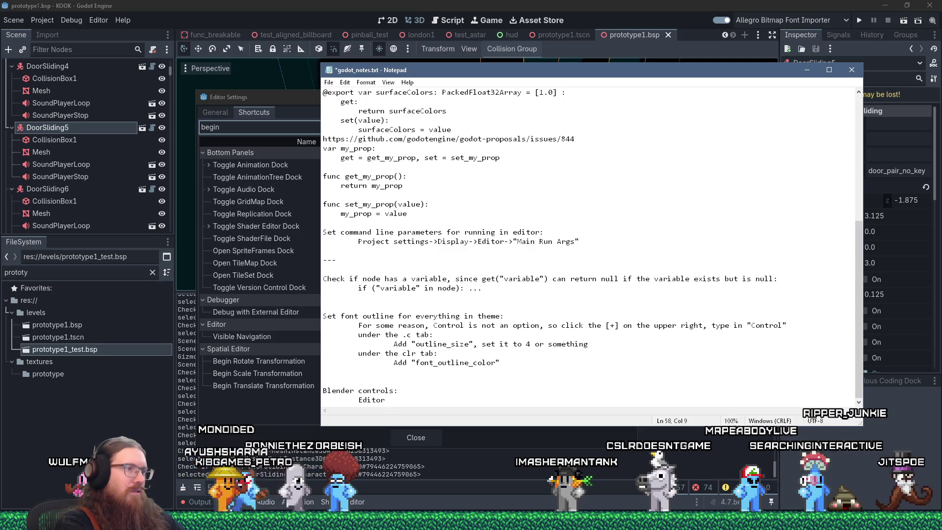
pyautogui.write('Setting')
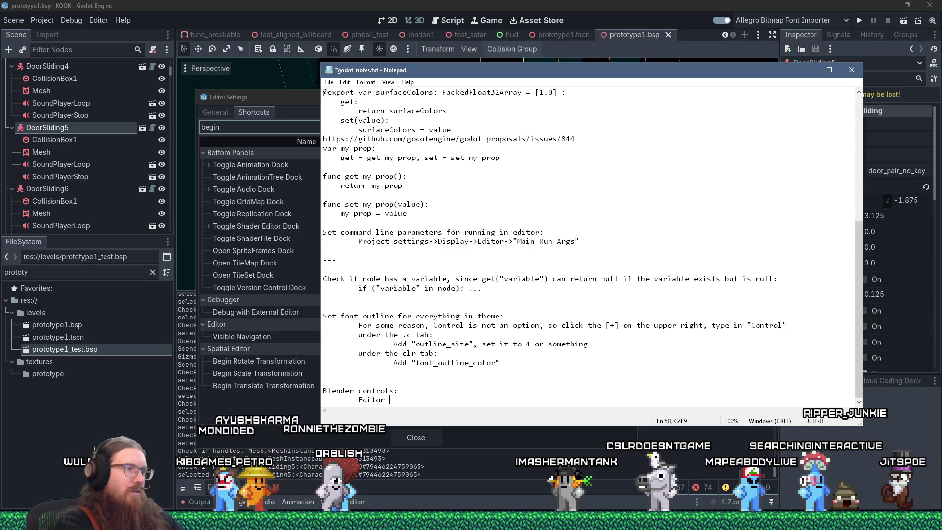
pyautogui.write('s')
pyautogui.press('Return')
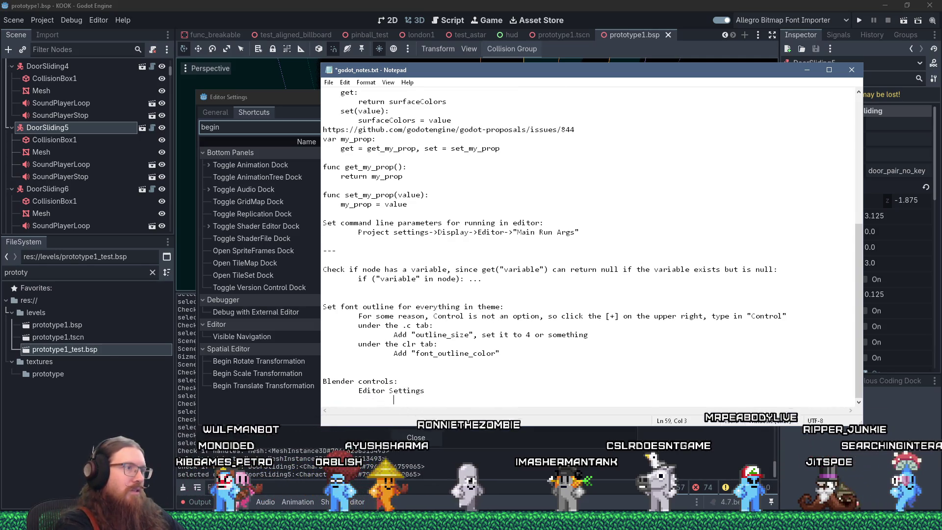
pyautogui.write('Shortcuts')
pyautogui.press('Return')
pyautogui.press('Tab')
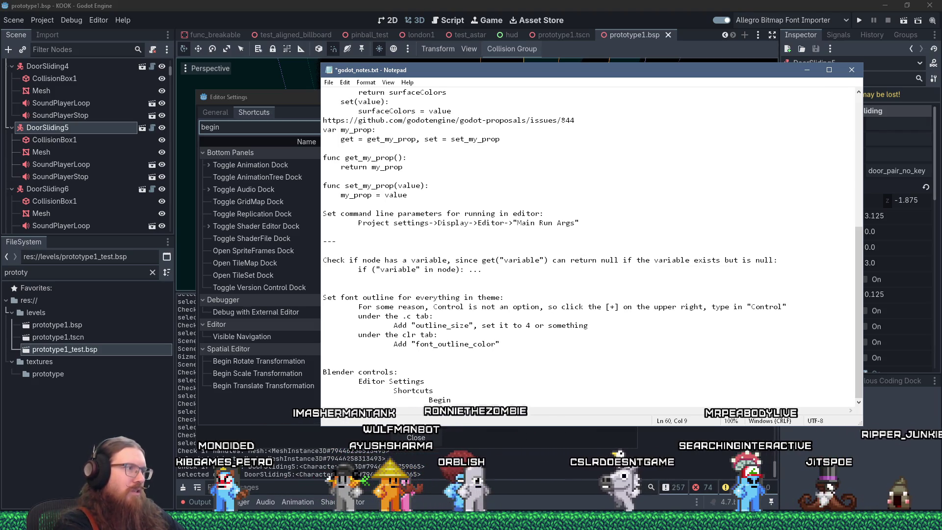
pyautogui.press('BackSpace')
pyautogui.press('BackSpace')
pyautogui.press('BackSpace')
pyautogui.write('Sea')
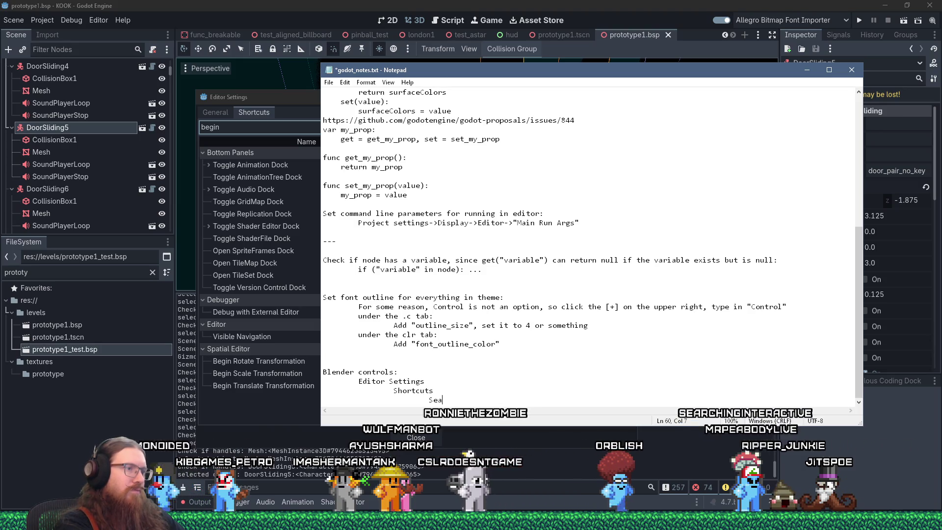
pyautogui.write('rch for "begin')
pyautogui.press('Return')
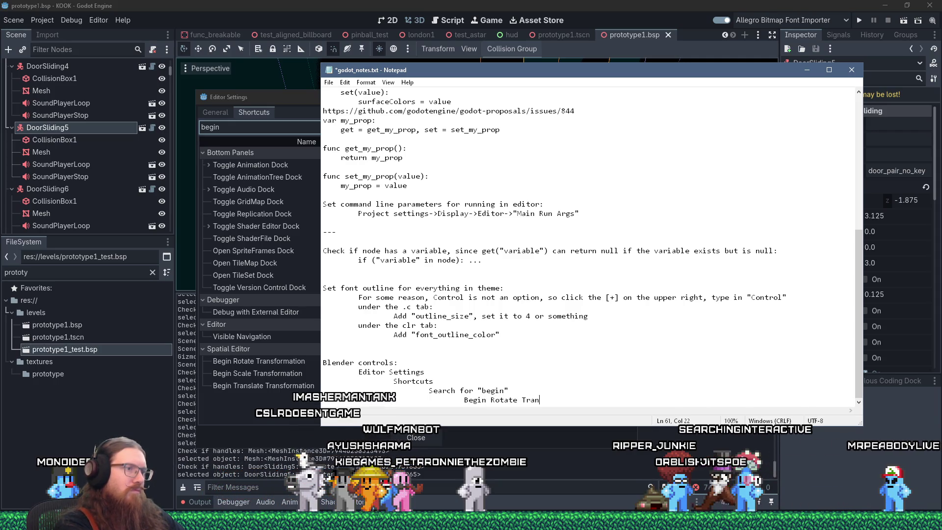
pyautogui.write('sformation, etc')
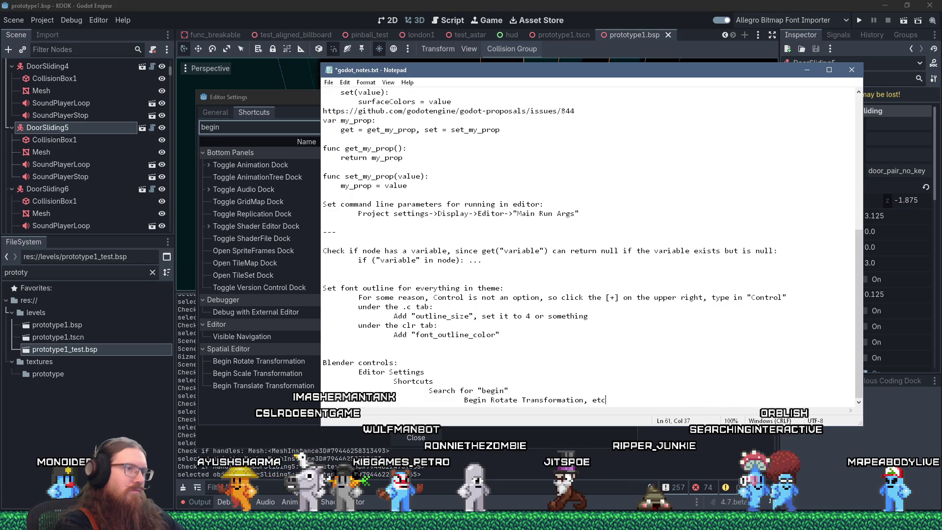
pyautogui.hotkey('alt', 'Tab')
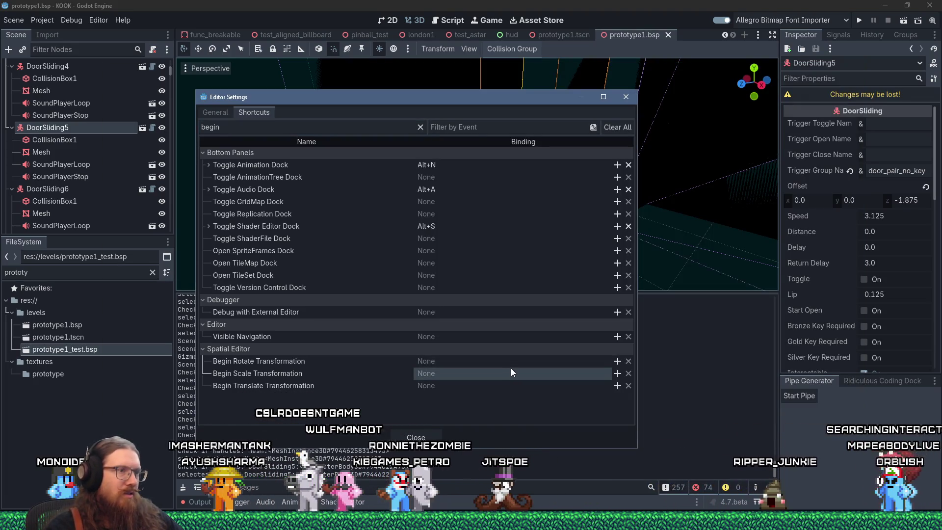
# Bind Begin Rotate, Scale and Translate Transformation to physical O, Semicolon and U, then close settings.
pyautogui.click(617, 361)
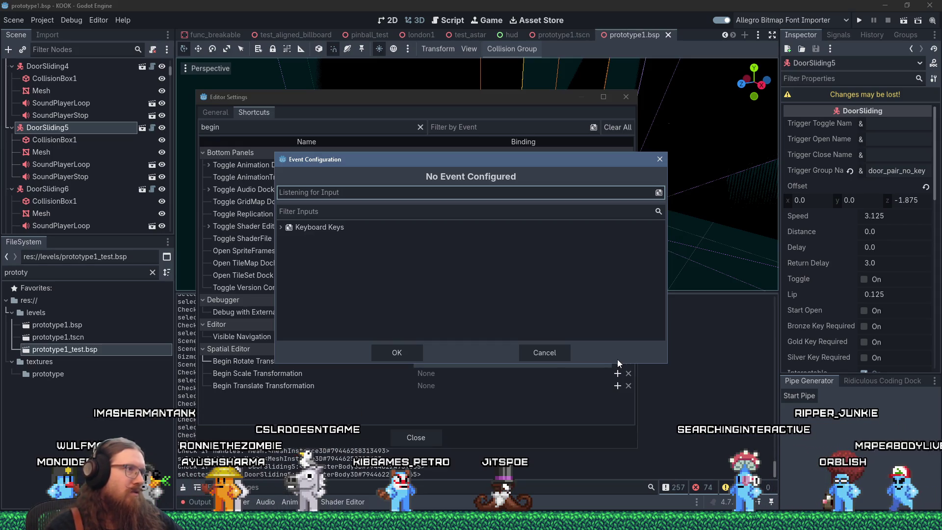
pyautogui.press('r')
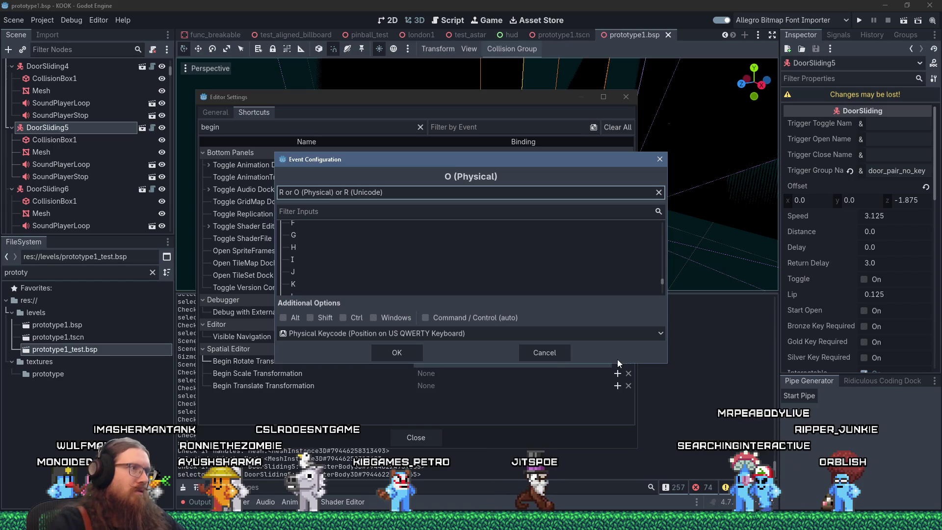
pyautogui.click(413, 353)
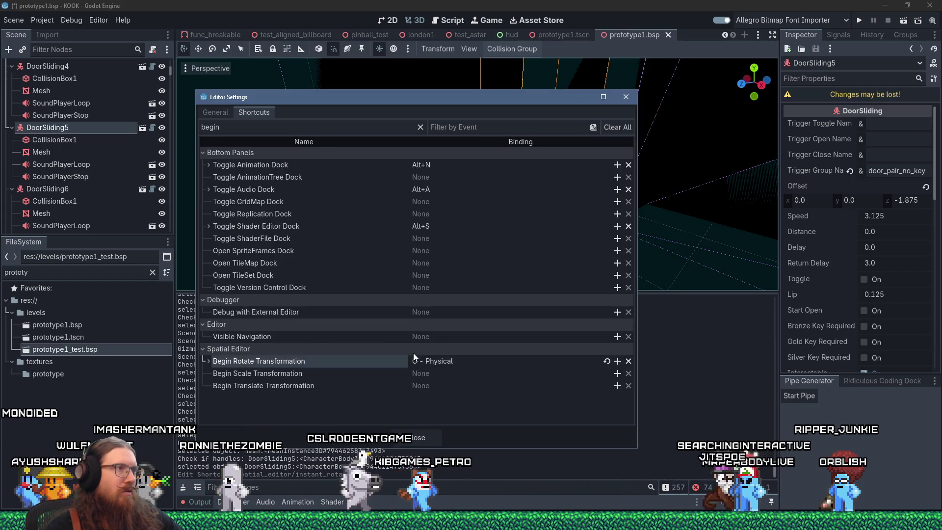
pyautogui.click(618, 374)
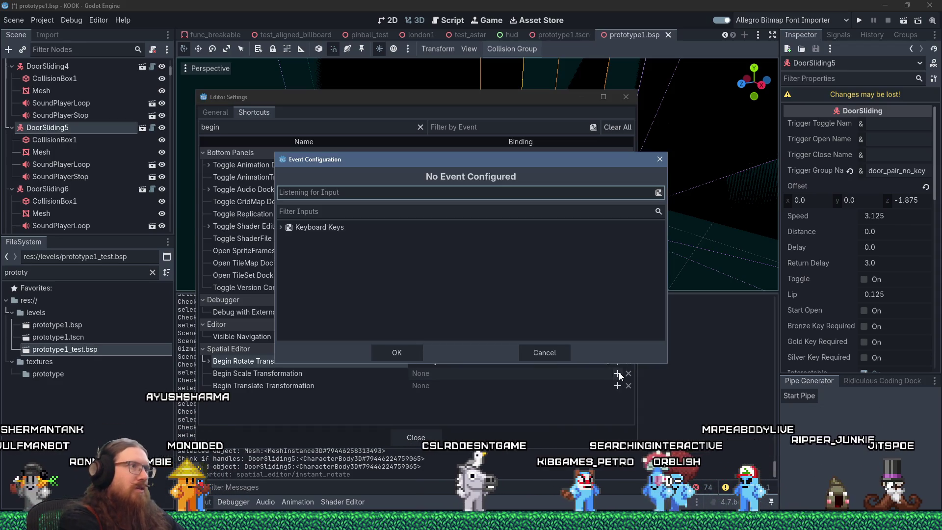
pyautogui.press('s')
pyautogui.press('Return')
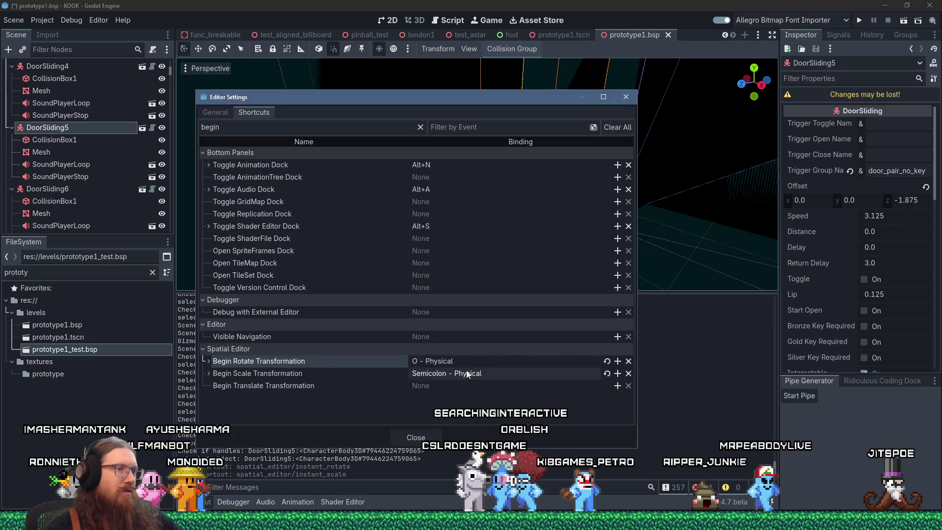
pyautogui.click(617, 386)
pyautogui.press('g')
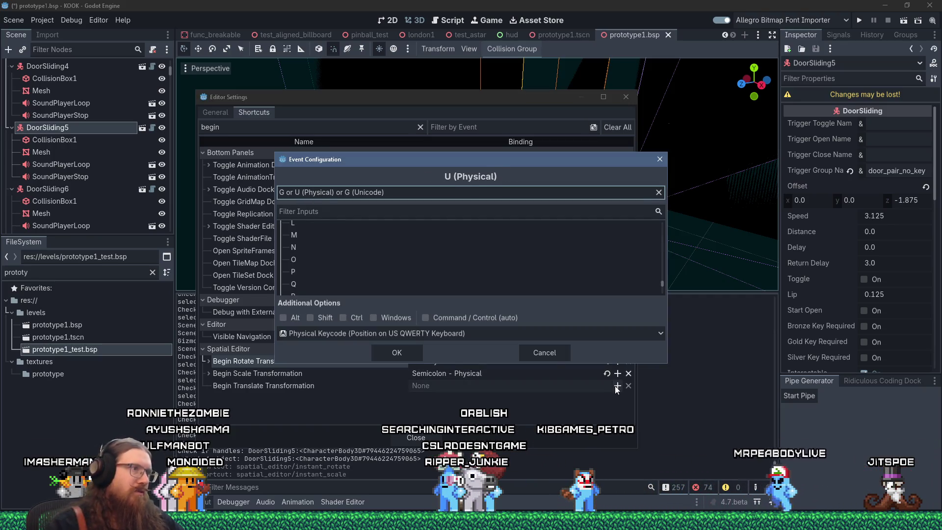
pyautogui.click(410, 357)
pyautogui.click(416, 438)
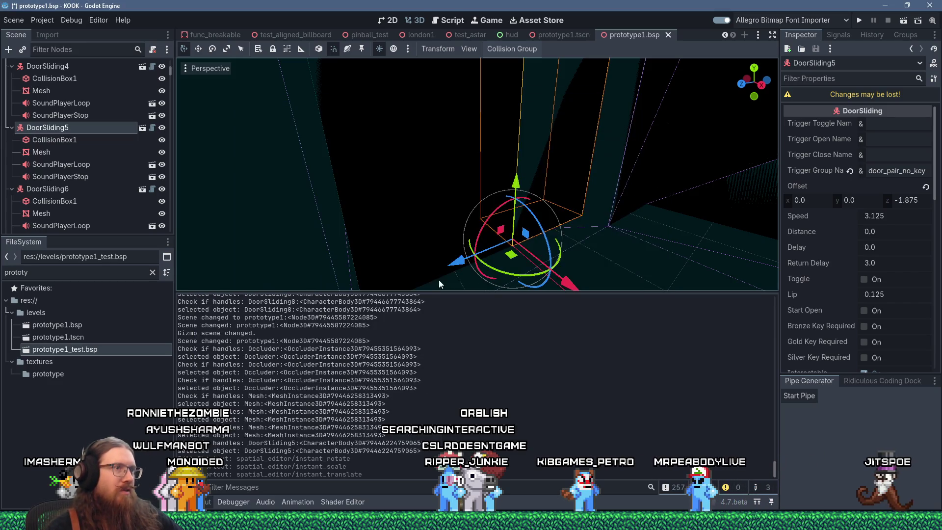
# Close the prototype1.bsp tab, then delete prototype1_test.bsp from FileSystem, confirming with Remove.
pyautogui.scroll(-5, 517, 205)
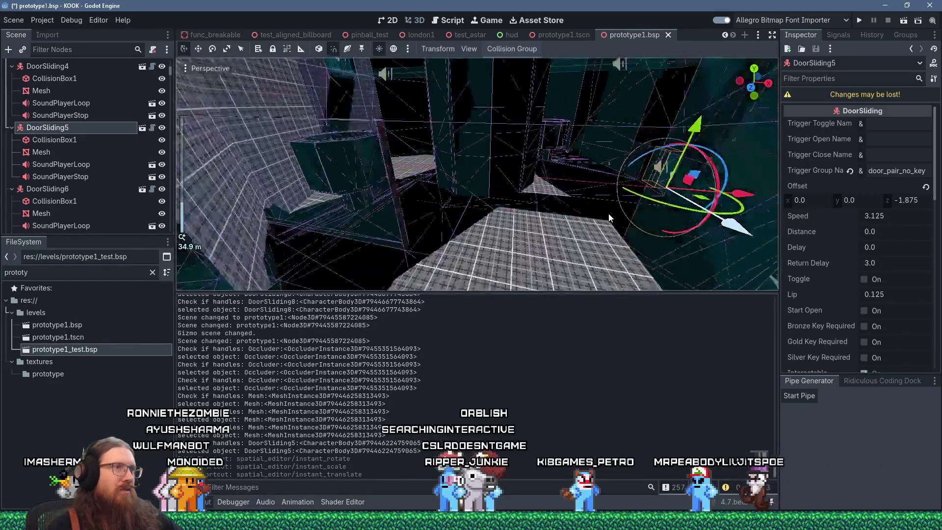
pyautogui.click(668, 35)
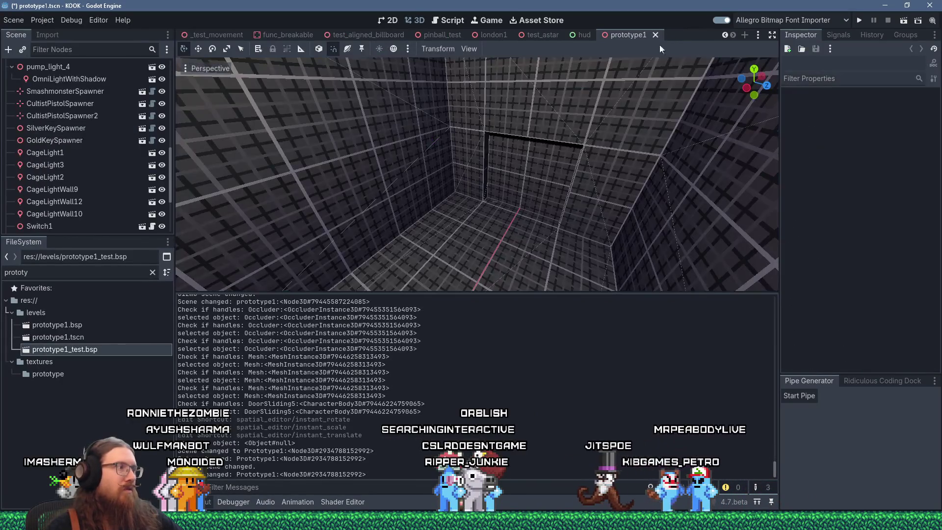
pyautogui.rightClick(90, 350)
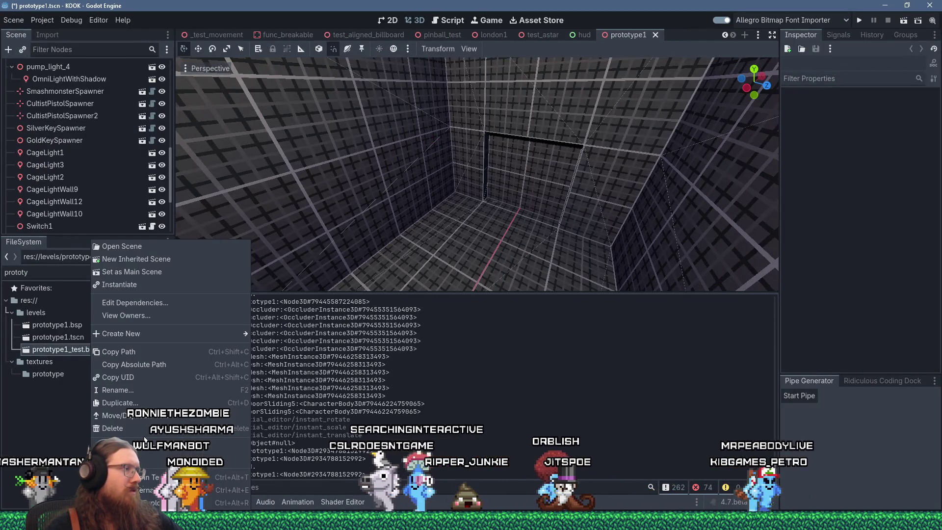
pyautogui.click(147, 451)
pyautogui.click(398, 308)
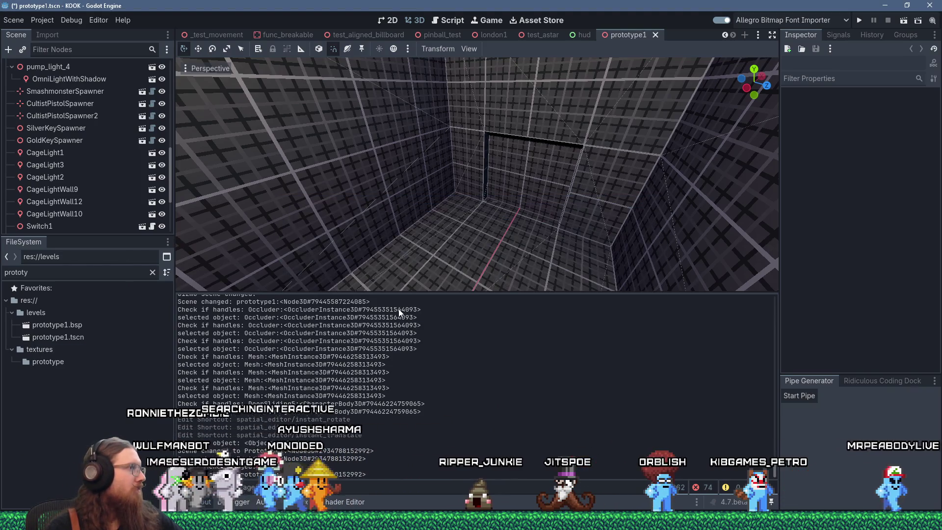
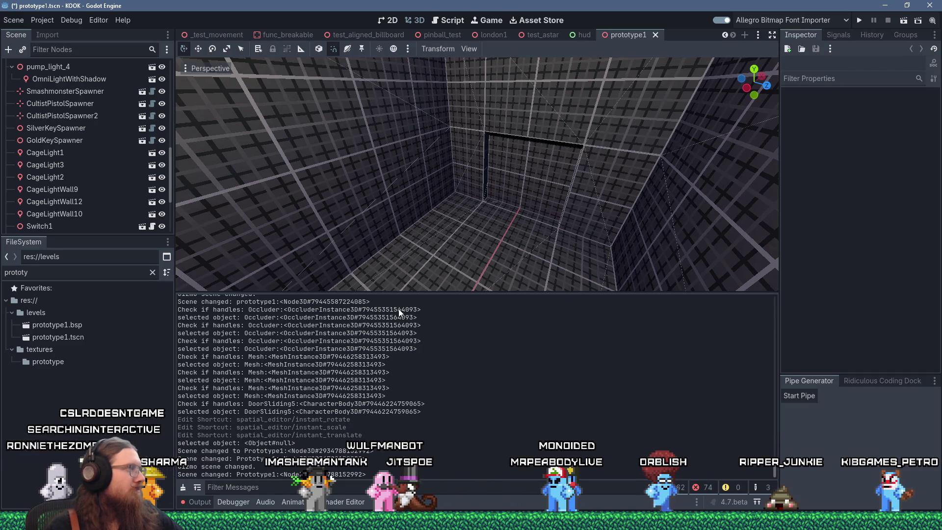
# Zoom and orbit around the prototype1 level, then select the CageLightWall10 lantern light.
pyautogui.scroll(-10, 439, 158)
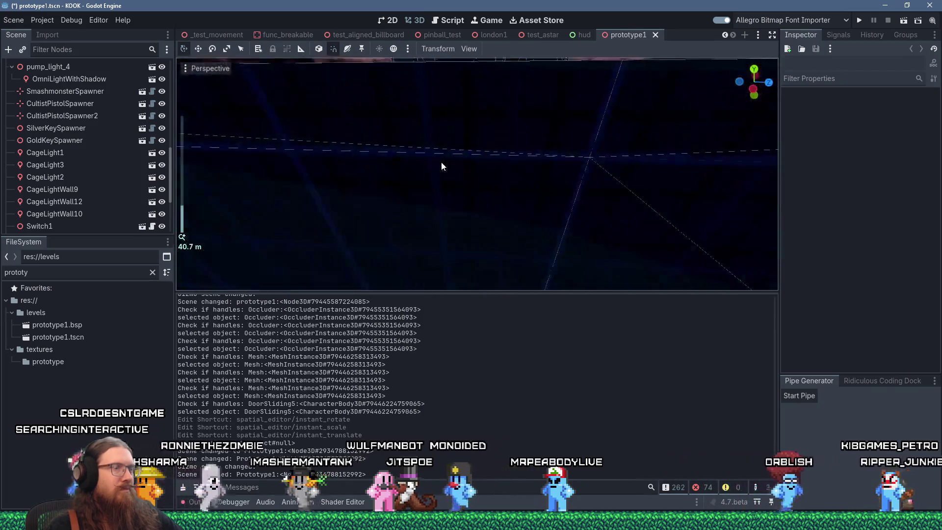
pyautogui.scroll(4, 458, 133)
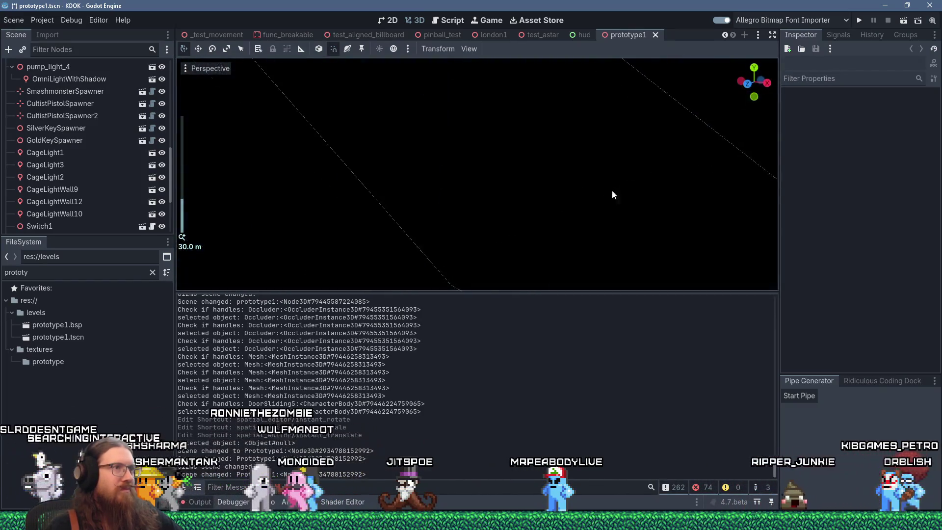
pyautogui.scroll(-8, 462, 157)
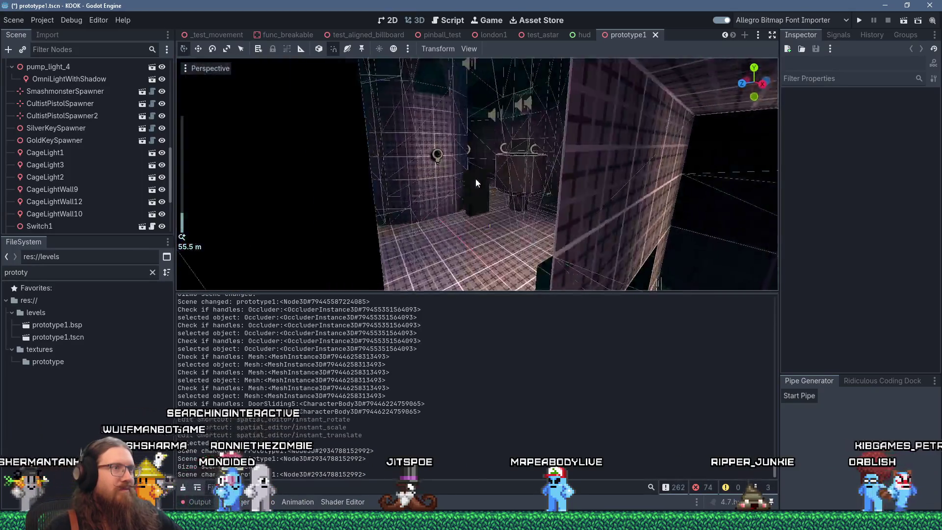
pyautogui.scroll(2, 483, 177)
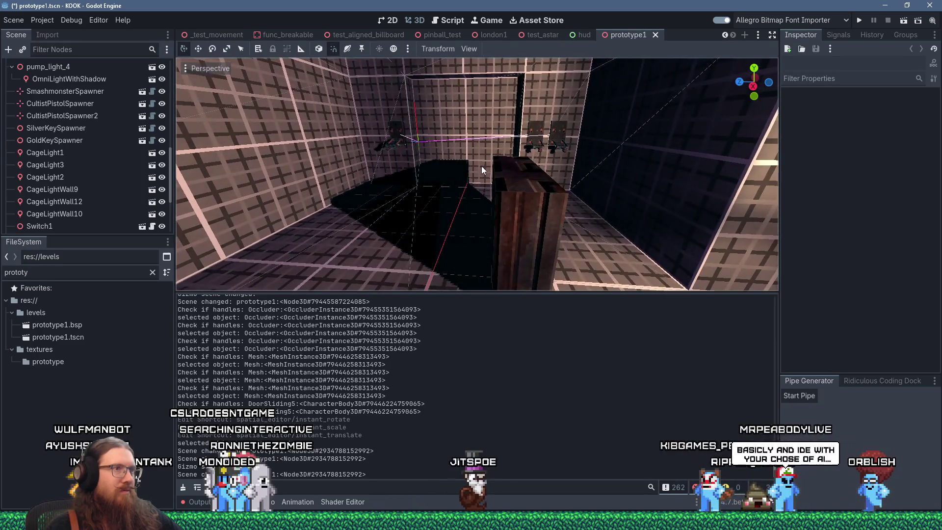
pyautogui.hotkey('alt', 'Tab')
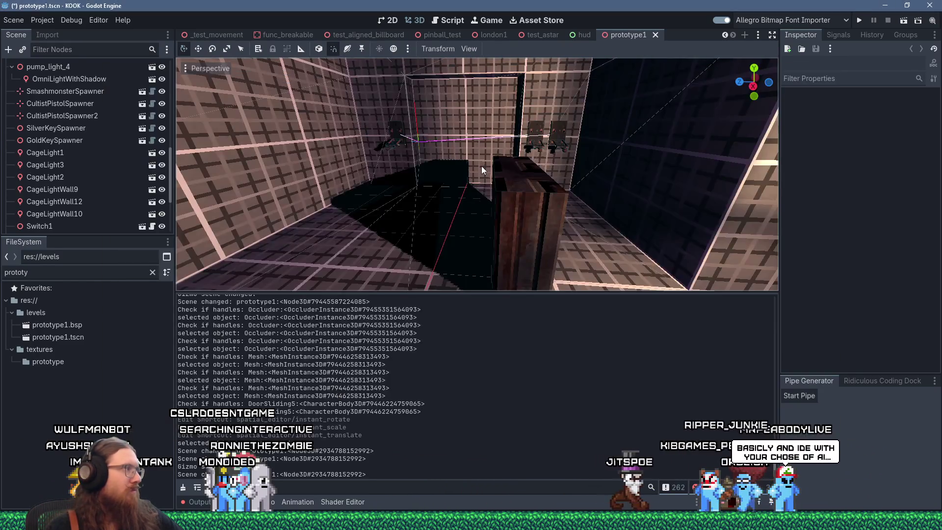
pyautogui.scroll(3, 482, 165)
pyautogui.scroll(-4, 520, 195)
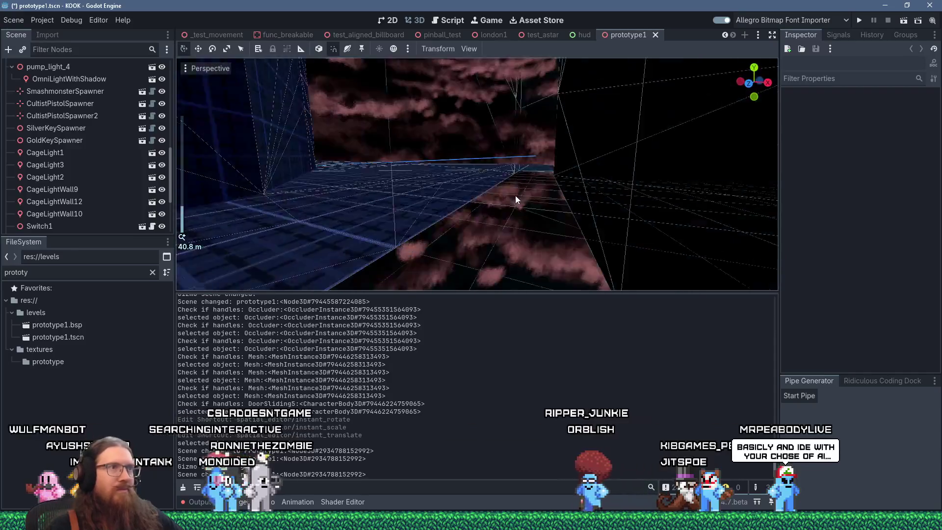
pyautogui.scroll(4, 523, 193)
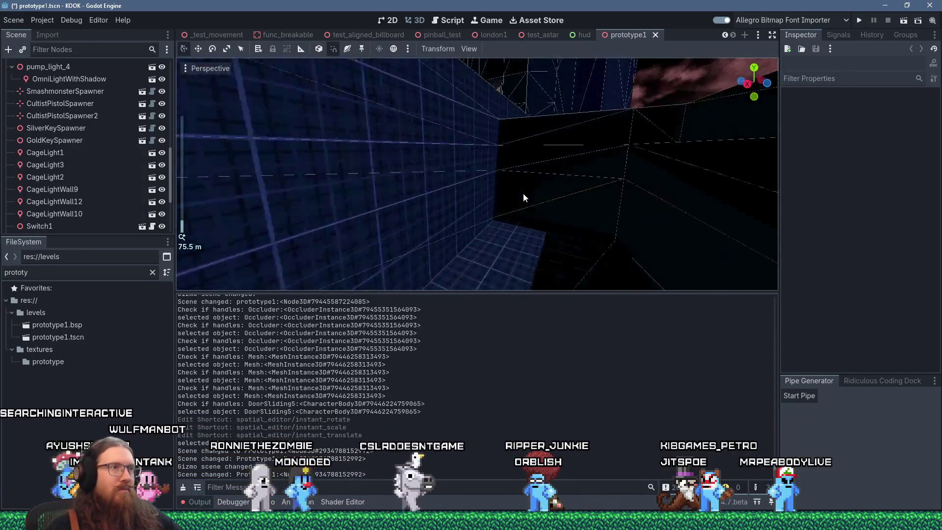
pyautogui.moveTo(569, 199); pyautogui.dragTo(582, 191)
pyautogui.click(582, 191)
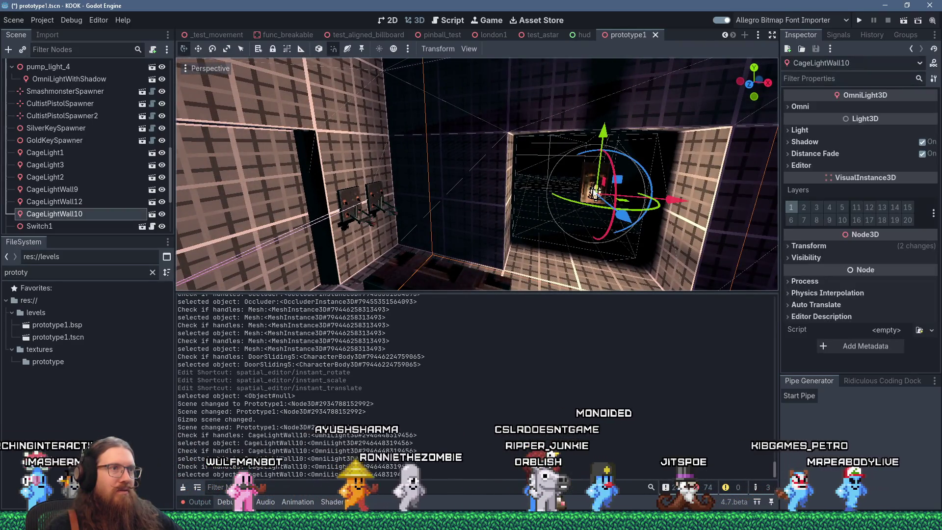
# Centre the view on CageLightWall10 and duplicate it as CageLightWall13.
pyautogui.press('f')
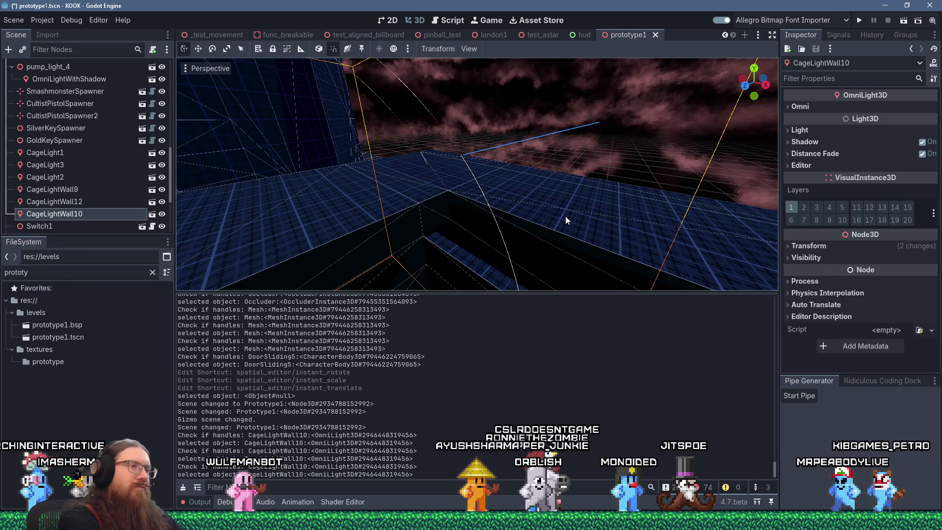
pyautogui.press('f')
pyautogui.scroll(5, 566, 214)
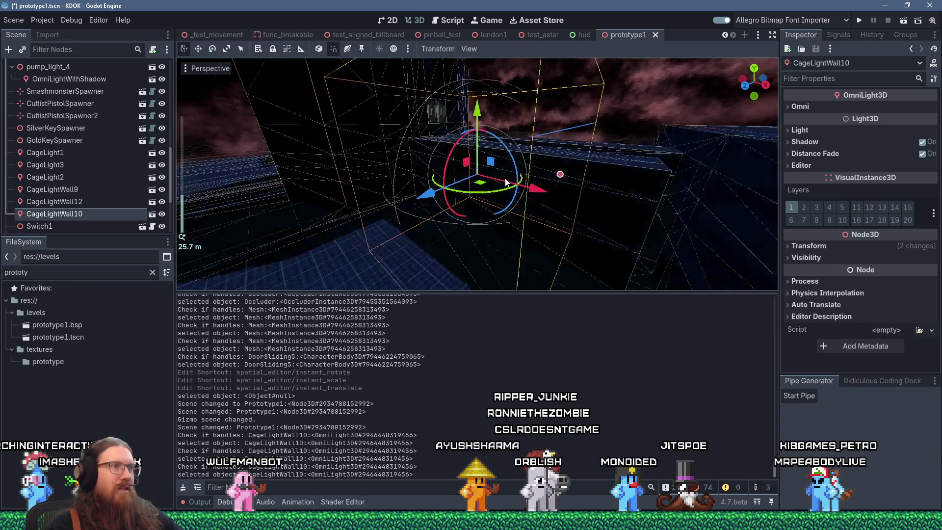
pyautogui.moveTo(567, 214)
pyautogui.mouseDown()
pyautogui.moveTo(502, 193)
pyautogui.moveTo(494, 230)
pyautogui.mouseUp()
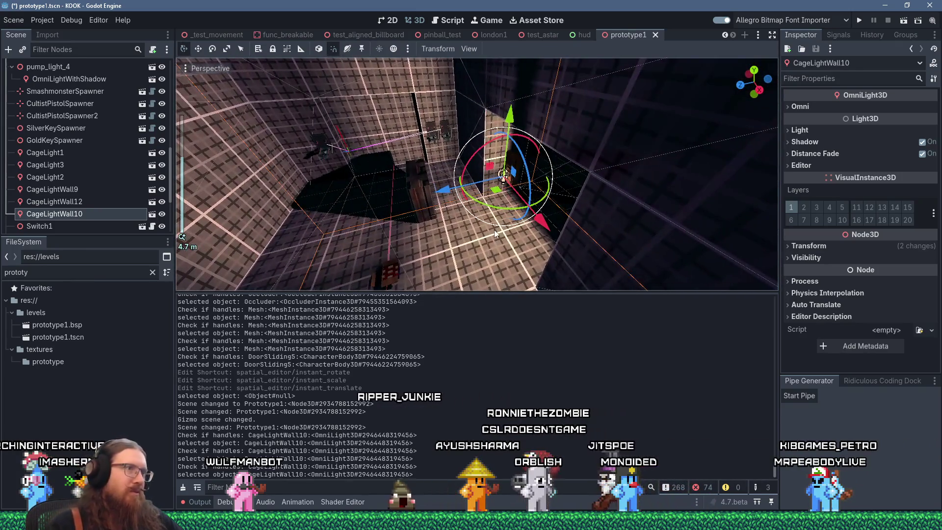
pyautogui.hotkey('ctrl', 'd')
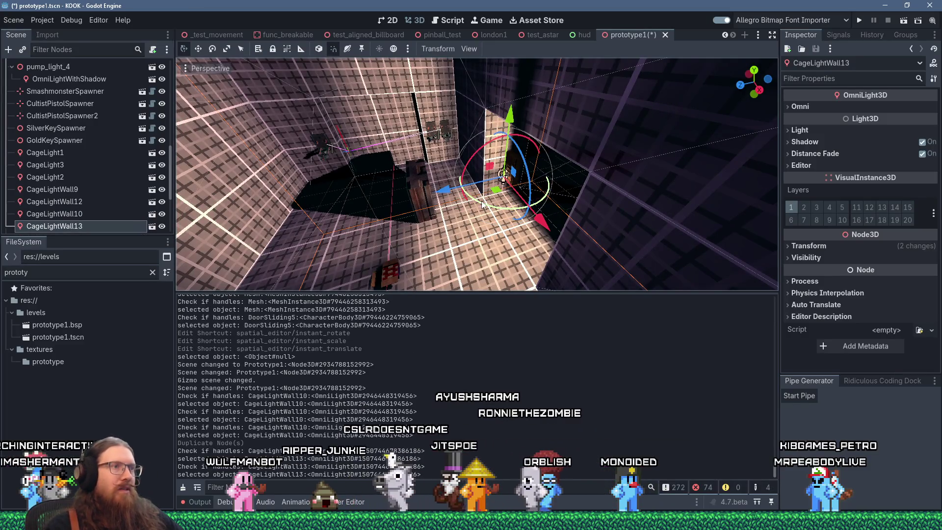
# Rotate CageLightWall13 and move it to the lower left of the room.
pyautogui.press('r')
pyautogui.click(528, 193)
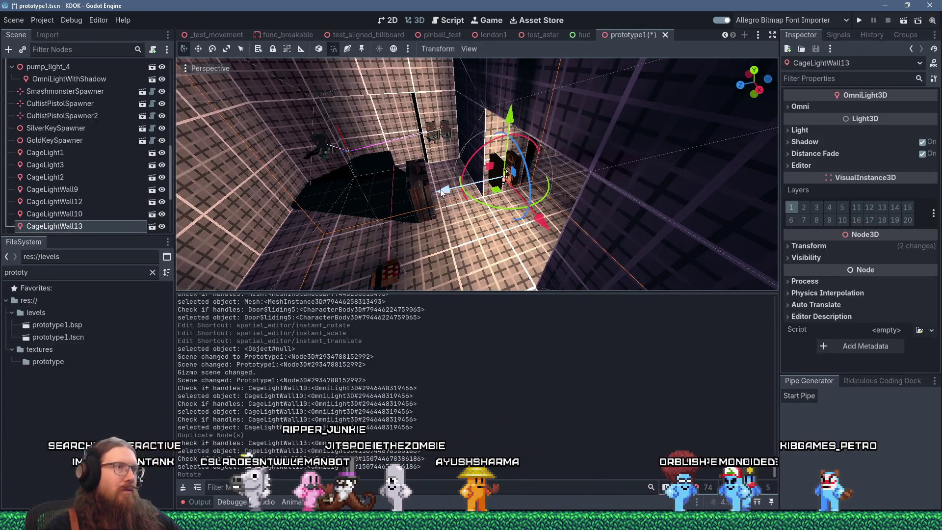
pyautogui.press('g')
pyautogui.click(258, 210)
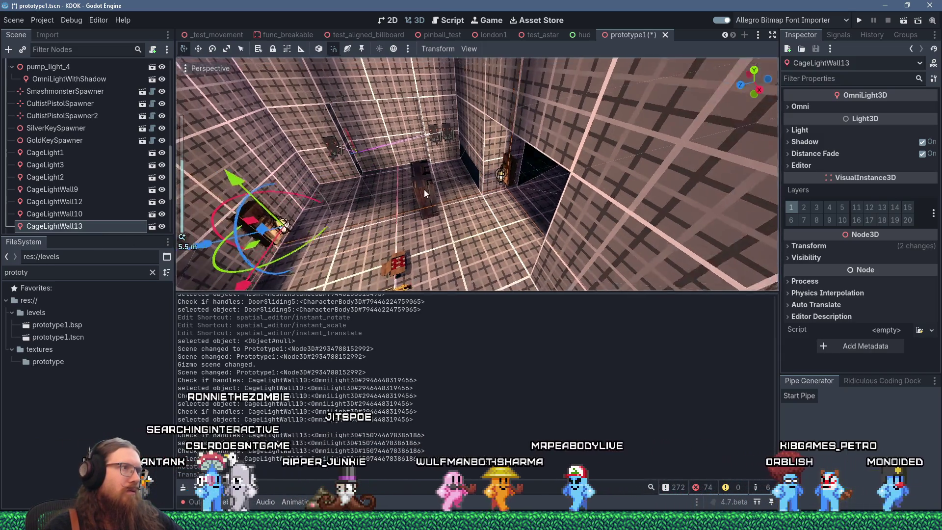
pyautogui.press('g')
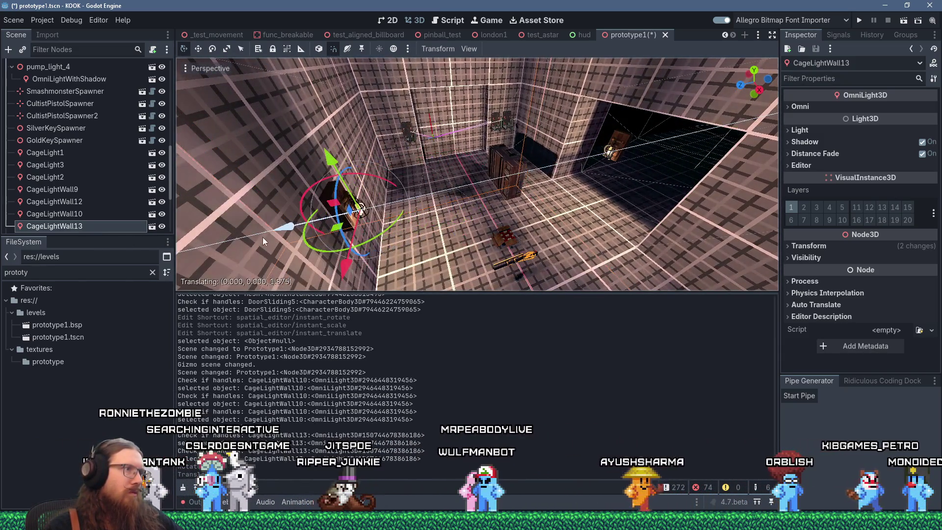
pyautogui.click(246, 240)
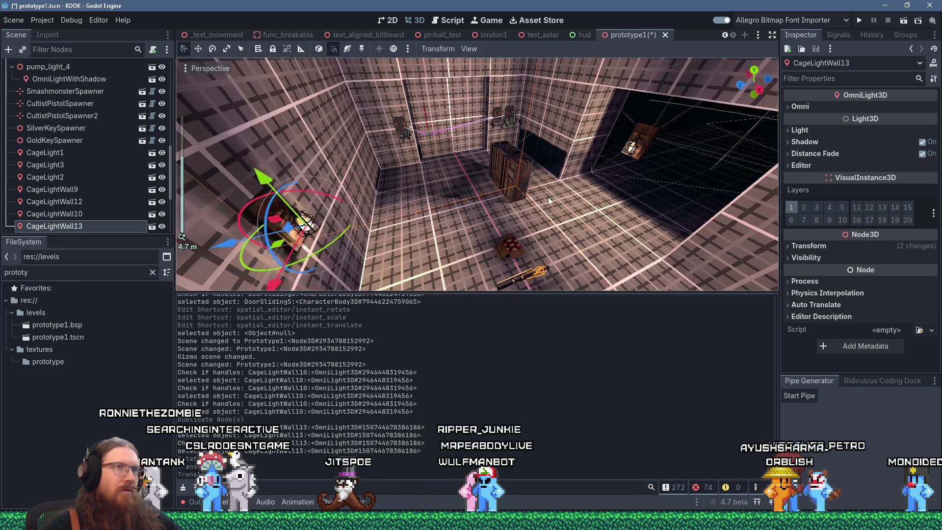
pyautogui.scroll(3, 428, 218)
pyautogui.click(801, 106)
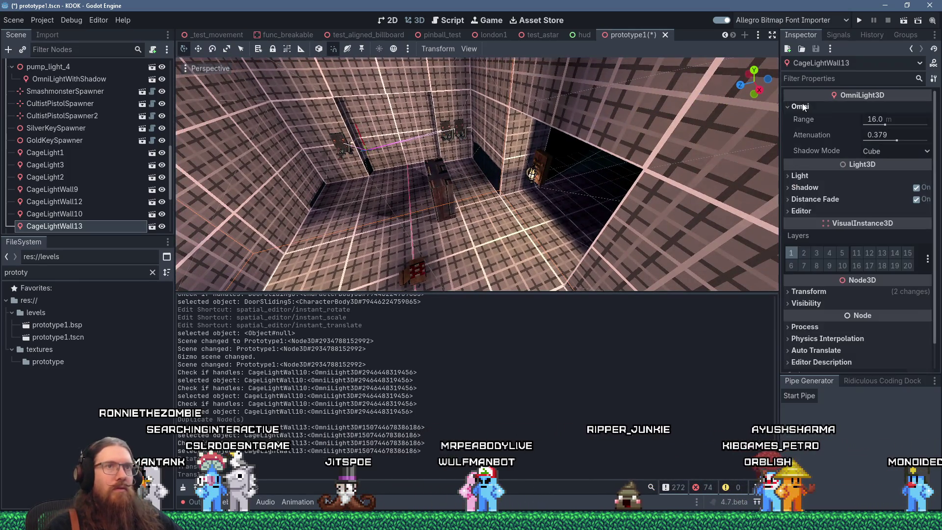
# Reselect CageLightWall10 and centre the view on it.
pyautogui.click(452, 130)
pyautogui.press('f')
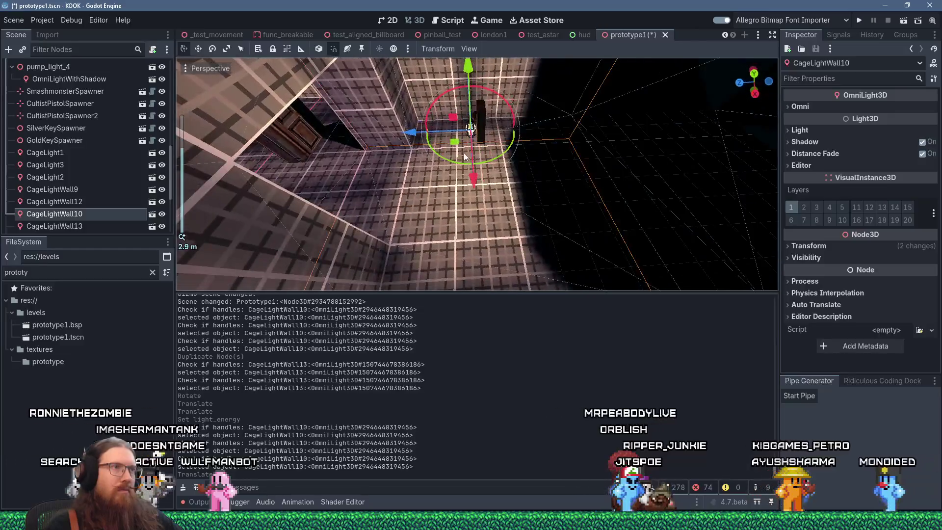
pyautogui.moveTo(365, 183)
pyautogui.mouseDown()
pyautogui.moveTo(752, 177)
pyautogui.moveTo(358, 200)
pyautogui.moveTo(540, 167)
pyautogui.moveTo(580, 177)
pyautogui.moveTo(506, 157)
pyautogui.moveTo(433, 154)
pyautogui.moveTo(534, 160)
pyautogui.moveTo(519, 163)
pyautogui.mouseUp()
pyautogui.scroll(3, 578, 168)
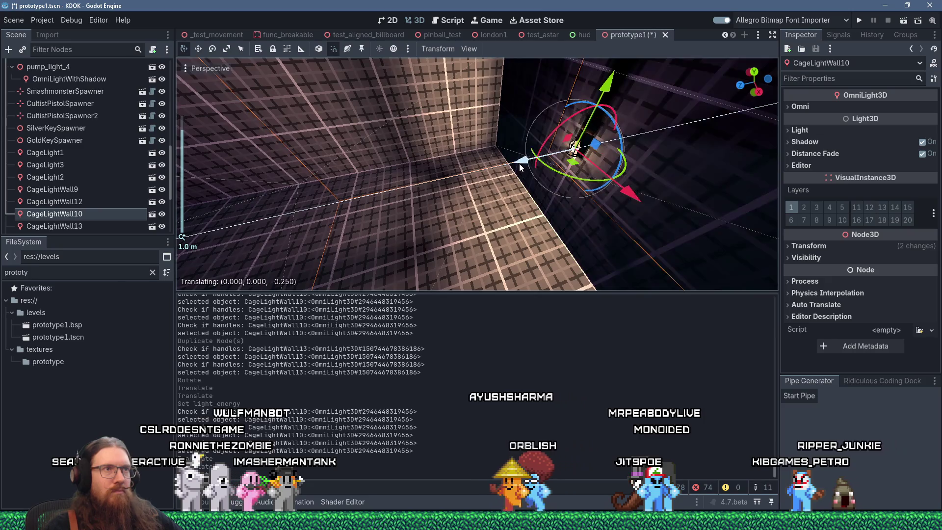
# Raise CageLightWall10's light energy from 2.5 to 4.0.
pyautogui.click(799, 130)
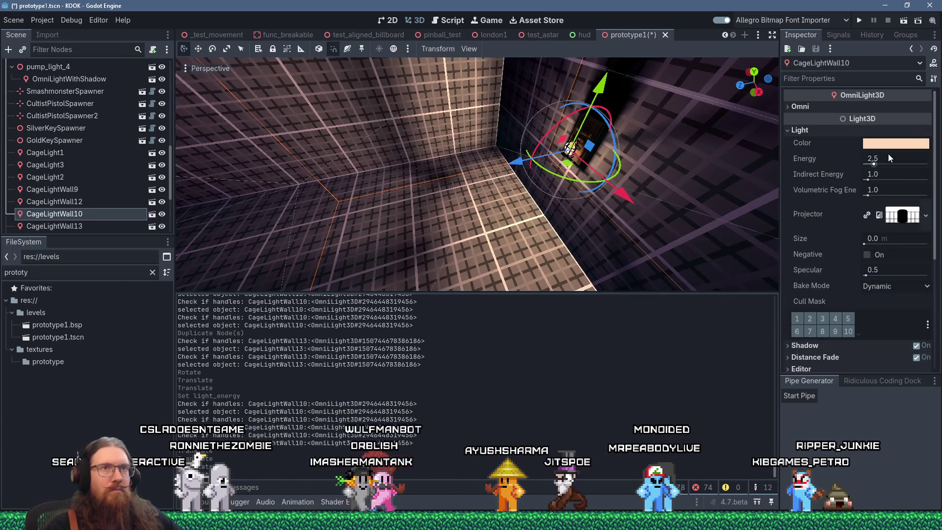
pyautogui.click(890, 156)
pyautogui.write('3')
pyautogui.press('Return')
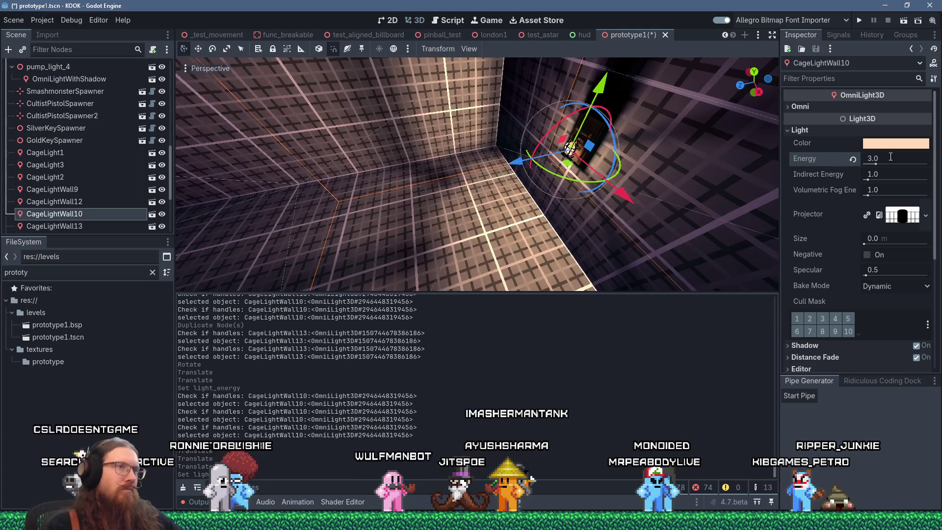
pyautogui.click(890, 156)
pyautogui.write('4')
pyautogui.press('Return')
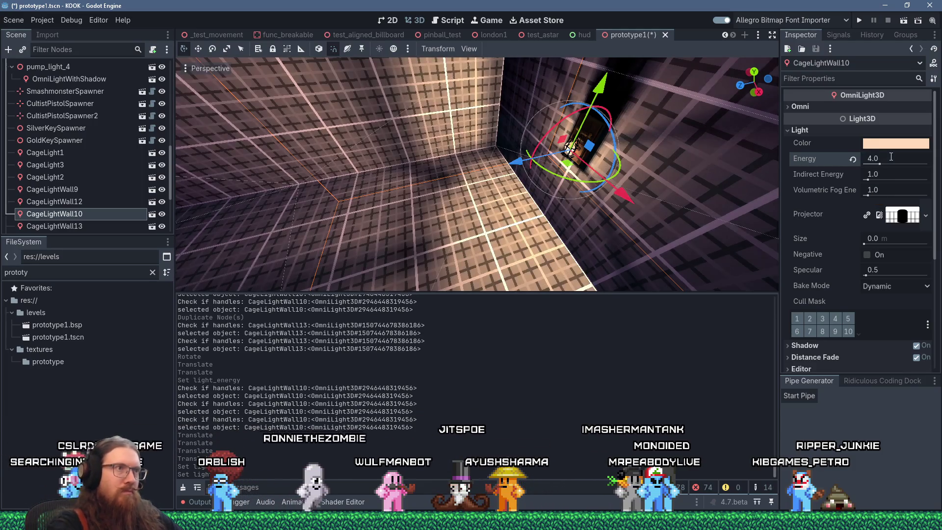
# Duplicate the brightened CageLightWall10 as CageLightWall14.
pyautogui.scroll(3, 523, 165)
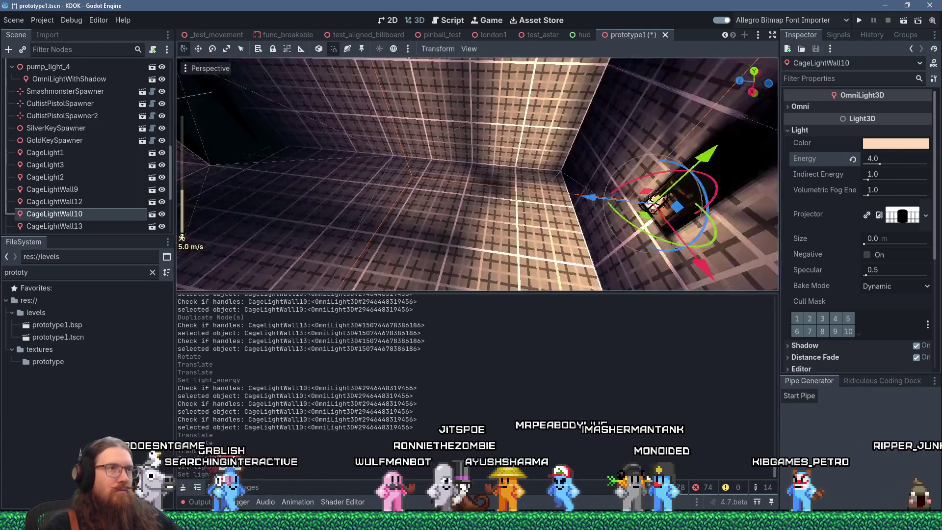
pyautogui.moveTo(523, 165)
pyautogui.mouseDown()
pyautogui.moveTo(435, 217)
pyautogui.moveTo(475, 164)
pyautogui.moveTo(489, 181)
pyautogui.mouseUp()
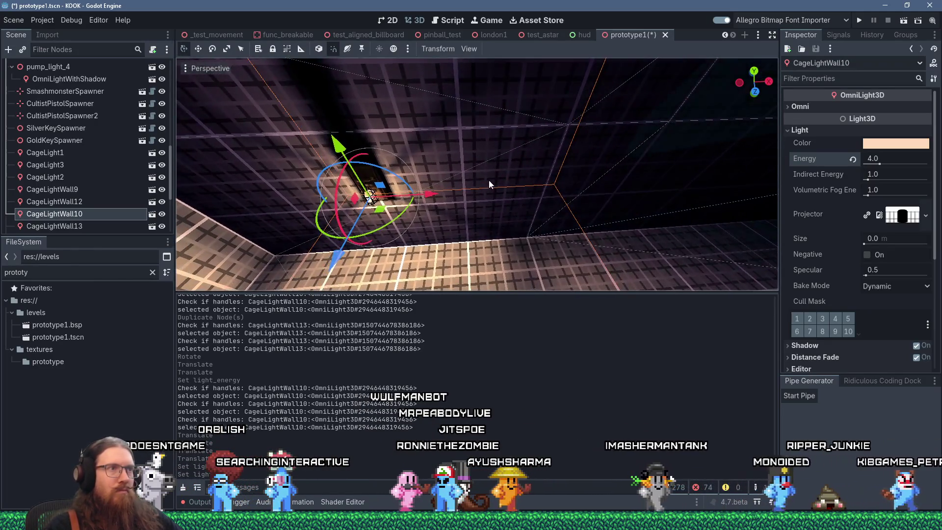
pyautogui.hotkey('ctrl', 'd')
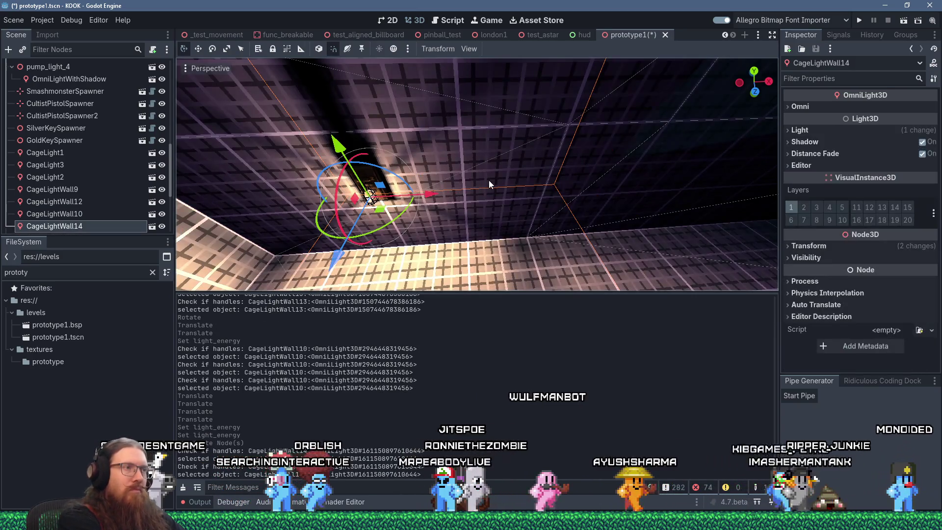
# Shift CageLightWall14 along the X axis with gx2.
pyautogui.write('g')
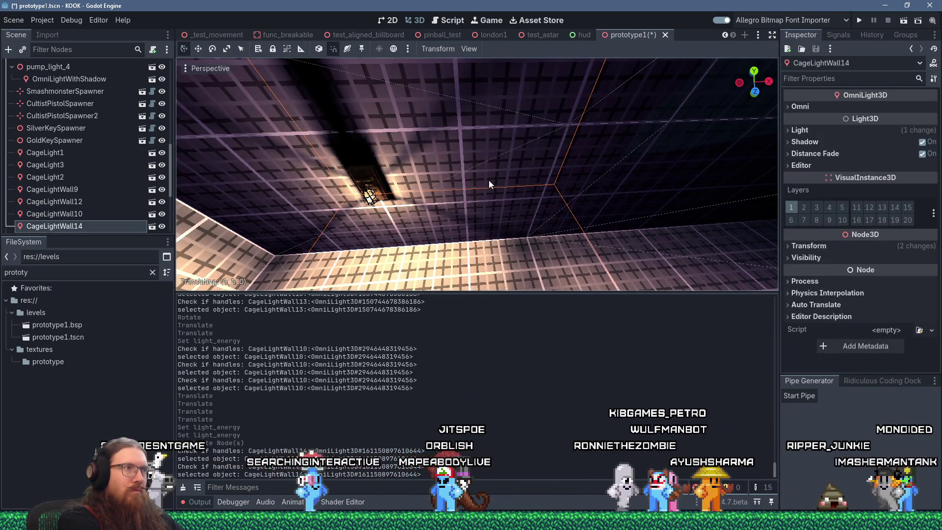
pyautogui.write('x2')
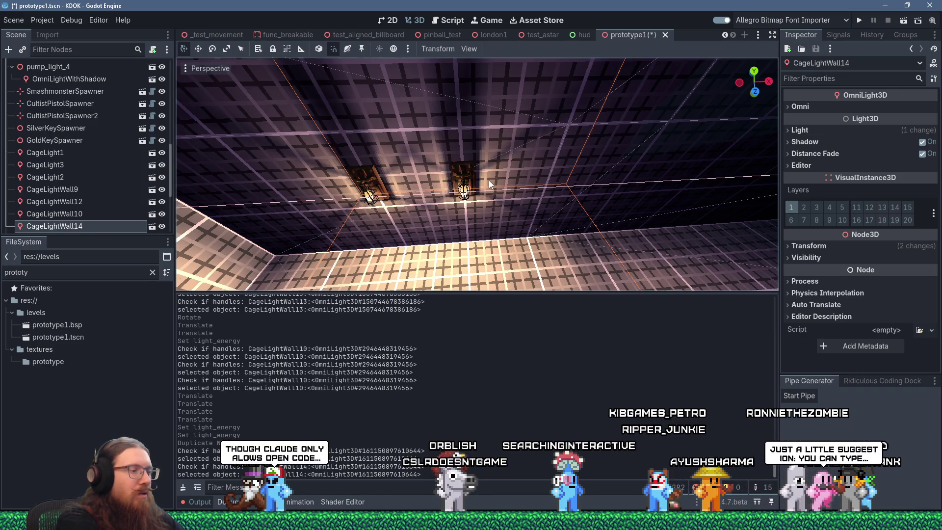
pyautogui.press('Return')
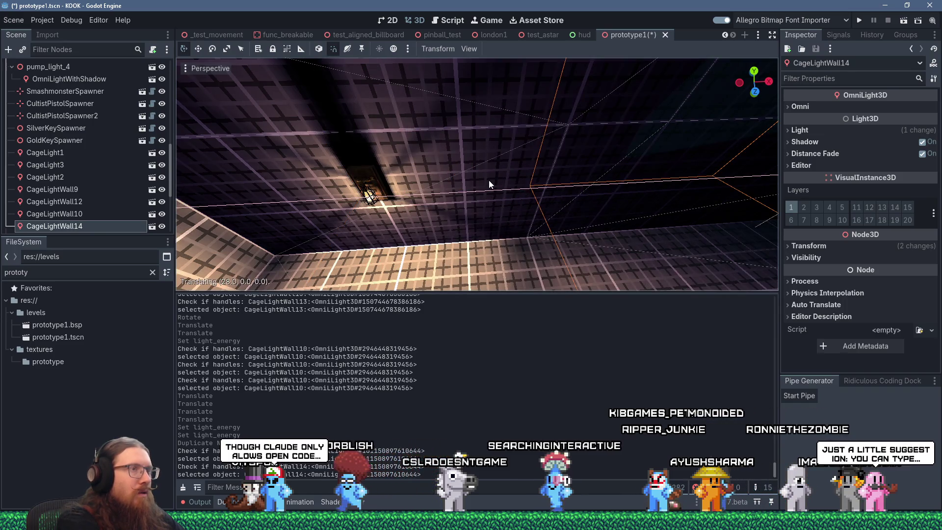
pyautogui.scroll(-5, 685, 161)
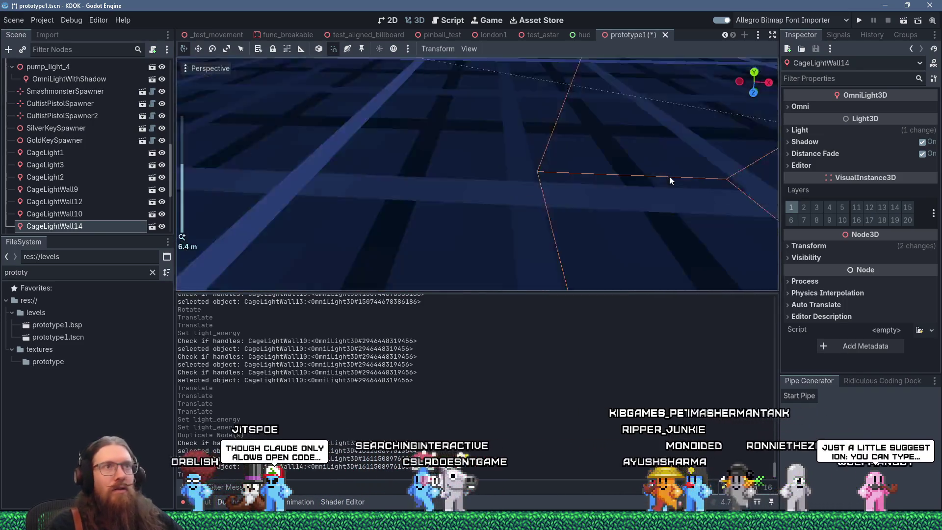
pyautogui.scroll(3, 690, 181)
pyautogui.moveTo(690, 182)
pyautogui.mouseDown()
pyautogui.moveTo(360, 175)
pyautogui.moveTo(687, 192)
pyautogui.moveTo(381, 145)
pyautogui.moveTo(466, 135)
pyautogui.moveTo(540, 157)
pyautogui.moveTo(473, 88)
pyautogui.mouseUp()
pyautogui.moveTo(649, 259)
pyautogui.mouseDown()
pyautogui.moveTo(437, 172)
pyautogui.moveTo(514, 149)
pyautogui.moveTo(732, 175)
pyautogui.moveTo(344, 167)
pyautogui.moveTo(747, 168)
pyautogui.moveTo(668, 176)
pyautogui.moveTo(416, 163)
pyautogui.mouseUp()
pyautogui.scroll(2, 631, 160)
pyautogui.scroll(2, 687, 177)
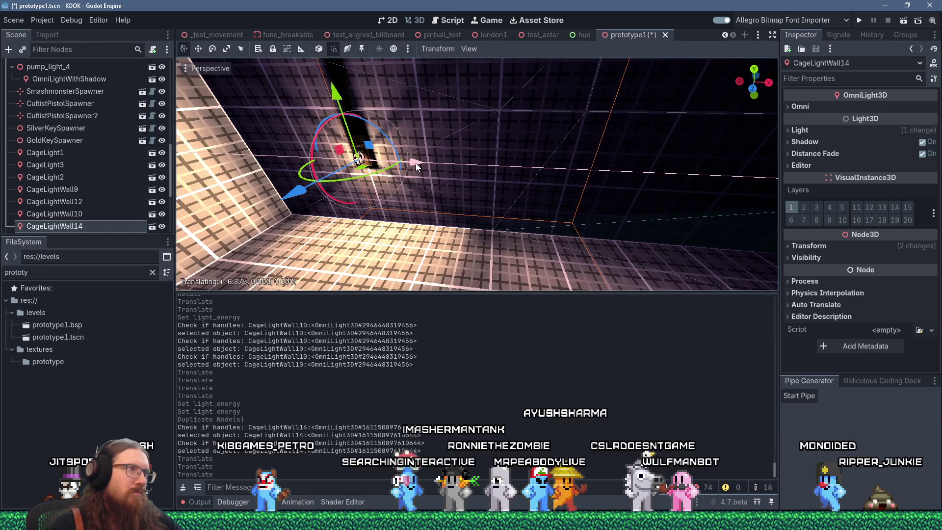
pyautogui.scroll(2, 490, 153)
pyautogui.moveTo(519, 151); pyautogui.dragTo(587, 161)
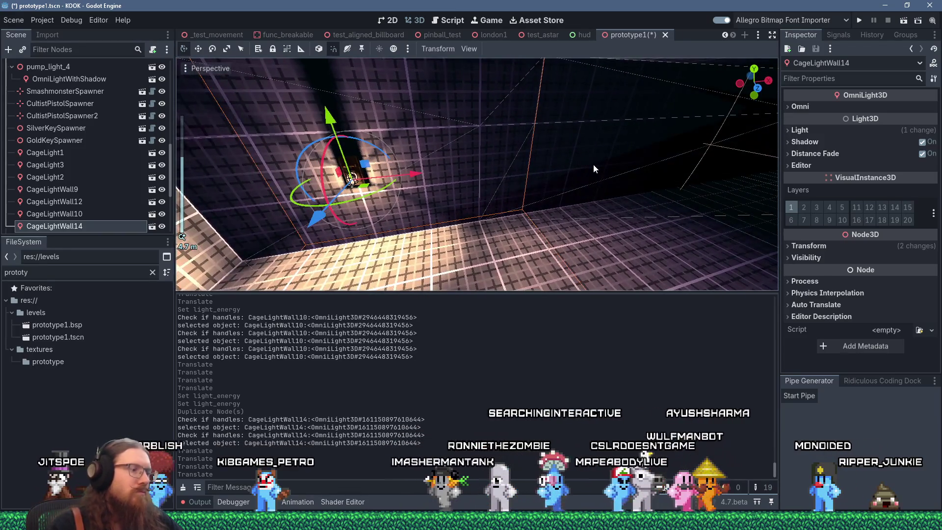
# Place CageLightWall14 on the right-hand wall.
pyautogui.press('g')
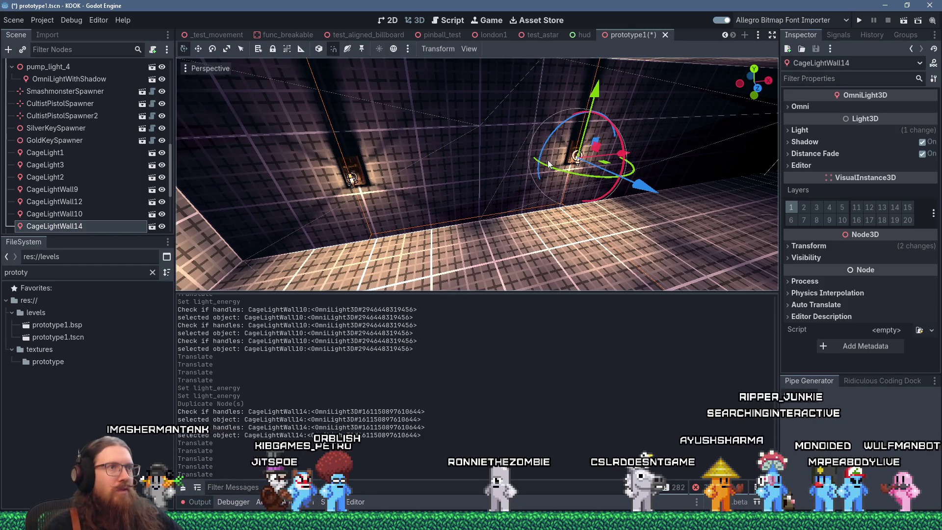
pyautogui.hotkey('ctrl', 'z')
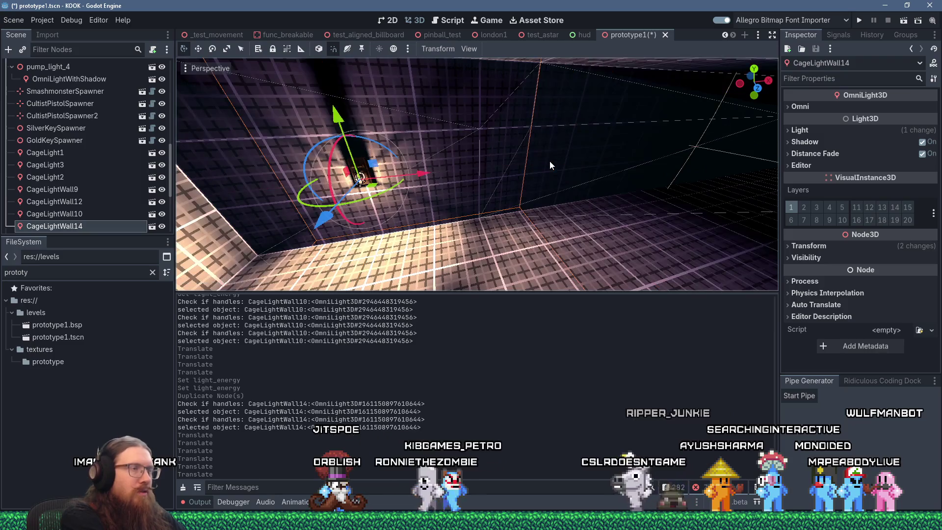
pyautogui.press('g')
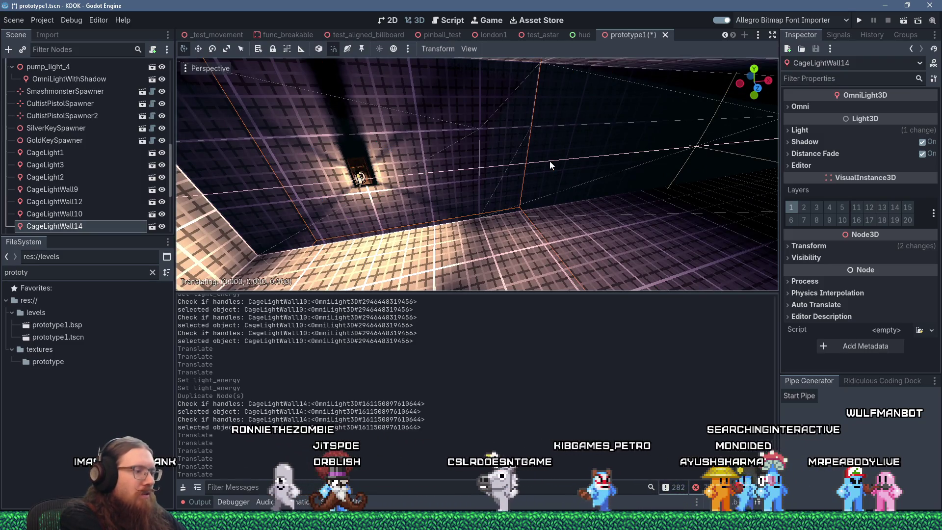
pyautogui.click(550, 160)
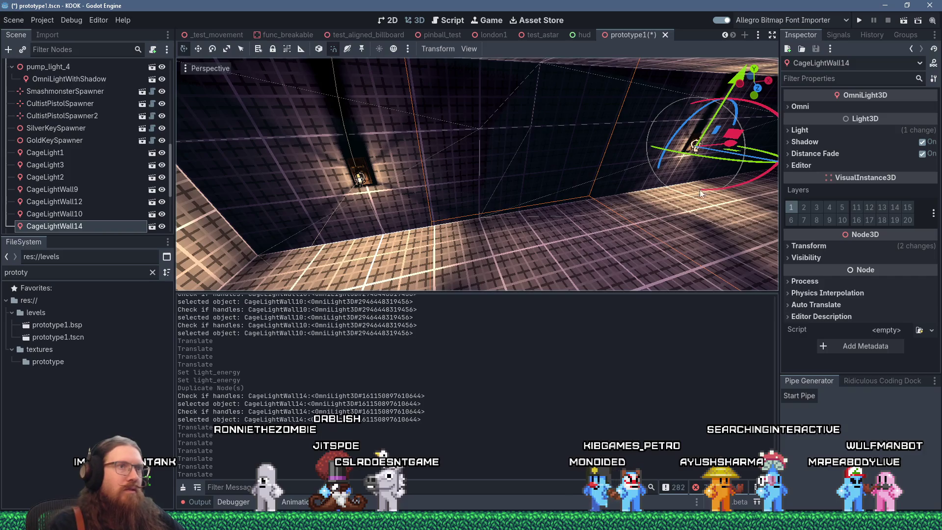
# Duplicate CageLightWall14 as CageLightWall15.
pyautogui.moveTo(550, 161)
pyautogui.mouseDown()
pyautogui.moveTo(754, 151)
pyautogui.moveTo(462, 193)
pyautogui.moveTo(511, 183)
pyautogui.moveTo(282, 130)
pyautogui.moveTo(516, 140)
pyautogui.moveTo(386, 140)
pyautogui.mouseUp()
pyautogui.scroll(2, 283, 130)
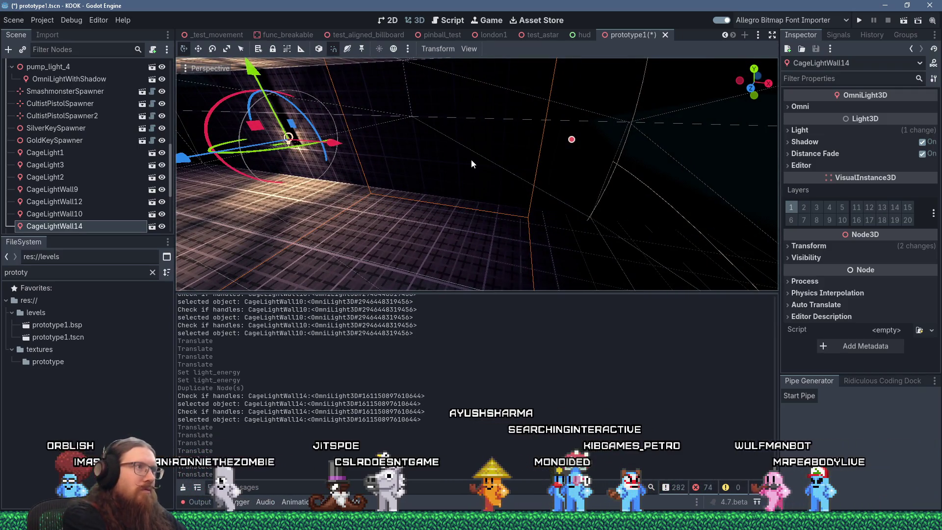
pyautogui.hotkey('ctrl', 'd')
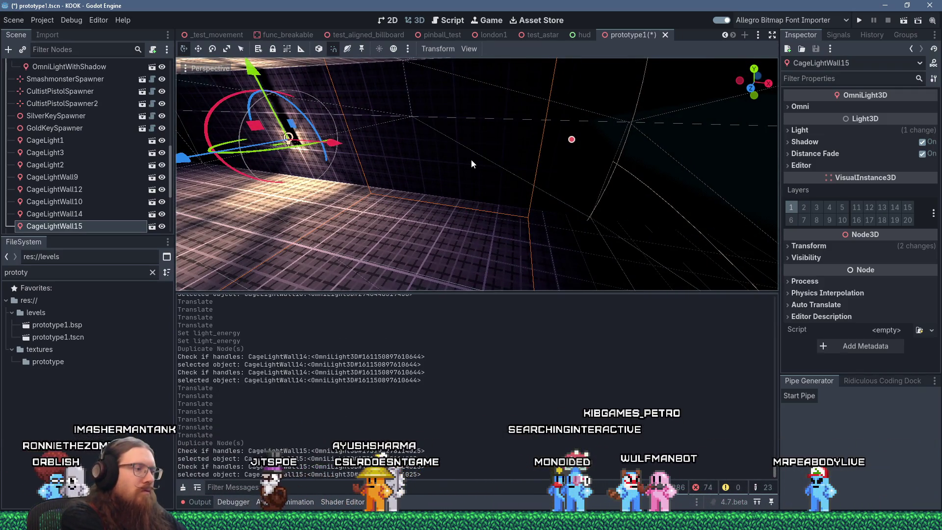
# Move CageLightWall15 along the X axis onto a further corridor wall.
pyautogui.press('g')
pyautogui.press('x')
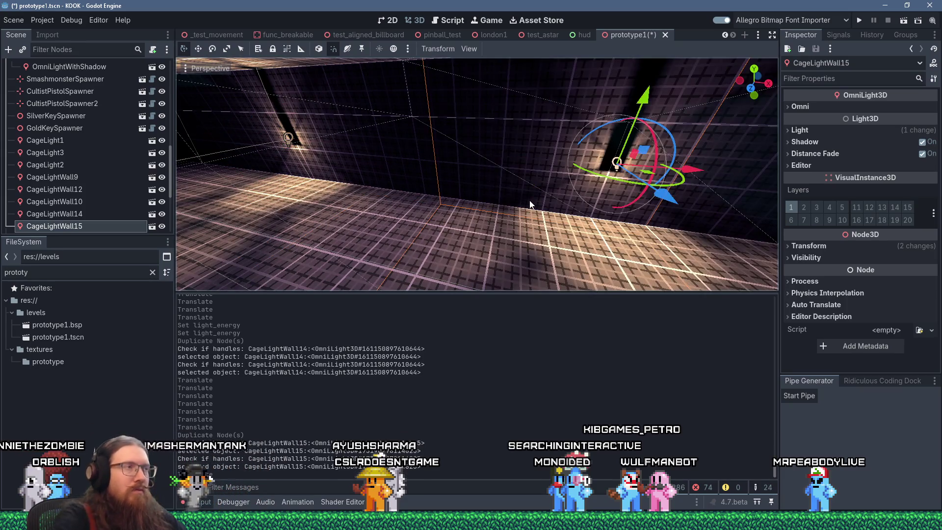
pyautogui.scroll(5, 497, 168)
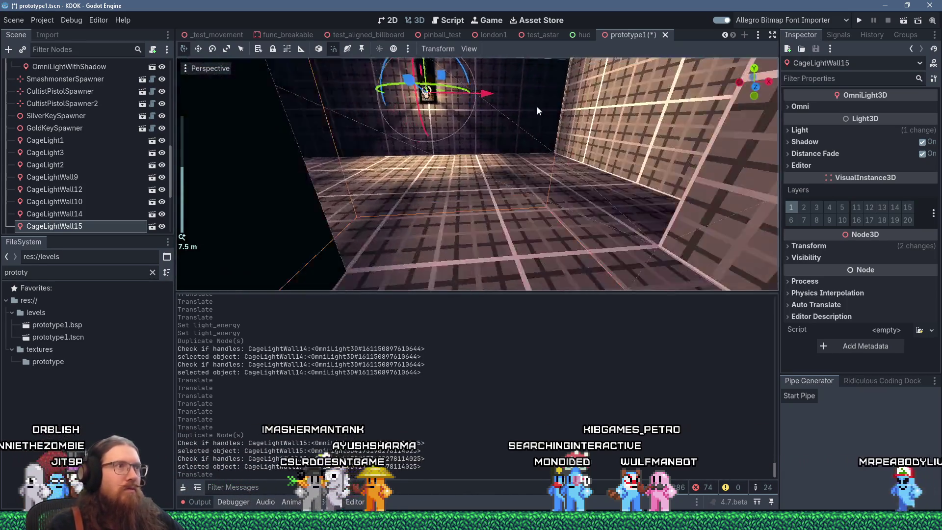
pyautogui.scroll(-15, 537, 107)
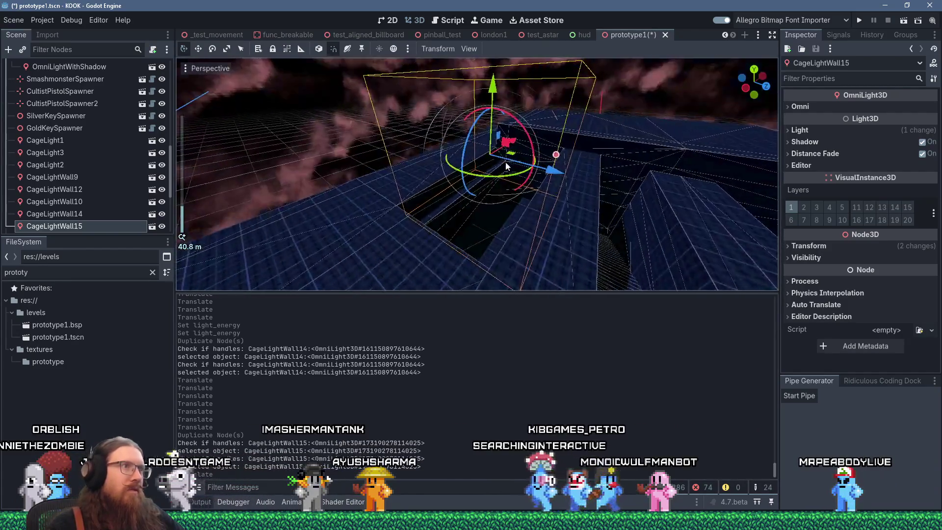
pyautogui.moveTo(507, 167)
pyautogui.mouseDown()
pyautogui.moveTo(493, 146)
pyautogui.moveTo(461, 157)
pyautogui.moveTo(567, 115)
pyautogui.moveTo(492, 153)
pyautogui.moveTo(532, 159)
pyautogui.moveTo(455, 189)
pyautogui.moveTo(476, 187)
pyautogui.moveTo(467, 173)
pyautogui.moveTo(446, 181)
pyautogui.mouseUp()
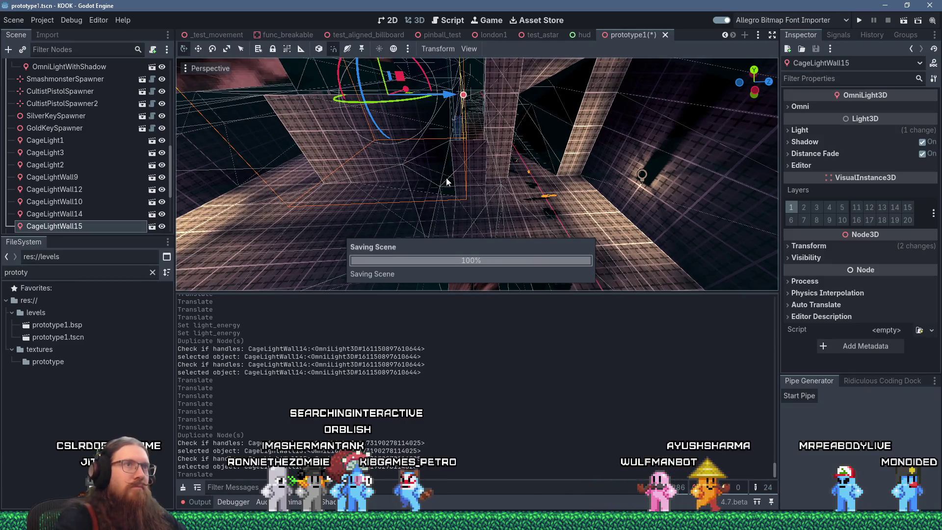
pyautogui.moveTo(499, 214)
pyautogui.mouseDown()
pyautogui.moveTo(573, 175)
pyautogui.moveTo(315, 224)
pyautogui.mouseUp()
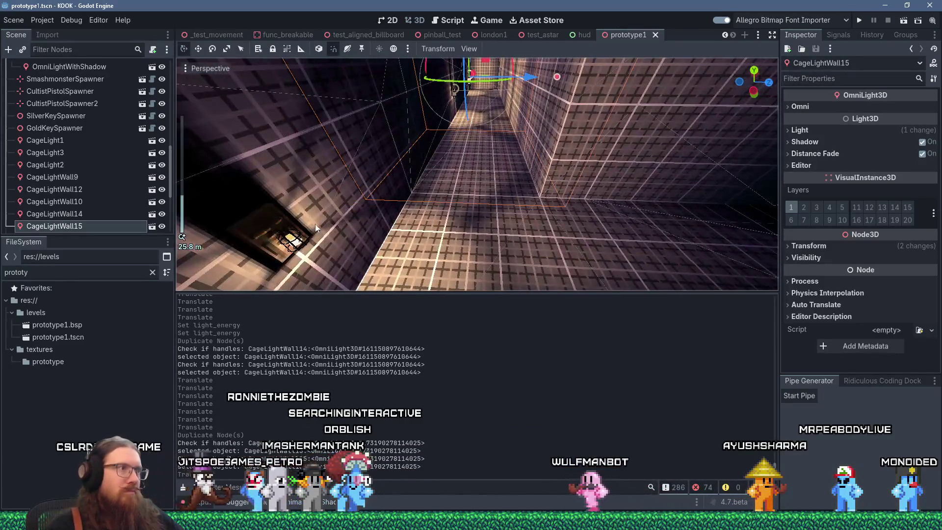
# Duplicate CageLightWall10 as CageLightWall16, rotate it to face the wall, and slide it into place.
pyautogui.click(294, 239)
pyautogui.hotkey('ctrl', 'd')
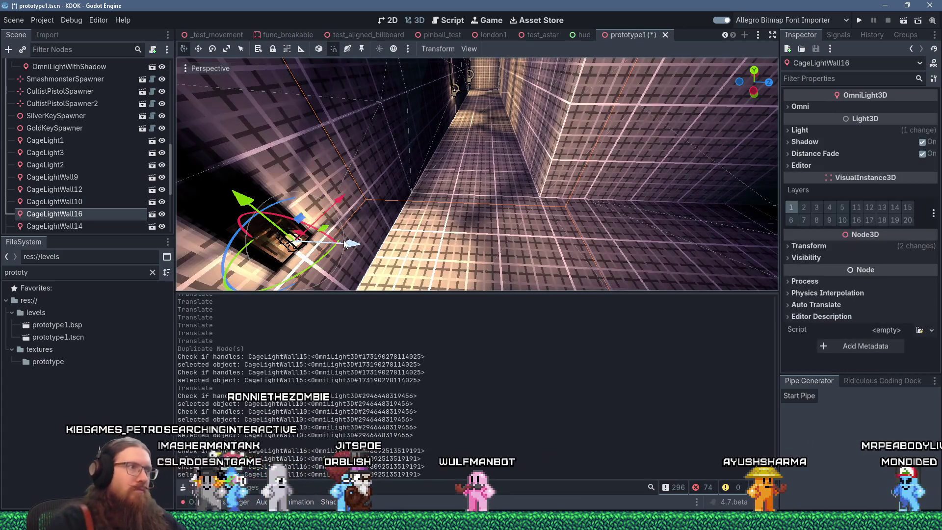
pyautogui.moveTo(307, 269); pyautogui.dragTo(236, 281)
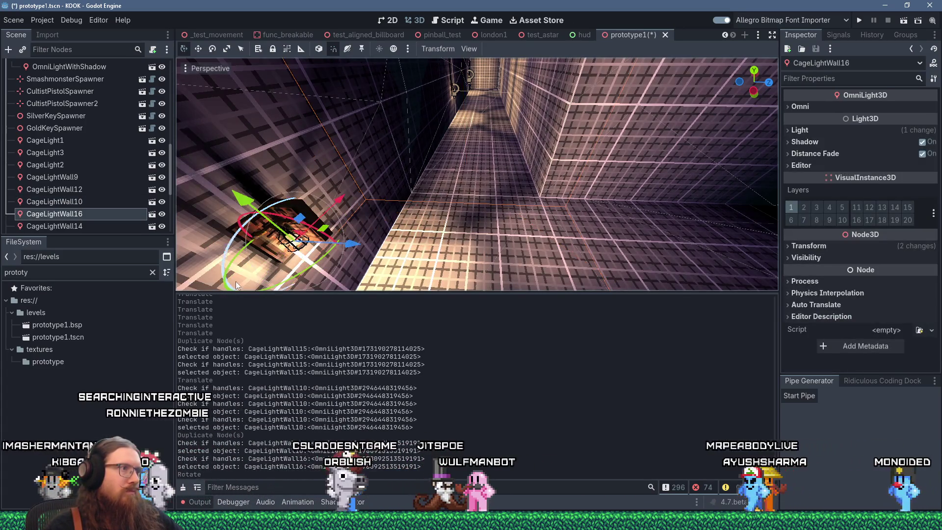
pyautogui.moveTo(325, 231); pyautogui.dragTo(702, 140)
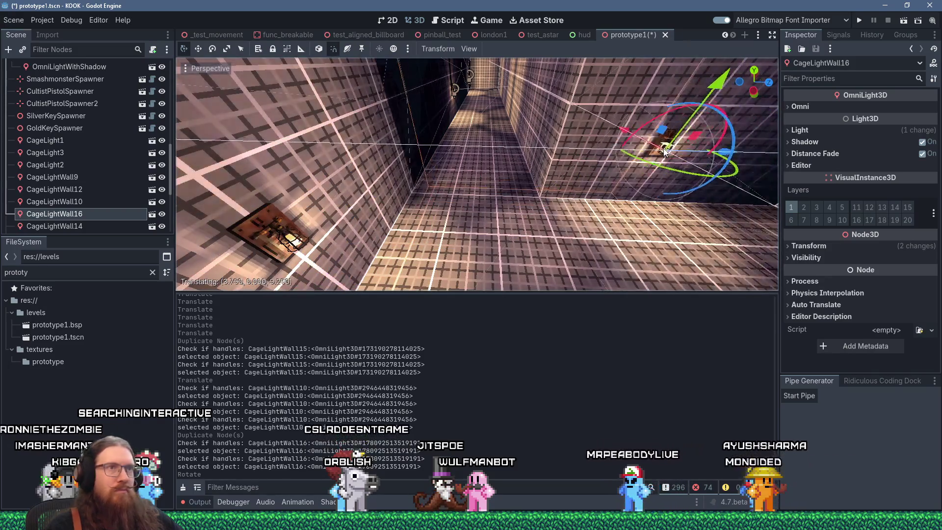
pyautogui.press('f')
pyautogui.scroll(3, 579, 166)
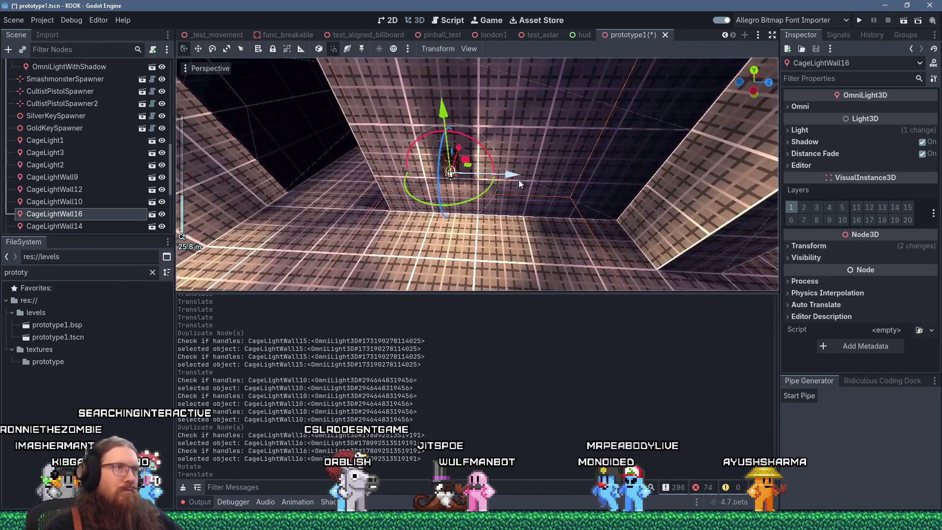
pyautogui.moveTo(519, 180)
pyautogui.mouseDown()
pyautogui.moveTo(546, 176)
pyautogui.moveTo(529, 181)
pyautogui.mouseUp()
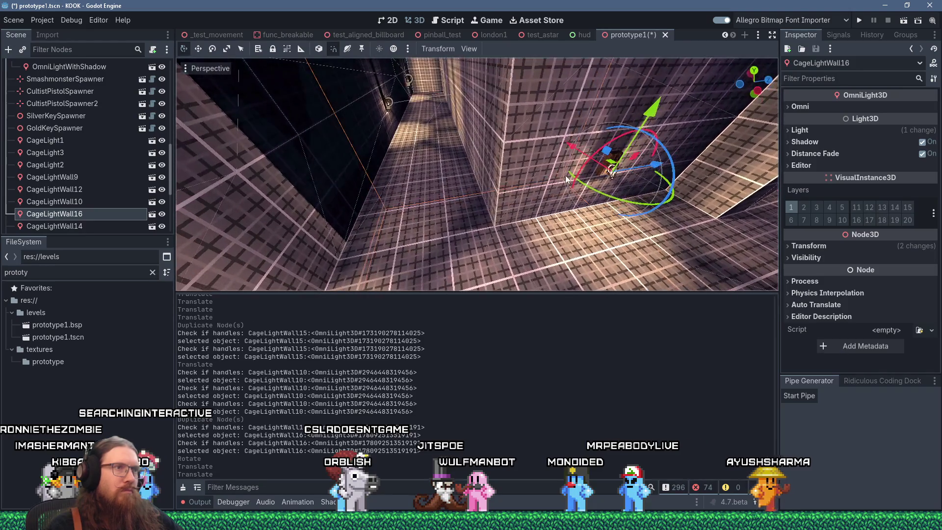
pyautogui.moveTo(573, 148); pyautogui.dragTo(548, 152)
pyautogui.moveTo(456, 196); pyautogui.dragTo(525, 189)
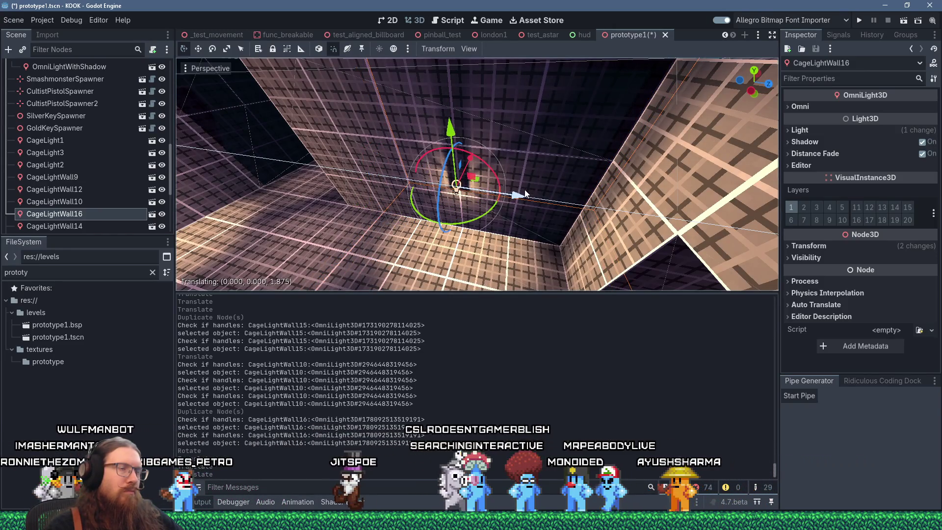
# Save the level and duplicate CageLightWall15 as CageLightWall17.
pyautogui.scroll(-2, 481, 249)
pyautogui.scroll(5, 480, 250)
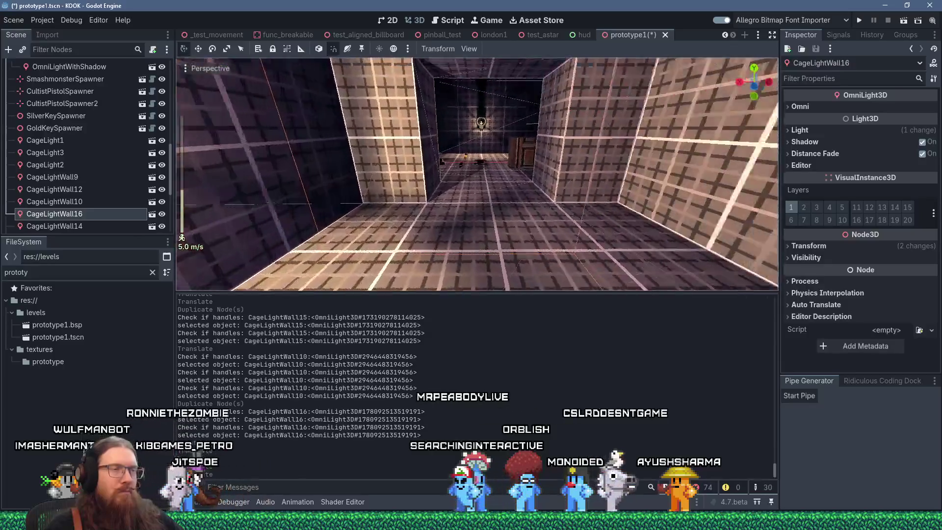
pyautogui.moveTo(460, 252); pyautogui.dragTo(495, 258)
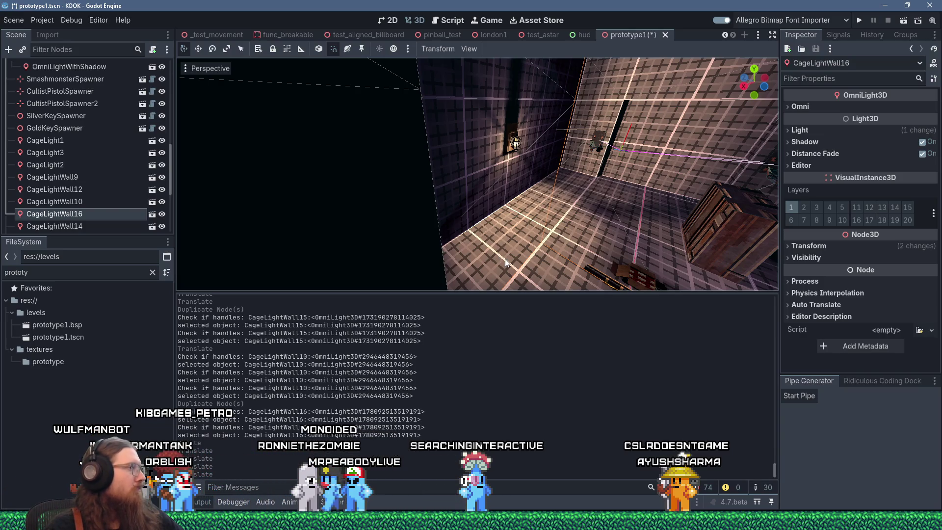
pyautogui.moveTo(498, 243); pyautogui.dragTo(649, 252)
pyautogui.scroll(-2, 650, 252)
pyautogui.scroll(12, 588, 228)
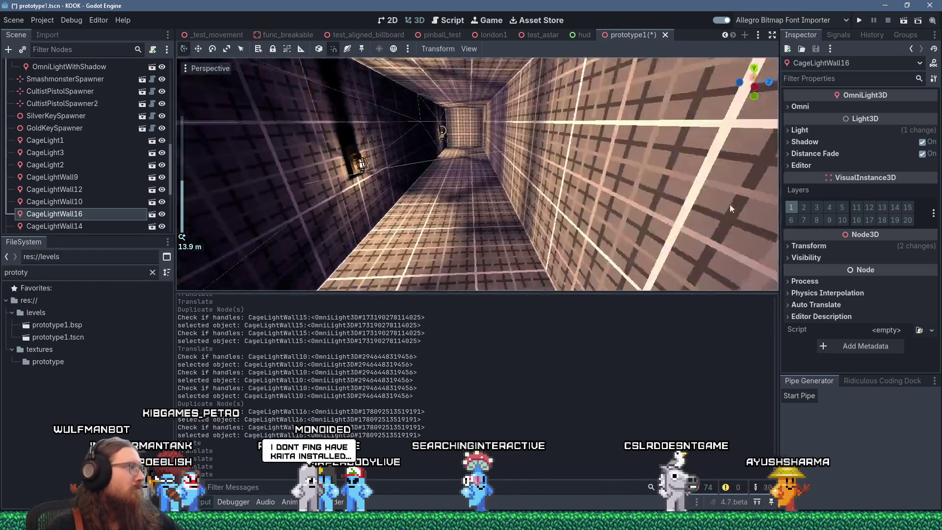
pyautogui.moveTo(657, 193)
pyautogui.mouseDown()
pyautogui.moveTo(662, 178)
pyautogui.moveTo(469, 199)
pyautogui.moveTo(523, 187)
pyautogui.moveTo(463, 169)
pyautogui.moveTo(487, 160)
pyautogui.moveTo(402, 143)
pyautogui.moveTo(436, 167)
pyautogui.moveTo(436, 189)
pyautogui.mouseUp()
pyautogui.scroll(4, 523, 187)
pyautogui.click(434, 125)
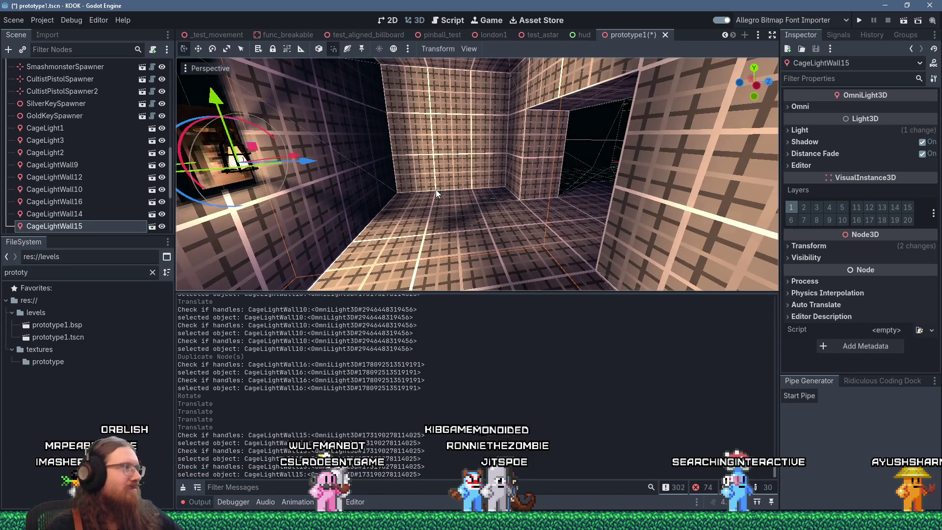
pyautogui.hotkey('ctrl', 's')
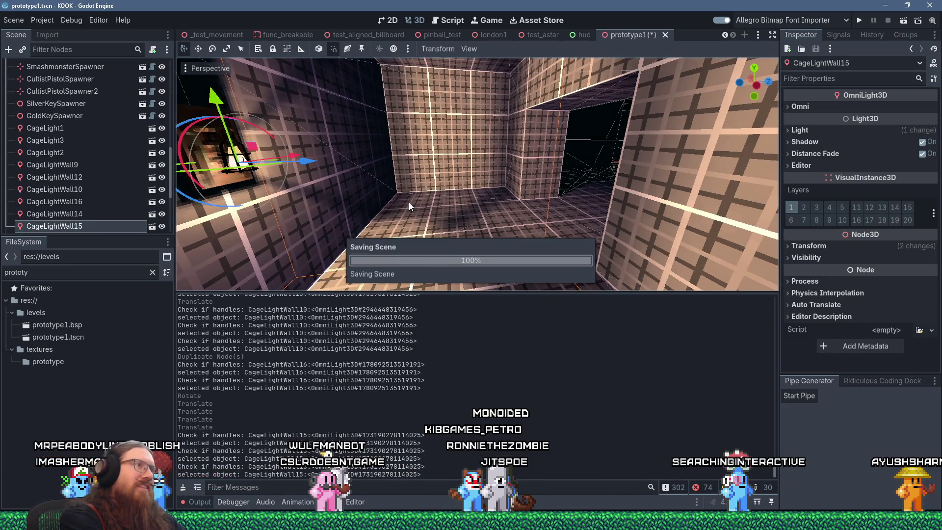
pyautogui.hotkey('ctrl', 'd')
# Move CageLightWall17 to the right along X so the far walls are lit.
pyautogui.scroll(-2, 403, 202)
pyautogui.moveTo(399, 202)
pyautogui.mouseDown()
pyautogui.moveTo(419, 249)
pyautogui.moveTo(441, 183)
pyautogui.moveTo(714, 180)
pyautogui.moveTo(465, 225)
pyautogui.moveTo(532, 182)
pyautogui.moveTo(391, 182)
pyautogui.moveTo(392, 131)
pyautogui.moveTo(443, 142)
pyautogui.moveTo(461, 161)
pyautogui.moveTo(605, 199)
pyautogui.moveTo(582, 151)
pyautogui.moveTo(537, 151)
pyautogui.moveTo(627, 164)
pyautogui.moveTo(576, 184)
pyautogui.moveTo(564, 175)
pyautogui.moveTo(605, 154)
pyautogui.moveTo(607, 188)
pyautogui.moveTo(689, 143)
pyautogui.moveTo(566, 176)
pyautogui.mouseUp()
pyautogui.scroll(-1, 532, 181)
pyautogui.scroll(-5, 393, 131)
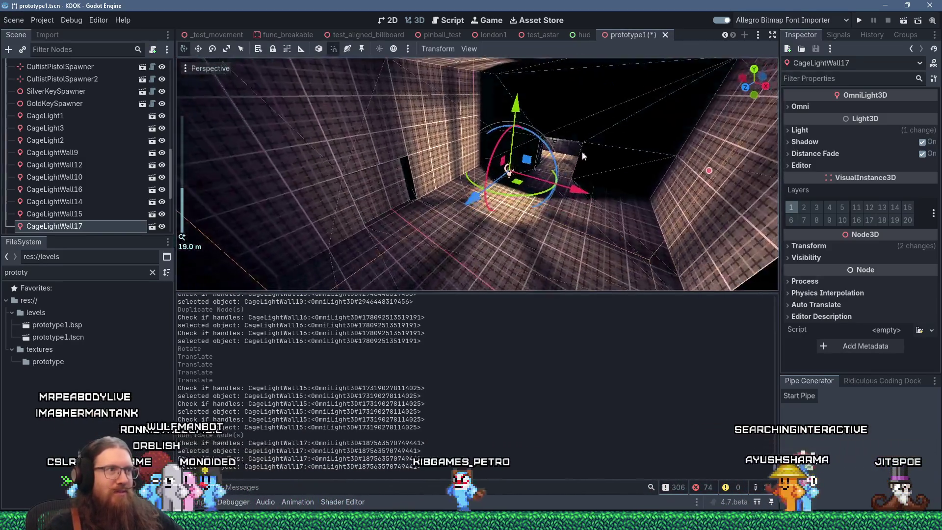
pyautogui.scroll(3, 582, 153)
pyautogui.moveTo(545, 220); pyautogui.dragTo(486, 198)
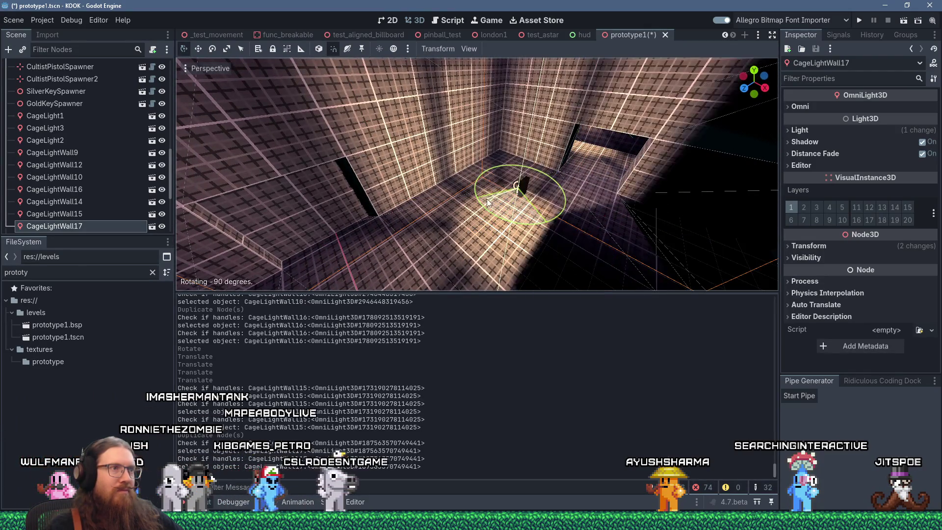
pyautogui.moveTo(562, 217); pyautogui.dragTo(706, 217)
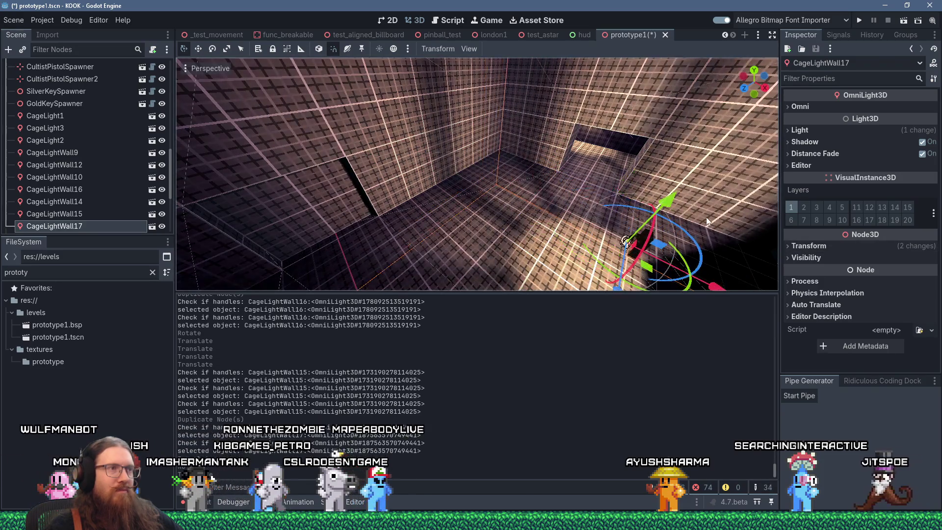
pyautogui.scroll(-2, 649, 167)
pyautogui.moveTo(570, 168)
pyautogui.mouseDown()
pyautogui.moveTo(594, 189)
pyautogui.moveTo(720, 231)
pyautogui.mouseUp()
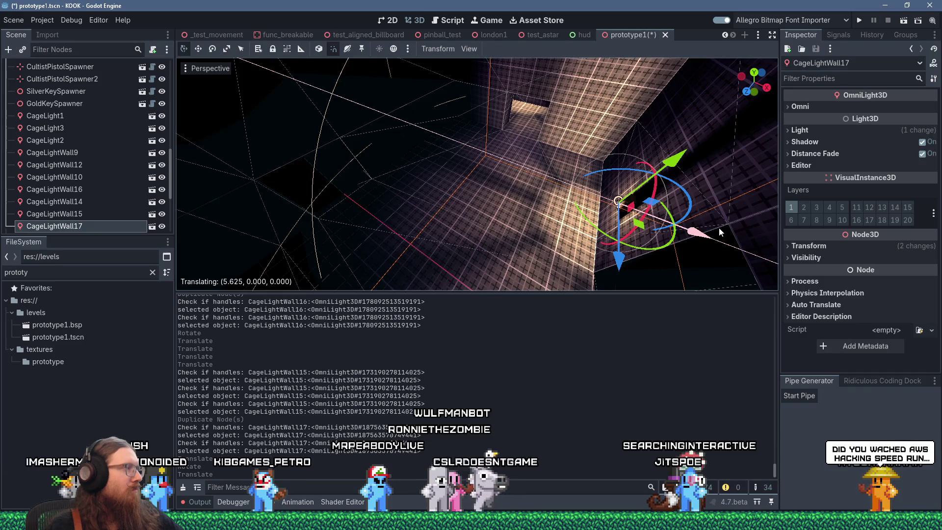
# Widen CageLightWall17's radius to 28.0 and duplicate it as CageLightWall18.
pyautogui.scroll(-2, 717, 225)
pyautogui.moveTo(715, 224)
pyautogui.mouseDown()
pyautogui.moveTo(642, 205)
pyautogui.moveTo(652, 232)
pyautogui.moveTo(667, 225)
pyautogui.moveTo(599, 171)
pyautogui.moveTo(549, 159)
pyautogui.moveTo(612, 202)
pyautogui.moveTo(575, 202)
pyautogui.moveTo(631, 172)
pyautogui.moveTo(596, 179)
pyautogui.mouseUp()
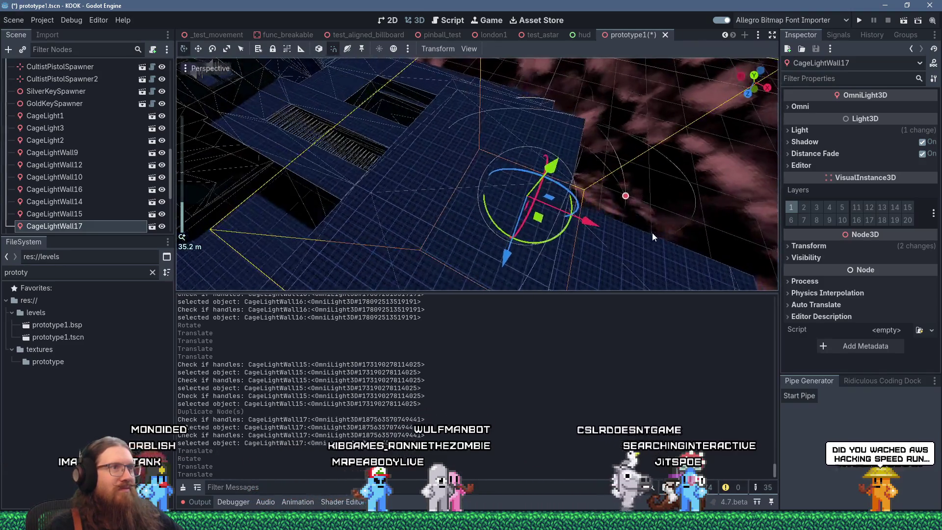
pyautogui.scroll(5, 652, 237)
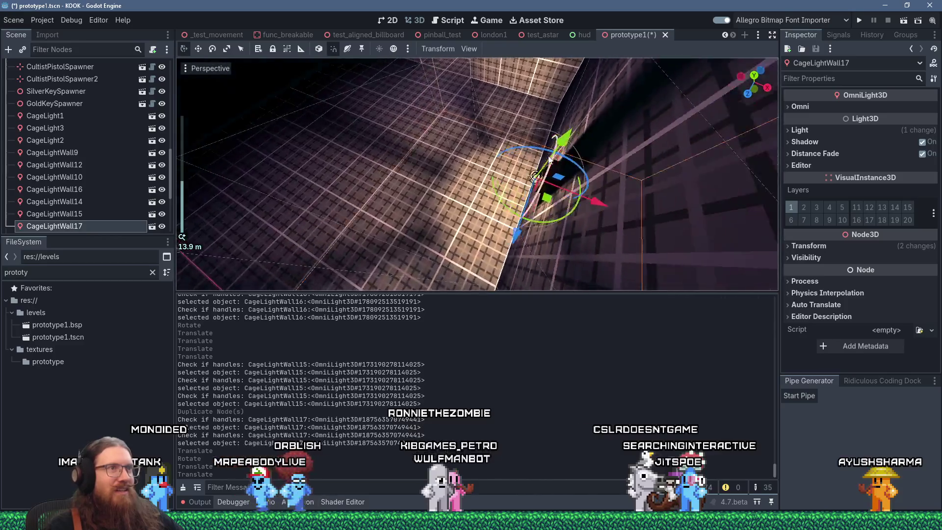
pyautogui.scroll(1, 550, 160)
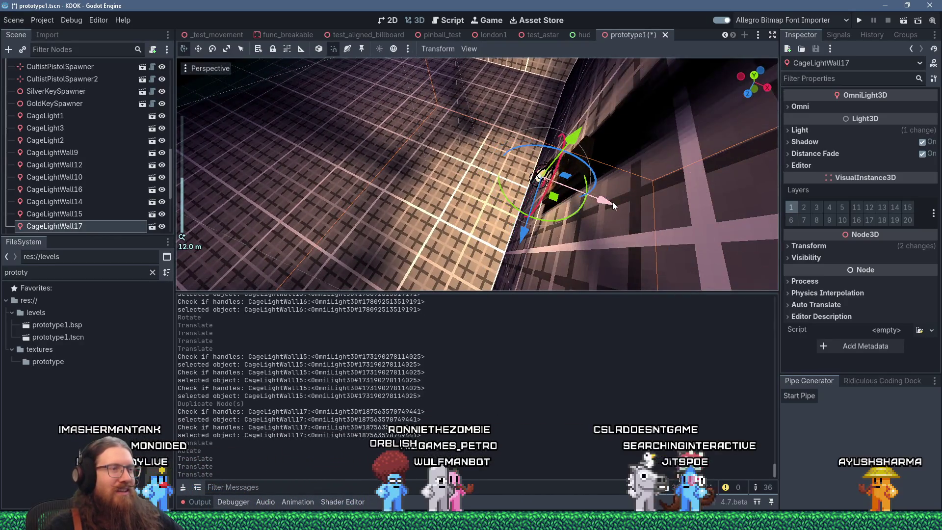
pyautogui.scroll(-4, 612, 202)
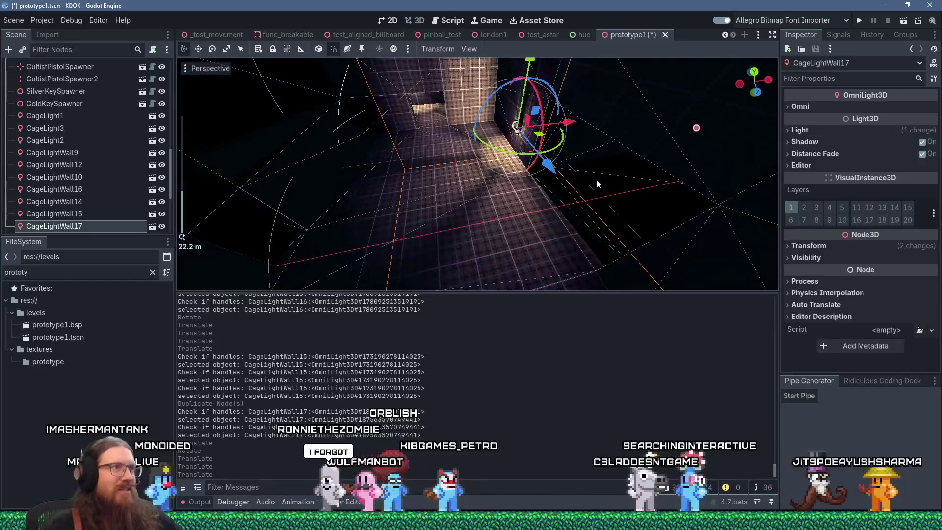
pyautogui.moveTo(696, 129); pyautogui.dragTo(832, 127)
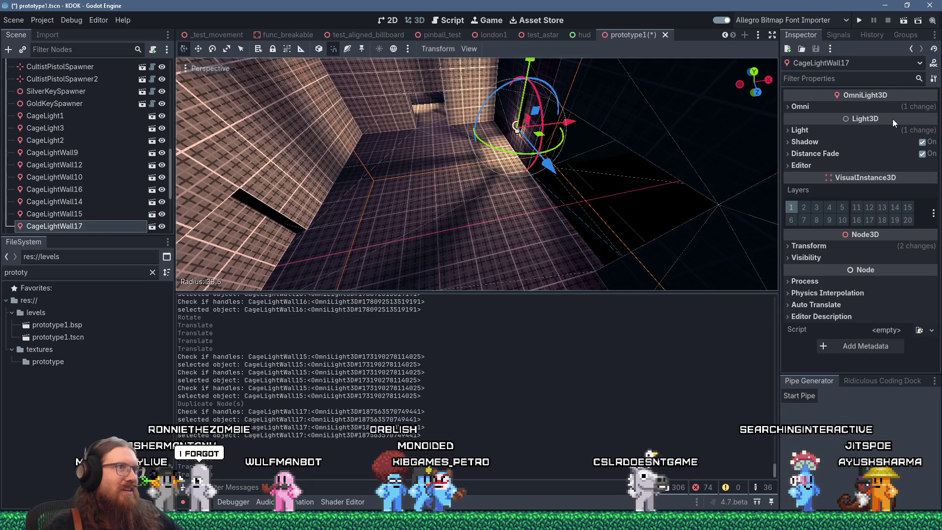
pyautogui.moveTo(678, 167)
pyautogui.mouseDown()
pyautogui.moveTo(670, 158)
pyautogui.moveTo(675, 181)
pyautogui.moveTo(576, 178)
pyautogui.moveTo(428, 229)
pyautogui.moveTo(537, 207)
pyautogui.moveTo(502, 194)
pyautogui.moveTo(589, 169)
pyautogui.moveTo(655, 167)
pyautogui.moveTo(581, 187)
pyautogui.moveTo(573, 210)
pyautogui.mouseUp()
pyautogui.scroll(3, 676, 172)
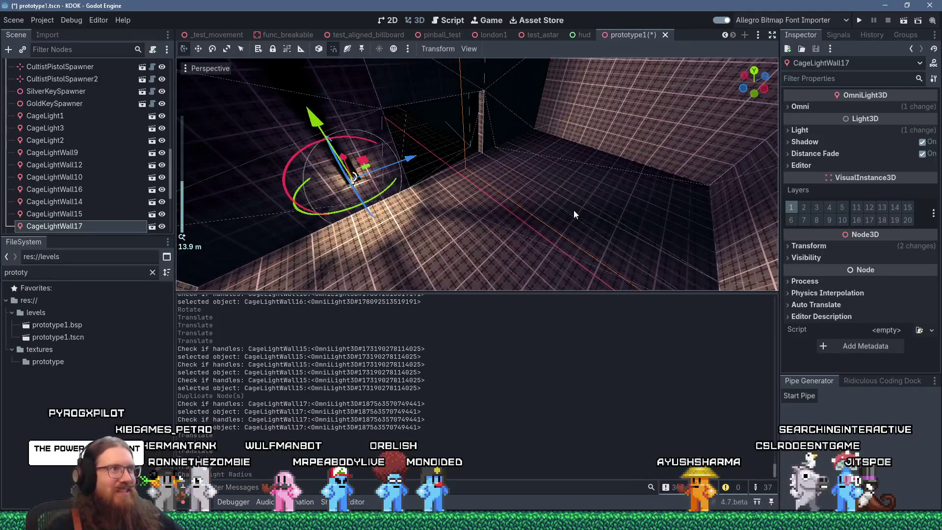
pyautogui.hotkey('ctrl', 'd')
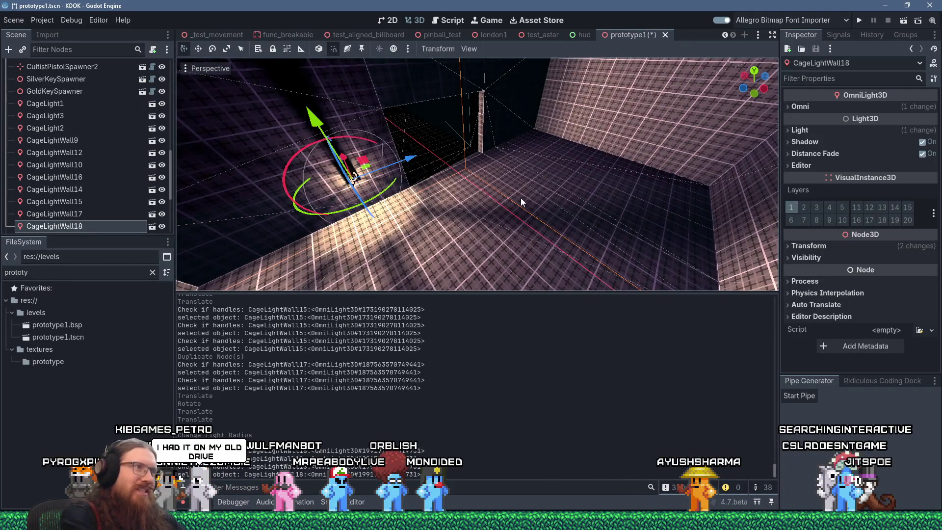
# Lower CageLightWall18 and slide it 1.75 units along X on its wall.
pyautogui.moveTo(418, 163)
pyautogui.mouseDown()
pyautogui.moveTo(607, 161)
pyautogui.moveTo(582, 163)
pyautogui.moveTo(555, 129)
pyautogui.moveTo(516, 135)
pyautogui.moveTo(543, 137)
pyautogui.moveTo(496, 164)
pyautogui.moveTo(546, 134)
pyautogui.moveTo(446, 196)
pyautogui.moveTo(523, 174)
pyautogui.moveTo(343, 108)
pyautogui.mouseUp()
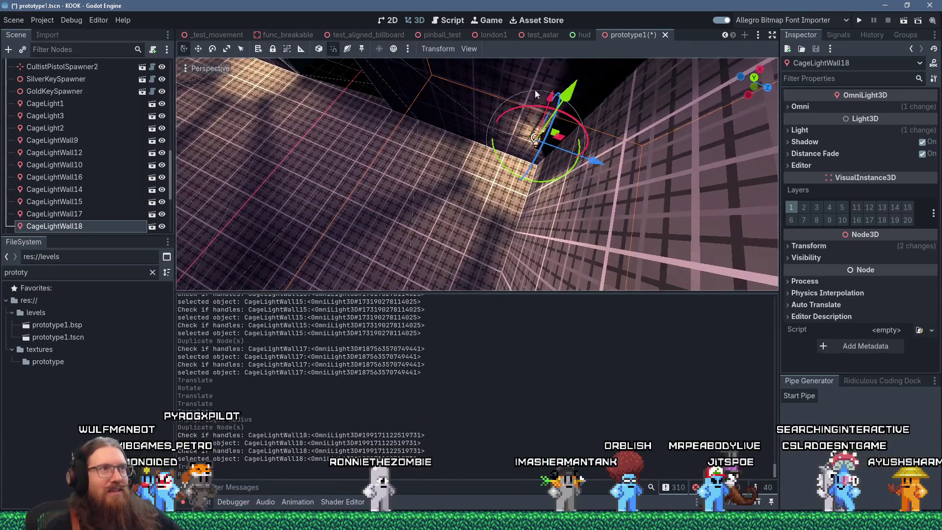
pyautogui.moveTo(543, 100); pyautogui.dragTo(506, 216)
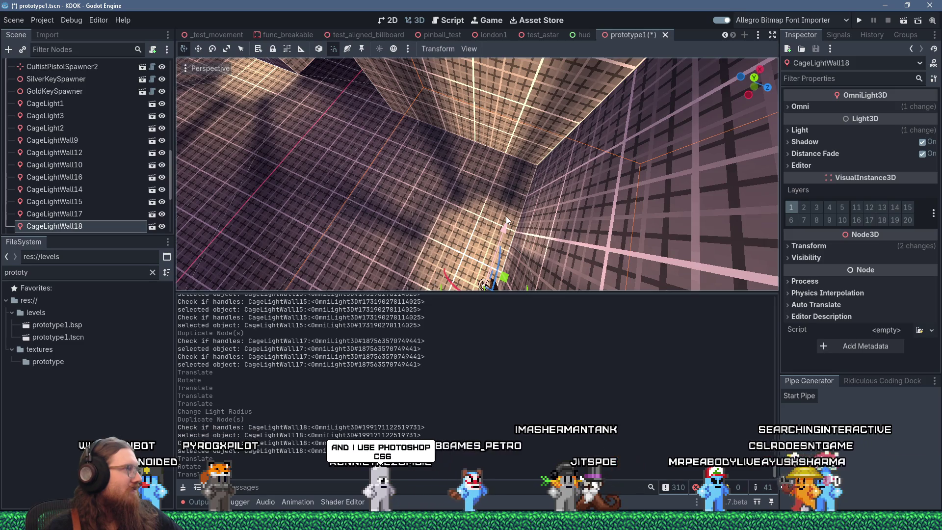
pyautogui.moveTo(441, 210)
pyautogui.mouseDown()
pyautogui.moveTo(384, 222)
pyautogui.moveTo(421, 237)
pyautogui.moveTo(293, 120)
pyautogui.moveTo(252, 148)
pyautogui.mouseUp()
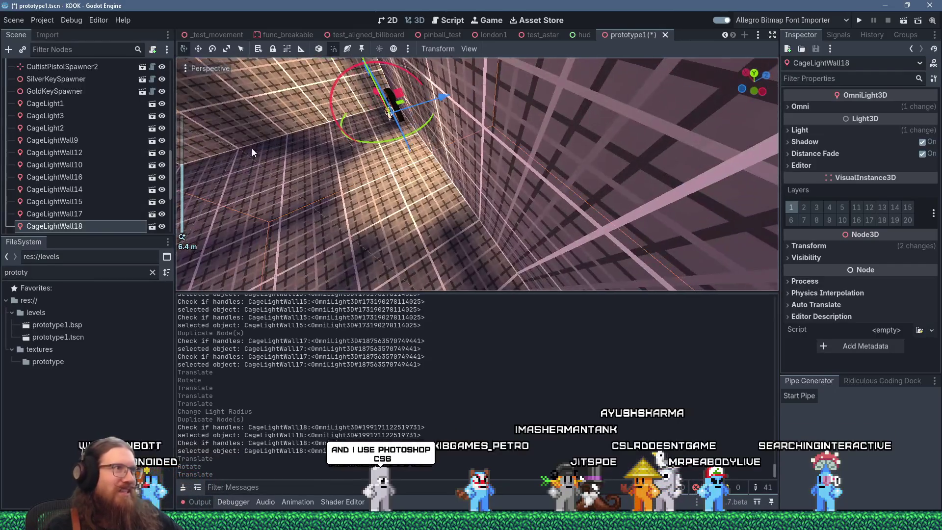
pyautogui.moveTo(443, 97)
pyautogui.mouseDown()
pyautogui.moveTo(465, 95)
pyautogui.moveTo(411, 130)
pyautogui.moveTo(434, 139)
pyautogui.moveTo(405, 144)
pyautogui.mouseUp()
pyautogui.scroll(-3, 405, 144)
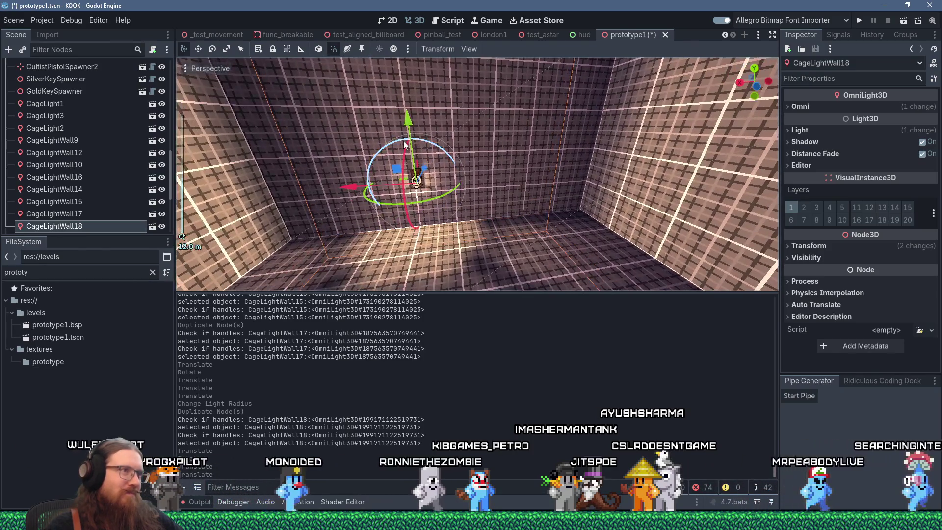
pyautogui.moveTo(350, 190)
pyautogui.mouseDown()
pyautogui.moveTo(391, 189)
pyautogui.moveTo(419, 211)
pyautogui.moveTo(440, 169)
pyautogui.moveTo(455, 157)
pyautogui.moveTo(475, 163)
pyautogui.moveTo(448, 166)
pyautogui.moveTo(461, 172)
pyautogui.mouseUp()
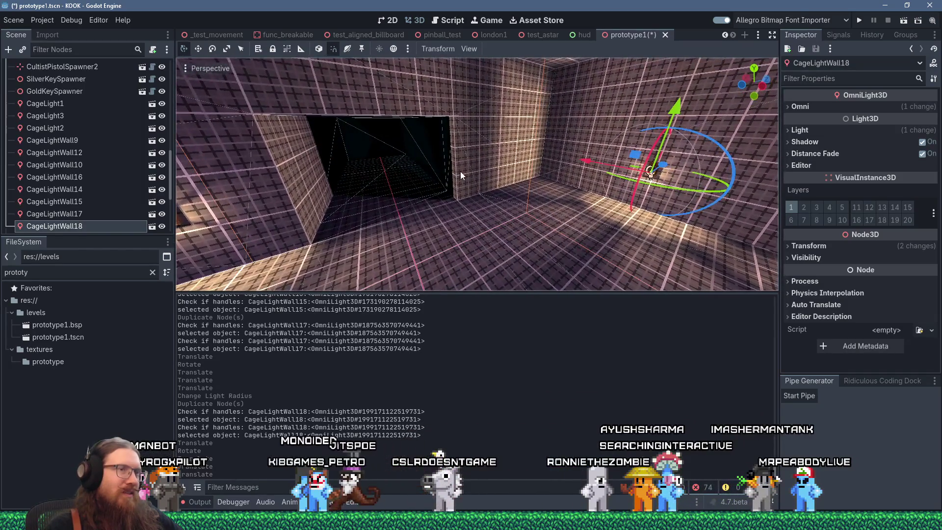
pyautogui.moveTo(518, 177); pyautogui.dragTo(520, 147)
pyautogui.moveTo(443, 140); pyautogui.dragTo(436, 198)
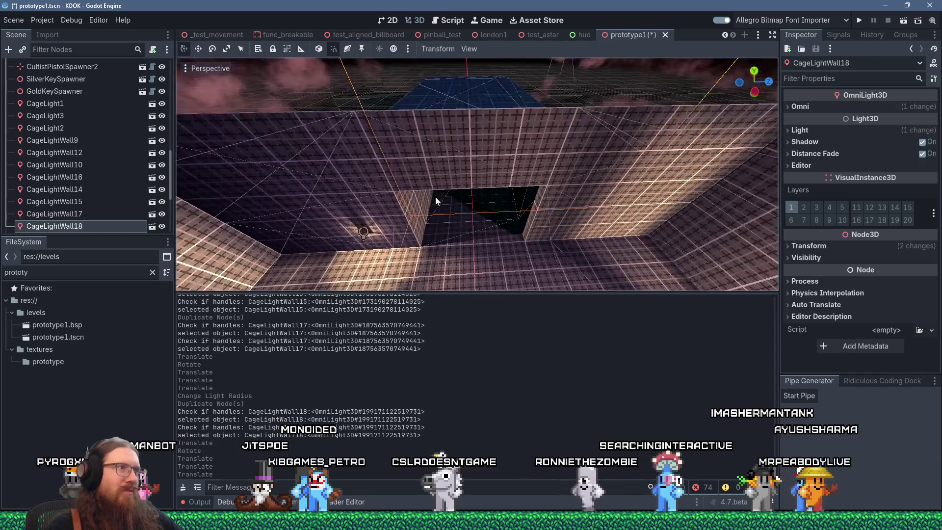
pyautogui.click(366, 235)
# Filter FileSystem for 'ceil' and drop gas_light_ceiling_1 into the room.
pyautogui.scroll(5, 407, 177)
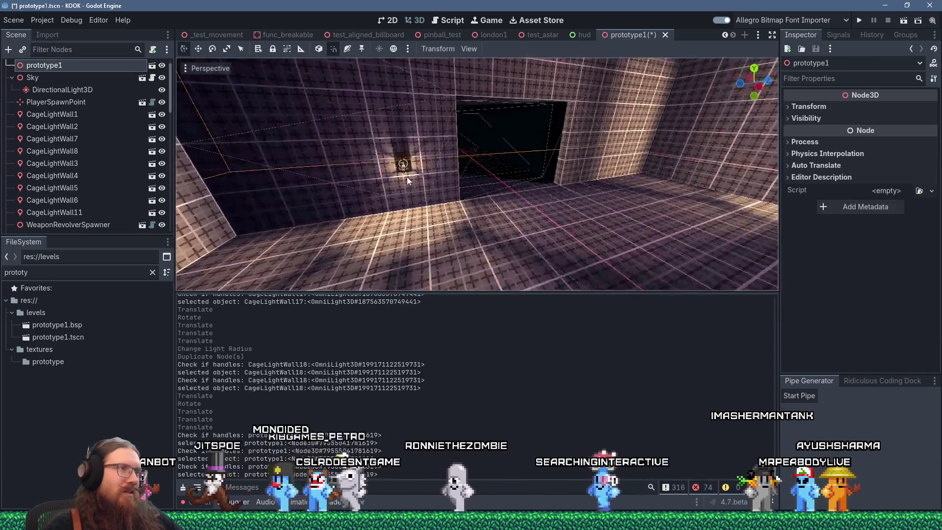
pyautogui.click(364, 164)
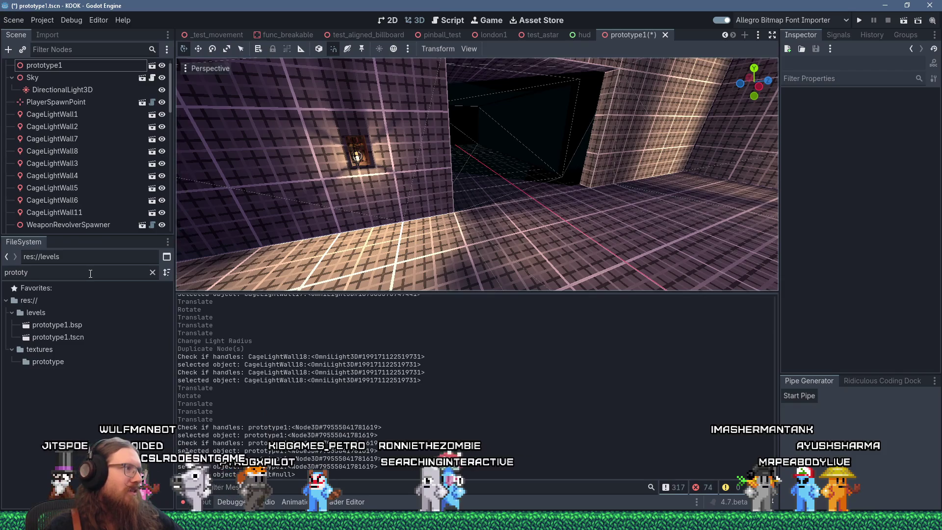
pyautogui.write('ceil li')
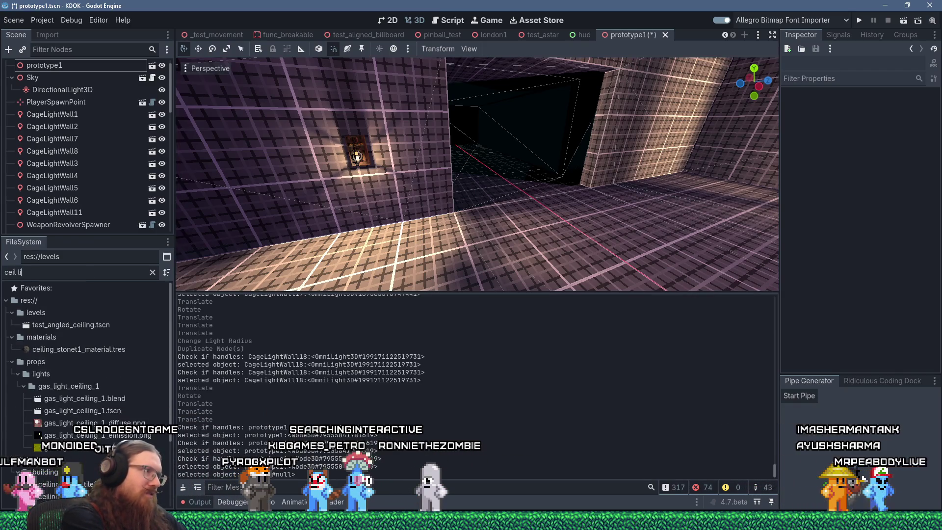
pyautogui.scroll(-3, 76, 369)
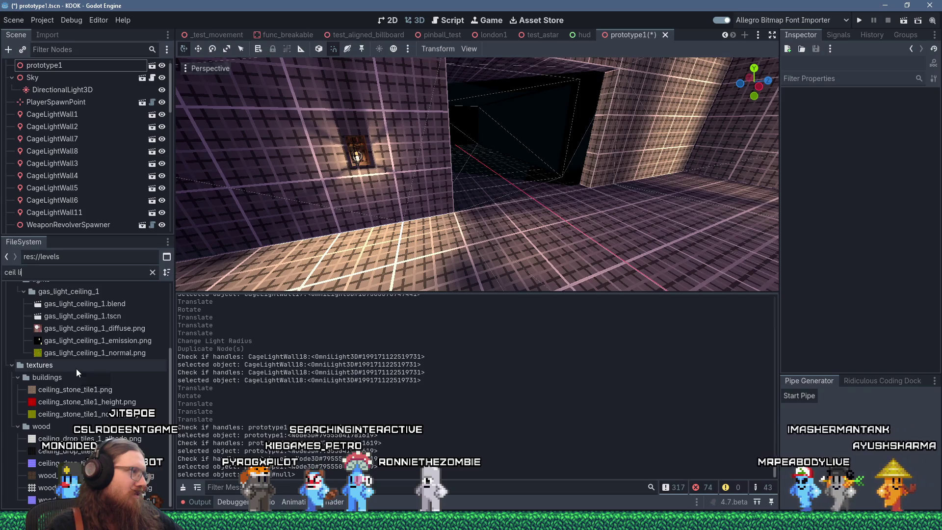
pyautogui.moveTo(84, 319)
pyautogui.mouseDown()
pyautogui.moveTo(363, 264)
pyautogui.moveTo(573, 273)
pyautogui.mouseUp()
# Nudge the GasLightCeiling1 lamp into position along the X and Z axes.
pyautogui.scroll(5, 490, 275)
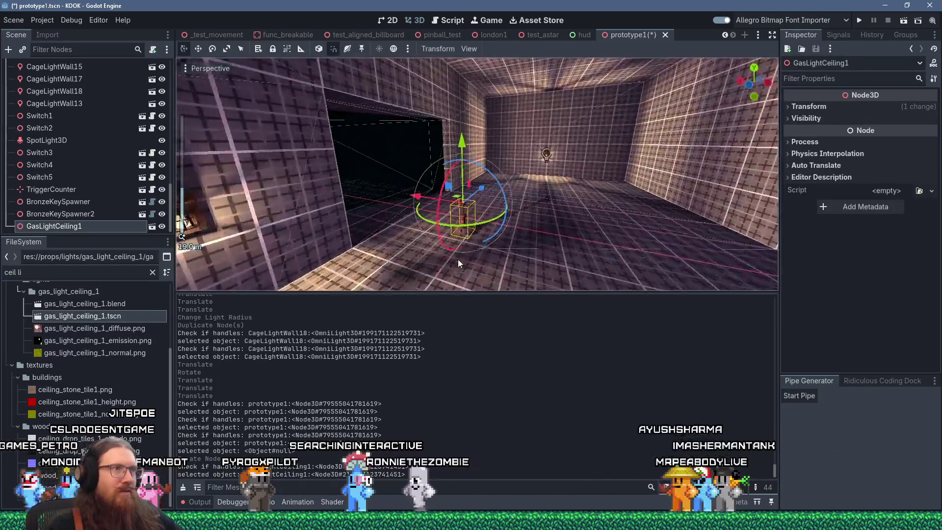
pyautogui.scroll(-3, 441, 233)
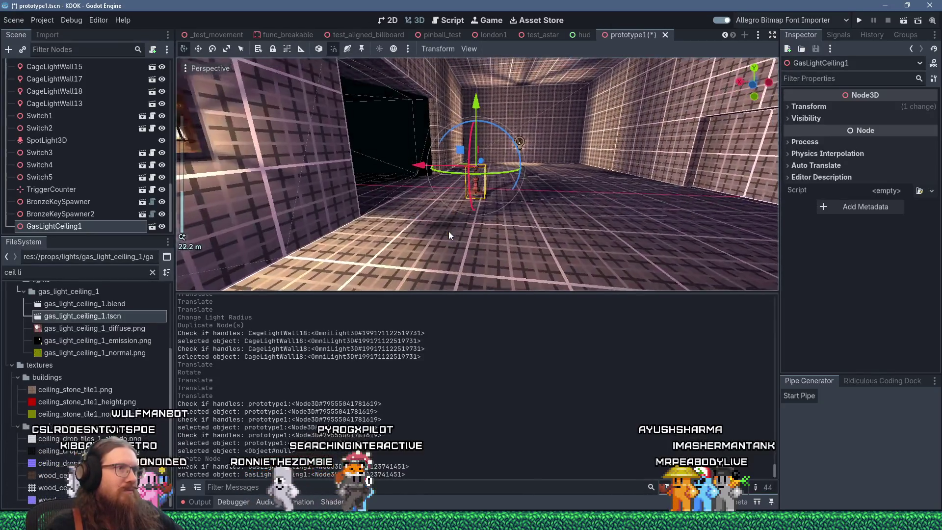
pyautogui.moveTo(422, 166); pyautogui.dragTo(433, 172)
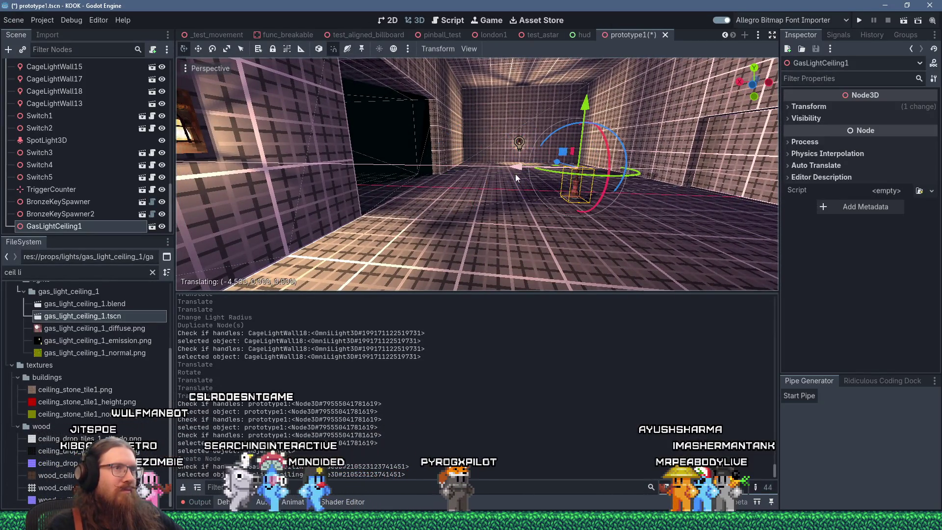
pyautogui.moveTo(515, 177); pyautogui.dragTo(508, 176)
pyautogui.press('w')
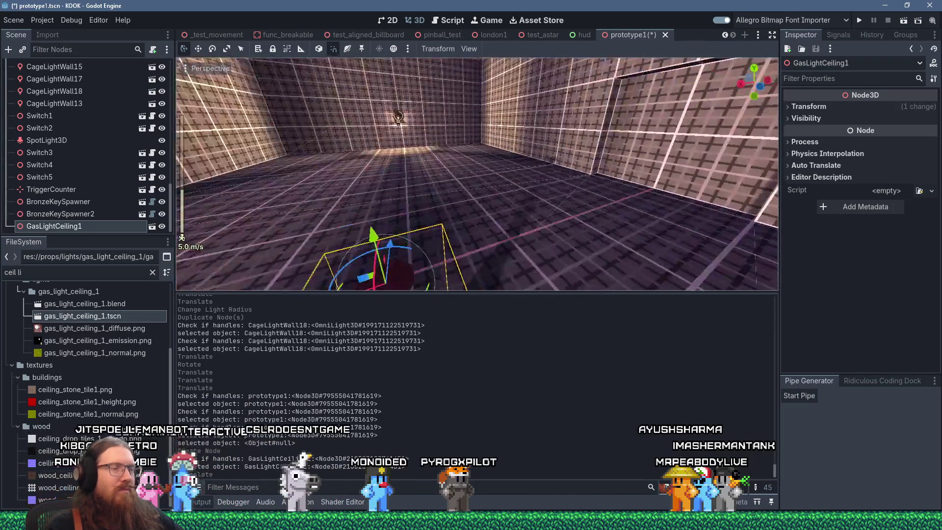
pyautogui.press('f')
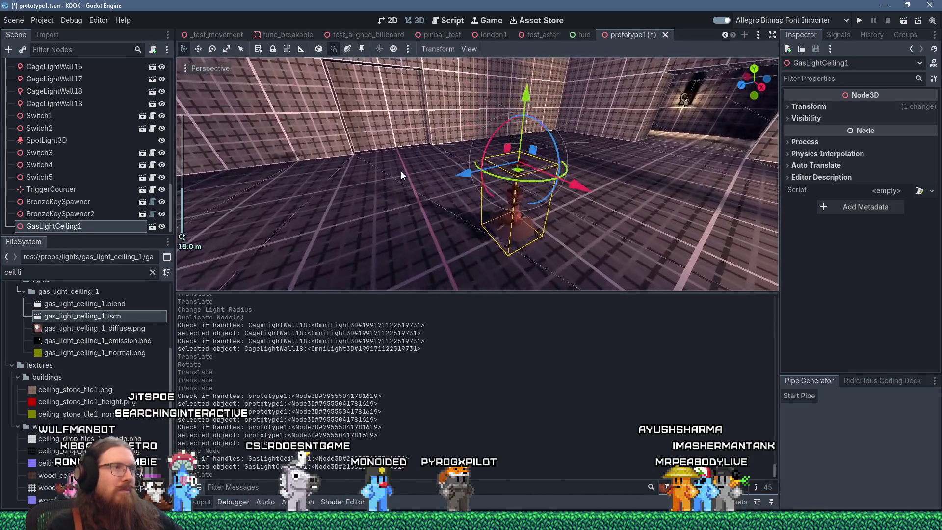
pyautogui.moveTo(460, 181)
pyautogui.mouseDown()
pyautogui.moveTo(340, 240)
pyautogui.moveTo(422, 248)
pyautogui.moveTo(476, 232)
pyautogui.moveTo(461, 217)
pyautogui.moveTo(461, 247)
pyautogui.mouseUp()
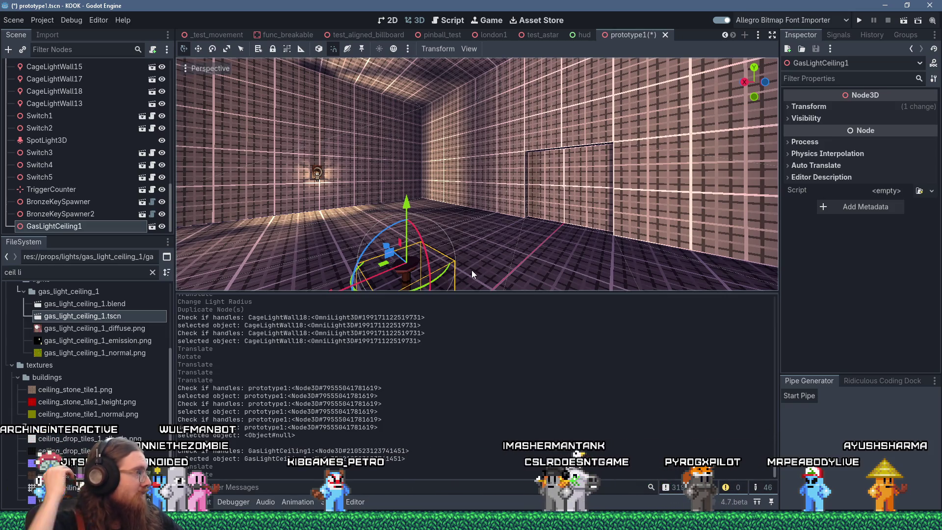
# Raise the lamp over 7.25 units so it hangs from the ceiling.
pyautogui.moveTo(457, 239)
pyautogui.mouseDown()
pyautogui.moveTo(486, 235)
pyautogui.moveTo(480, 220)
pyautogui.mouseUp()
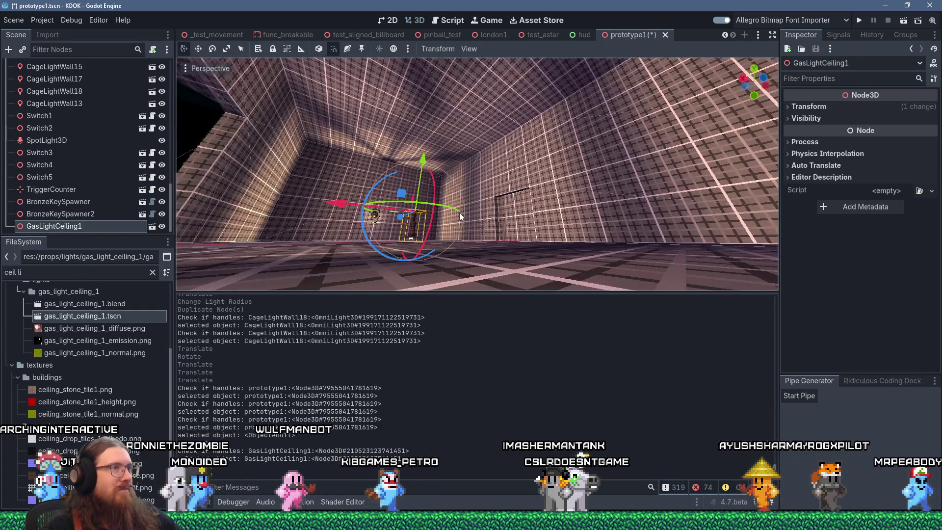
pyautogui.moveTo(422, 162); pyautogui.dragTo(428, 83)
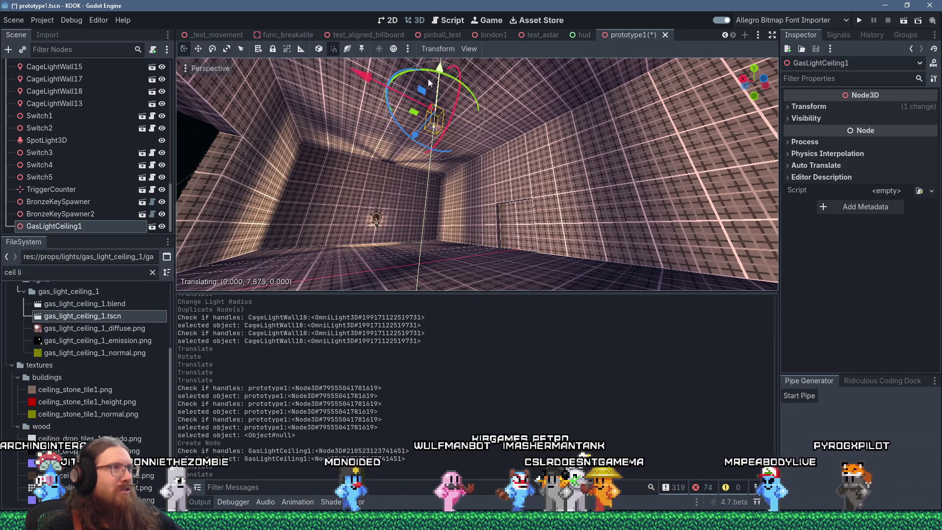
pyautogui.scroll(5, 448, 151)
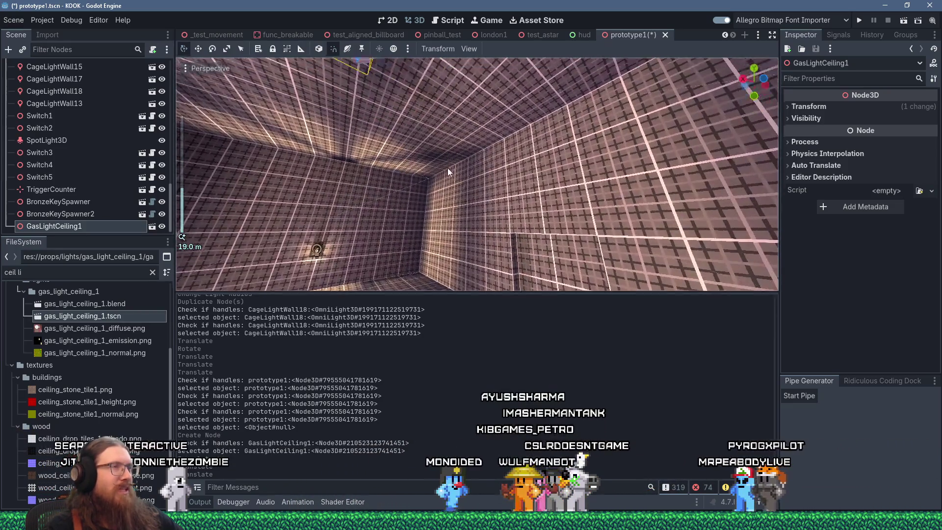
pyautogui.press('f')
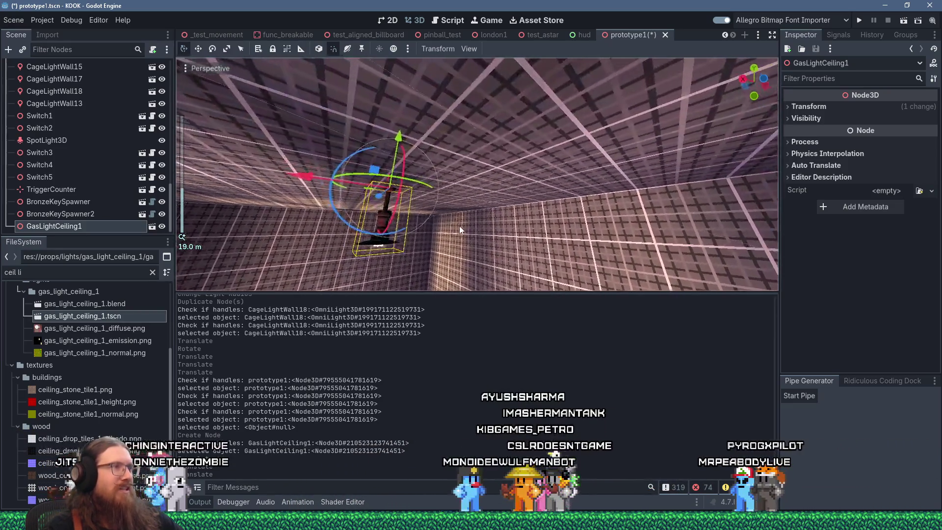
pyautogui.moveTo(434, 143); pyautogui.dragTo(433, 106)
pyautogui.moveTo(465, 199)
pyautogui.mouseDown()
pyautogui.moveTo(477, 175)
pyautogui.moveTo(496, 182)
pyautogui.mouseUp()
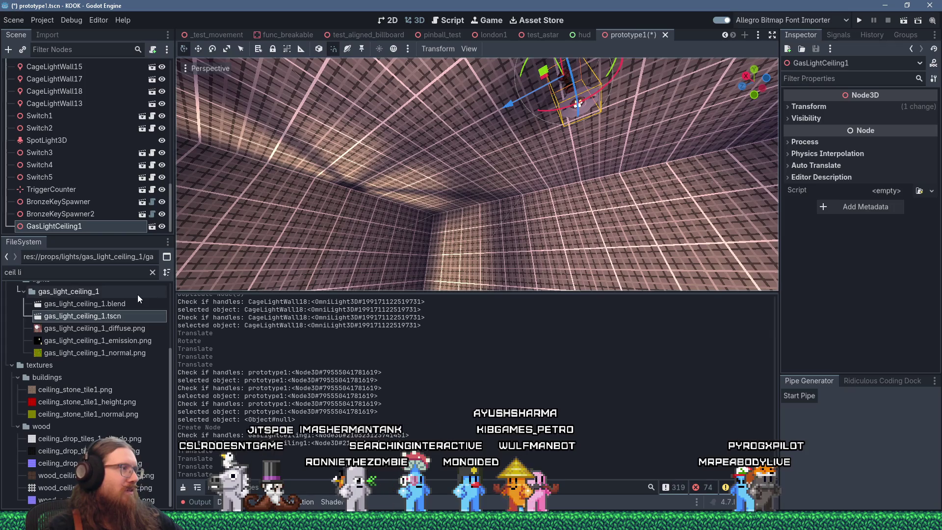
pyautogui.write('omni sha')
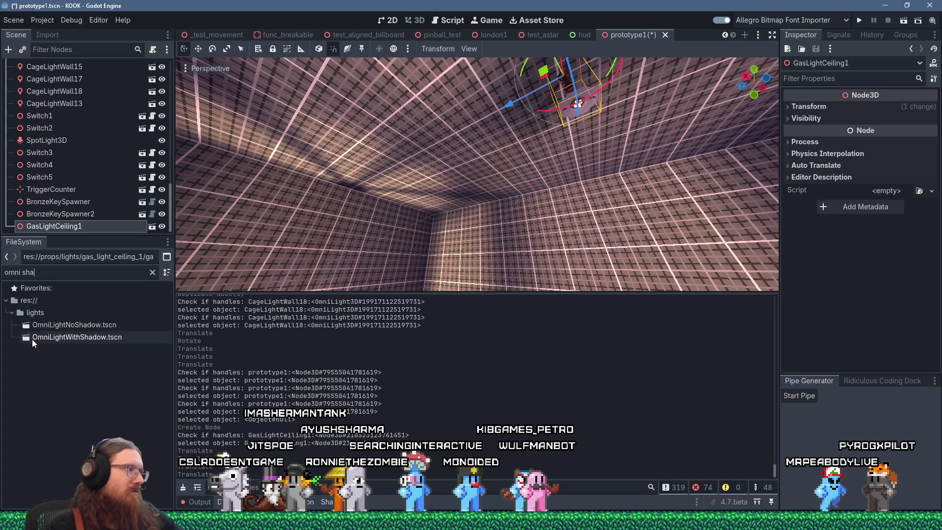
# Attach OmniLightWithShadow under GasLightCeiling1 and lower it below the lamp.
pyautogui.moveTo(54, 340); pyautogui.dragTo(65, 228)
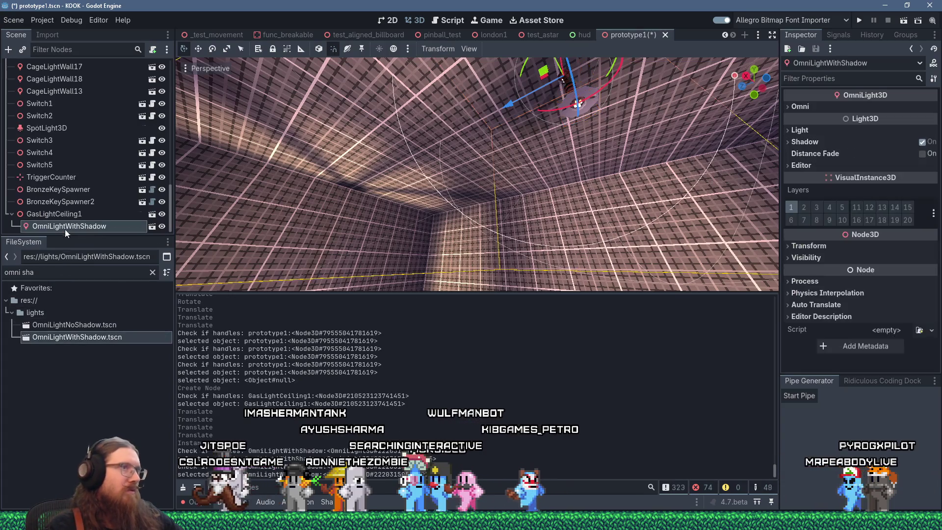
pyautogui.press('f')
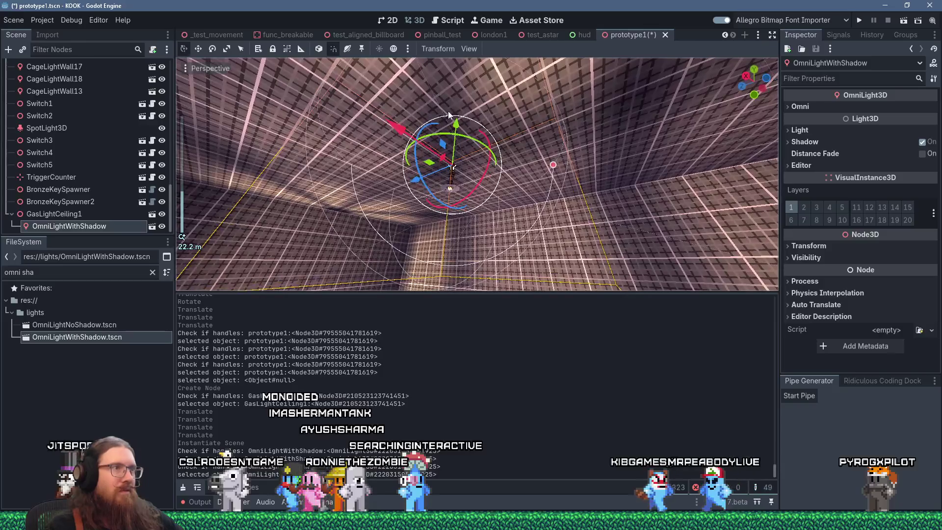
pyautogui.moveTo(449, 116); pyautogui.dragTo(463, 151)
pyautogui.moveTo(564, 199); pyautogui.dragTo(747, 192)
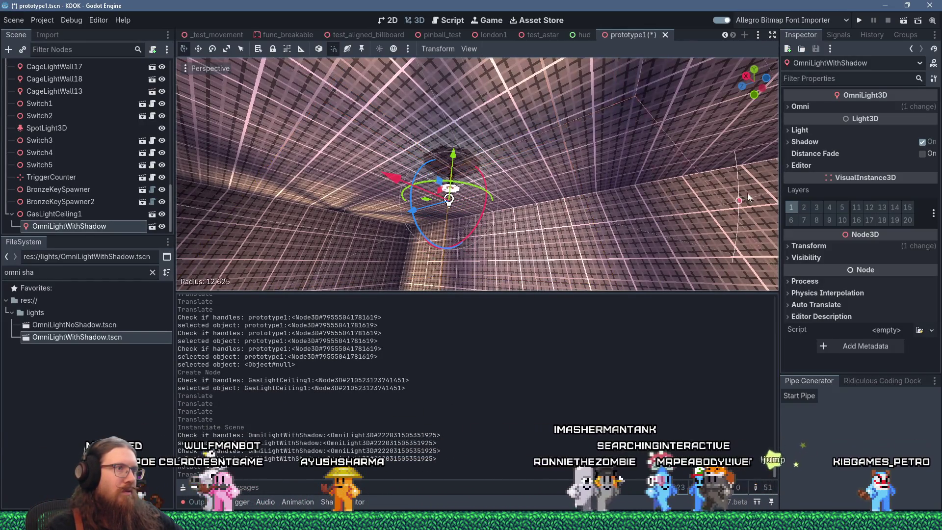
pyautogui.scroll(-2, 612, 213)
pyautogui.scroll(4, 611, 213)
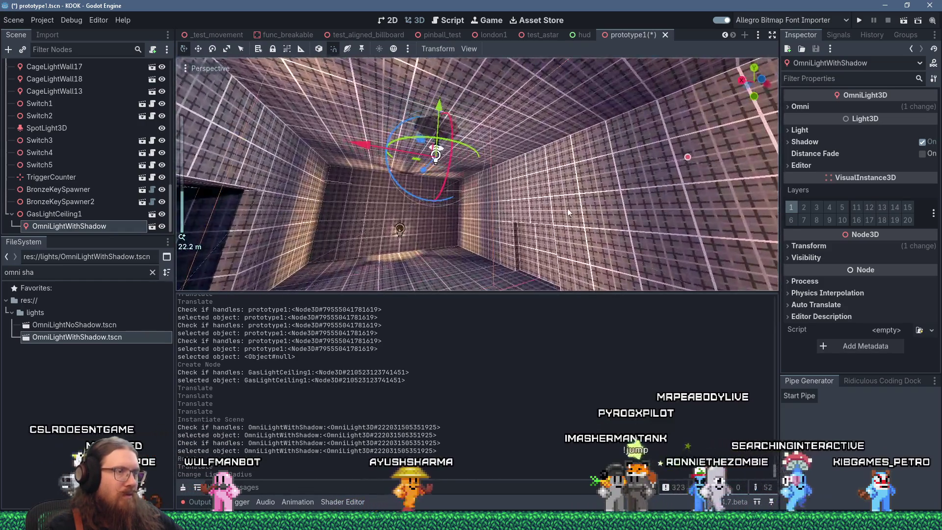
pyautogui.moveTo(546, 242)
pyautogui.mouseDown()
pyautogui.moveTo(533, 217)
pyautogui.moveTo(550, 194)
pyautogui.mouseUp()
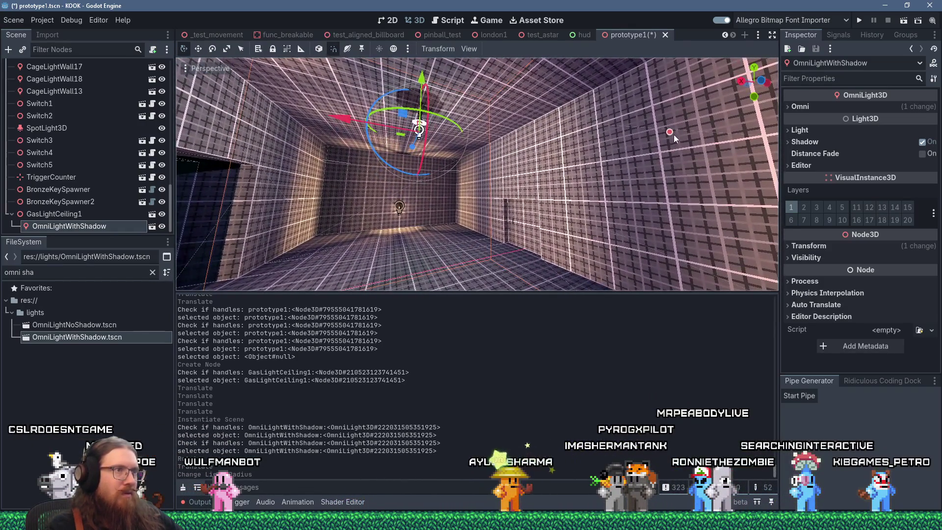
# Widen the omni light's radius to 19.75.
pyautogui.click(694, 133)
pyautogui.click(424, 140)
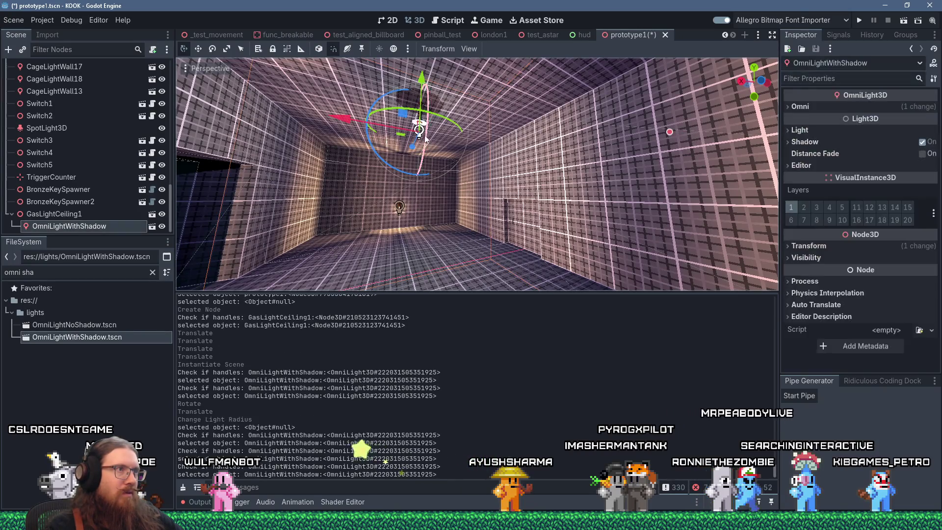
pyautogui.moveTo(731, 138); pyautogui.dragTo(870, 138)
pyautogui.moveTo(520, 212)
pyautogui.mouseDown()
pyautogui.moveTo(437, 207)
pyautogui.moveTo(589, 191)
pyautogui.moveTo(593, 198)
pyautogui.moveTo(644, 199)
pyautogui.mouseUp()
pyautogui.click(658, 200)
# Rotate CageLightWall17 by 45 degrees and slide it 5.5 units along X.
pyautogui.scroll(3, 554, 216)
pyautogui.moveTo(555, 216)
pyautogui.mouseDown()
pyautogui.moveTo(555, 265)
pyautogui.moveTo(574, 234)
pyautogui.moveTo(496, 244)
pyautogui.mouseUp()
pyautogui.moveTo(603, 222); pyautogui.dragTo(603, 220)
pyautogui.moveTo(458, 257)
pyautogui.mouseDown()
pyautogui.moveTo(500, 253)
pyautogui.moveTo(585, 208)
pyautogui.mouseUp()
# Delete the CageLightWall18 wall light from the scene.
pyautogui.scroll(4, 585, 208)
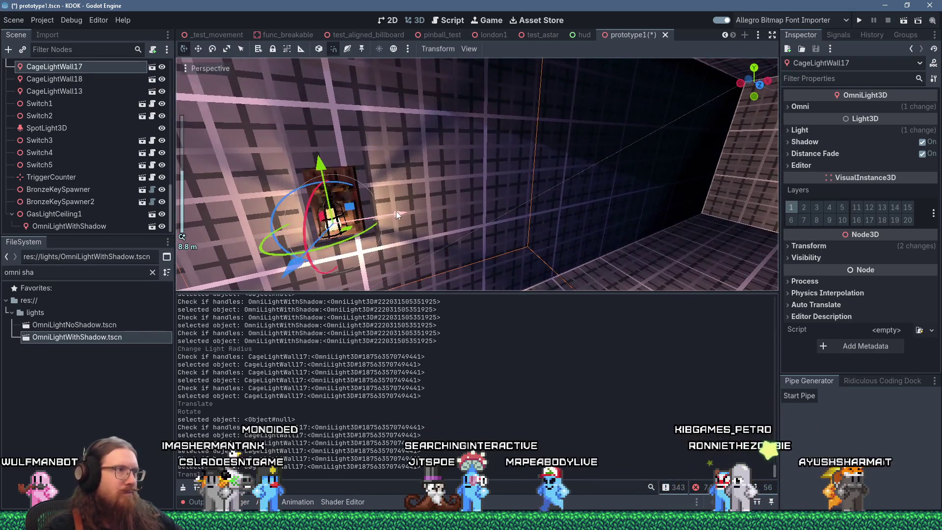
pyautogui.rightClick(410, 210)
pyautogui.press('f')
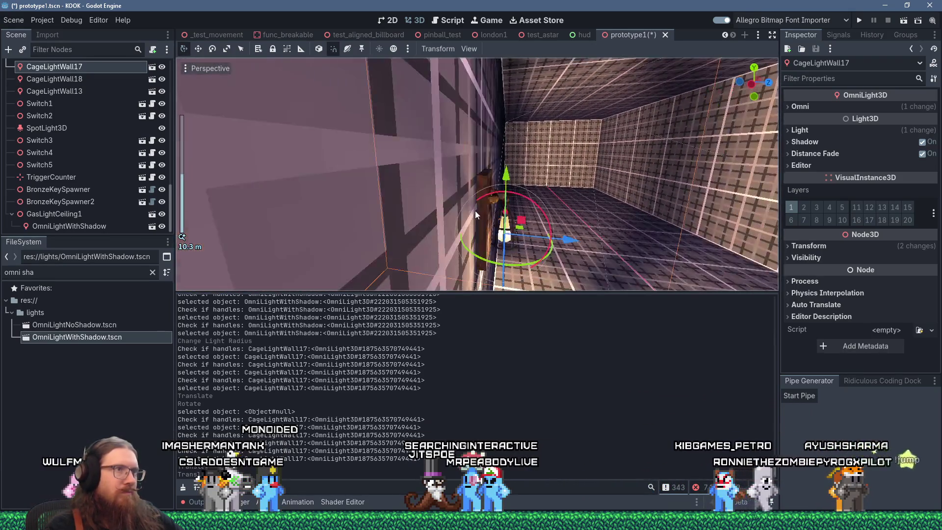
pyautogui.scroll(-5, 494, 210)
pyautogui.moveTo(552, 220)
pyautogui.mouseDown()
pyautogui.moveTo(461, 209)
pyautogui.moveTo(554, 182)
pyautogui.mouseUp()
pyautogui.click(567, 182)
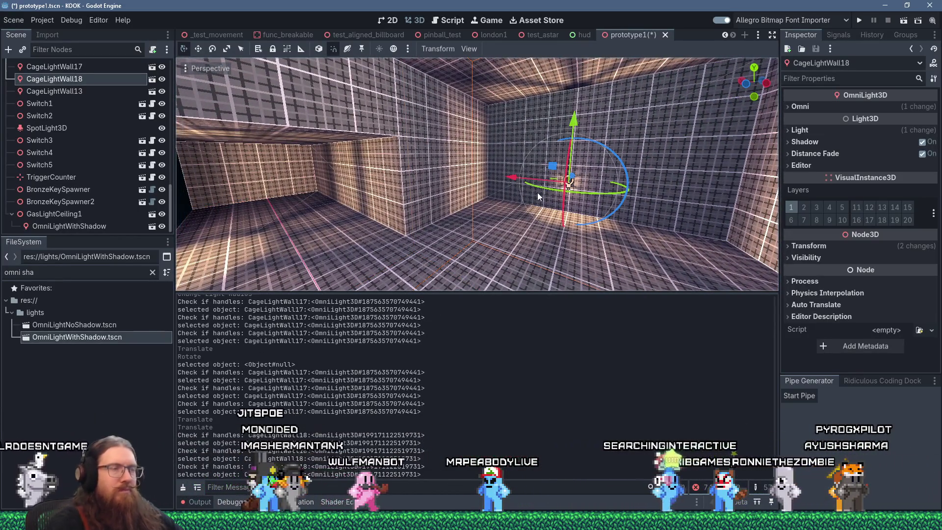
pyautogui.press('Delete')
pyautogui.press('Return')
pyautogui.press('w')
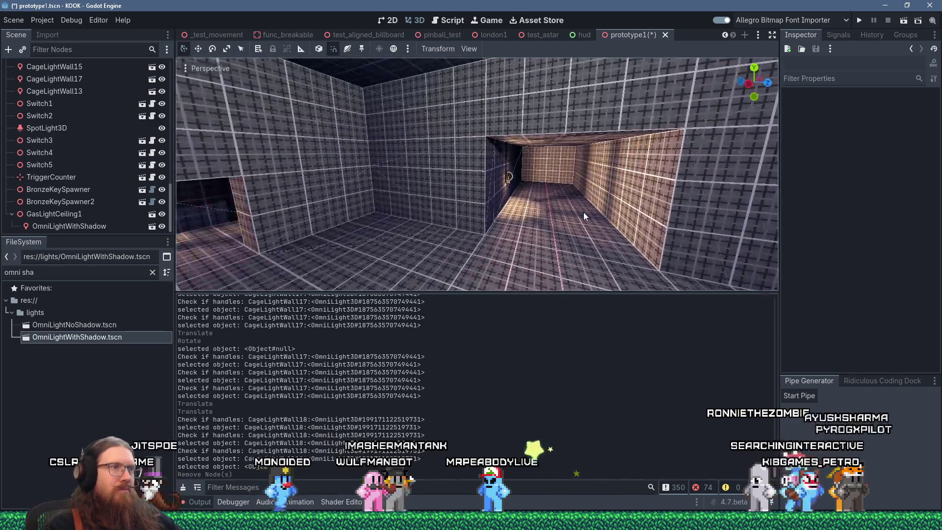
pyautogui.moveTo(519, 198)
pyautogui.mouseDown()
pyautogui.moveTo(512, 185)
pyautogui.moveTo(475, 174)
pyautogui.moveTo(499, 205)
pyautogui.moveTo(544, 214)
pyautogui.moveTo(575, 178)
pyautogui.moveTo(534, 223)
pyautogui.moveTo(547, 183)
pyautogui.moveTo(569, 196)
pyautogui.mouseUp()
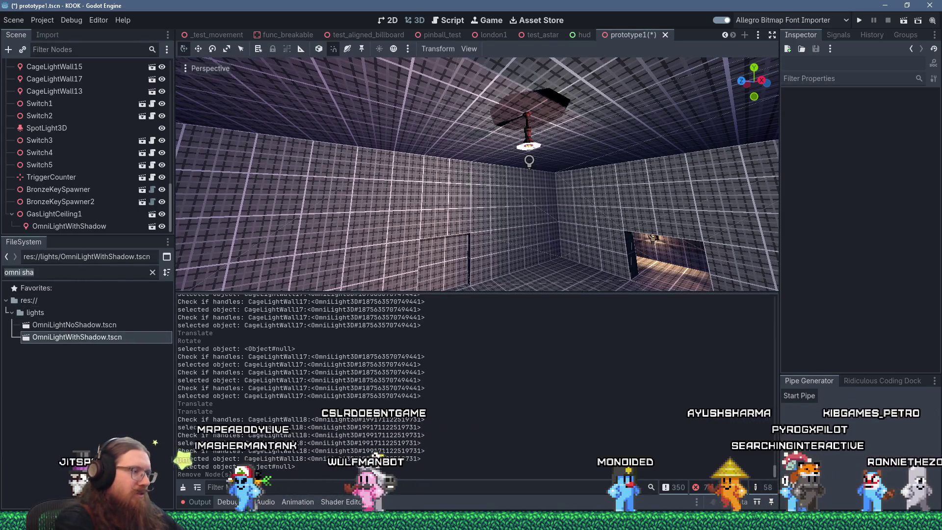
# Filter FileSystem for cage light assets and drop cage_light_1 onto the GasLightCeiling1 lamp.
pyautogui.write('cage ceil')
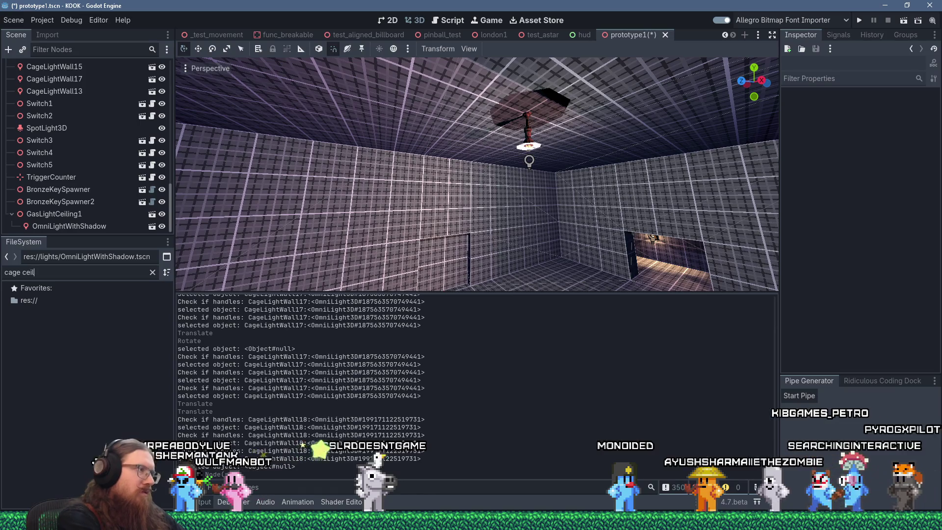
pyautogui.press('BackSpace')
pyautogui.press('BackSpace')
pyautogui.press('BackSpace')
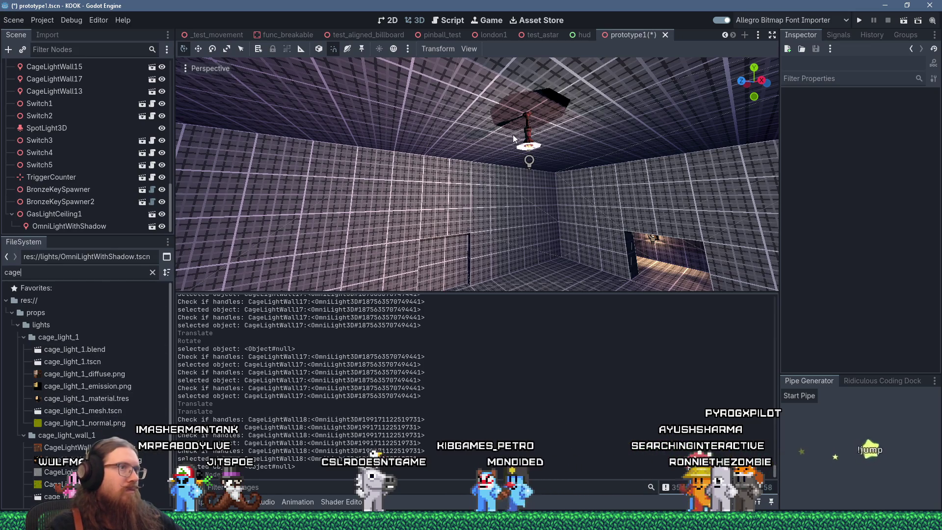
pyautogui.click(530, 137)
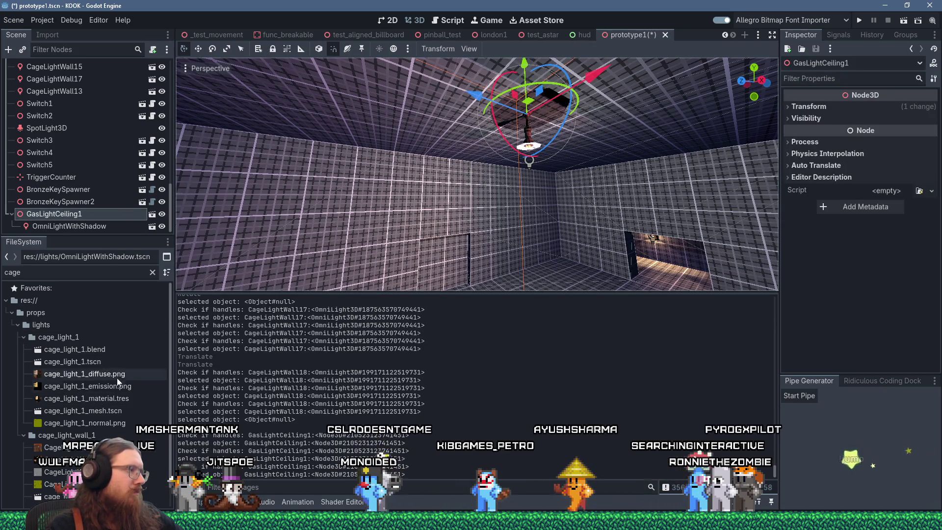
pyautogui.moveTo(101, 360); pyautogui.dragTo(69, 217)
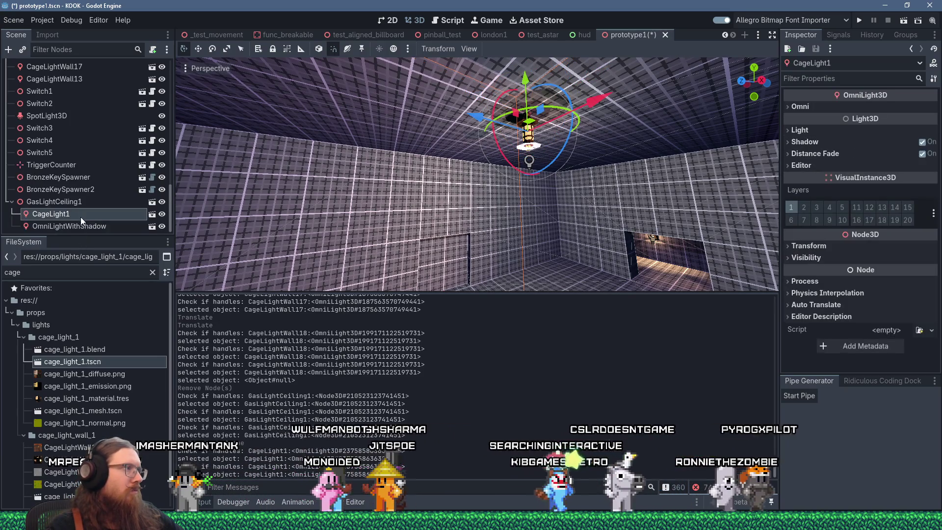
# Delete OmniLightWithShadow and move CageLight1 out from under GasLightCeiling1.
pyautogui.click(78, 227)
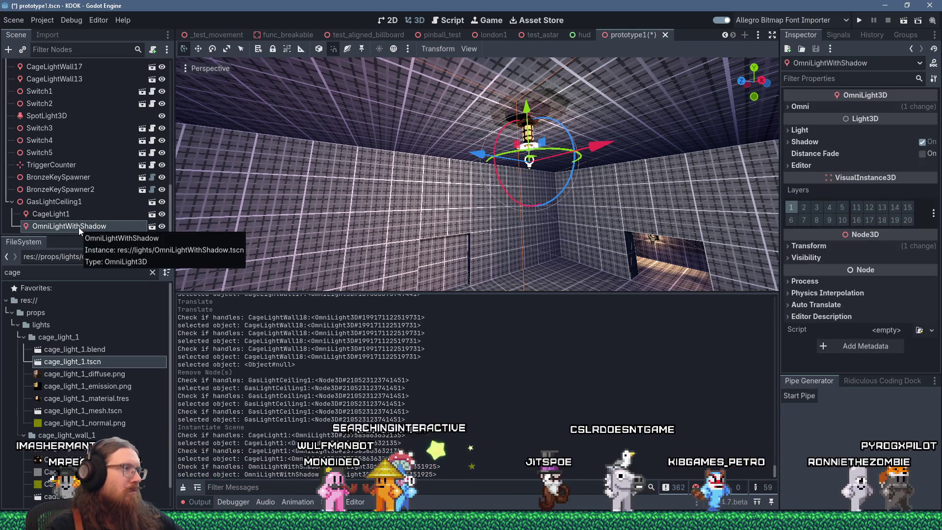
pyautogui.press('Delete')
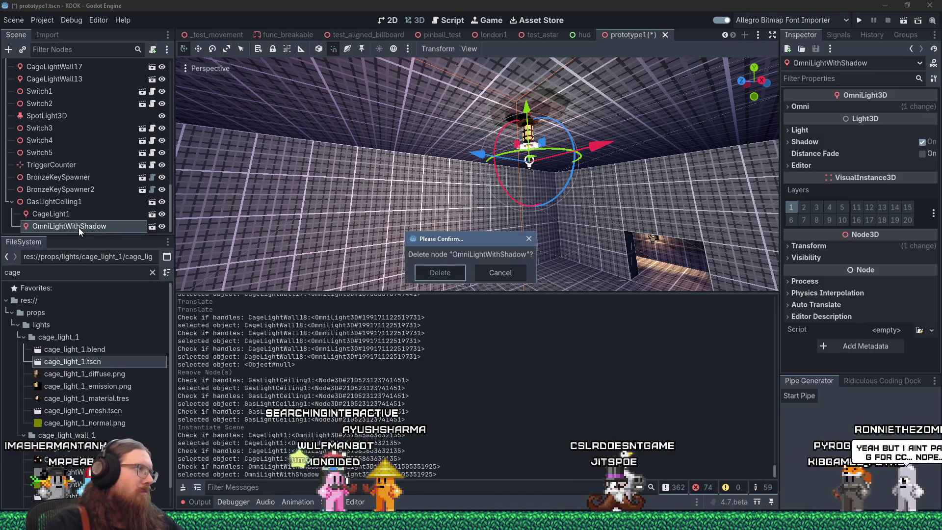
pyautogui.press('Return')
pyautogui.moveTo(76, 226); pyautogui.dragTo(63, 220)
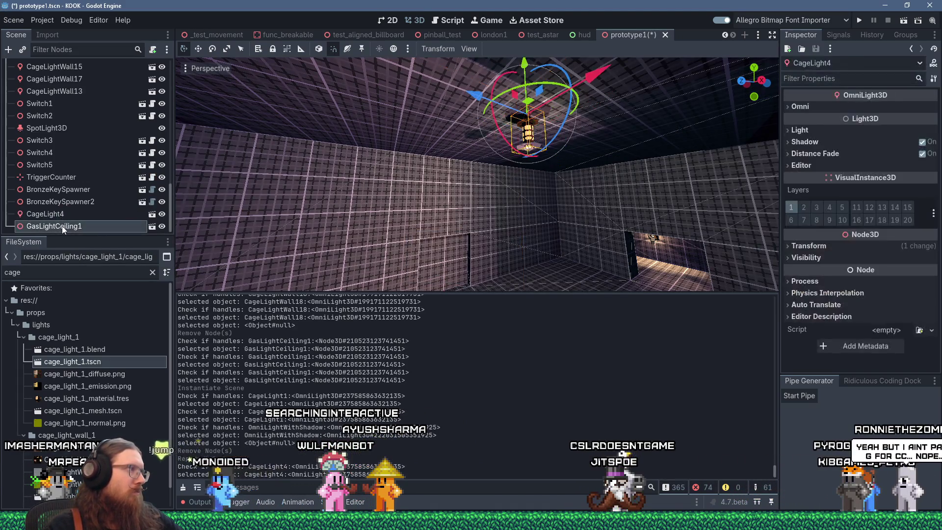
pyautogui.click(61, 225)
# Delete GasLightCeiling1 and lower CageLight4 slightly below the ceiling.
pyautogui.press('Delete')
pyautogui.press('Return')
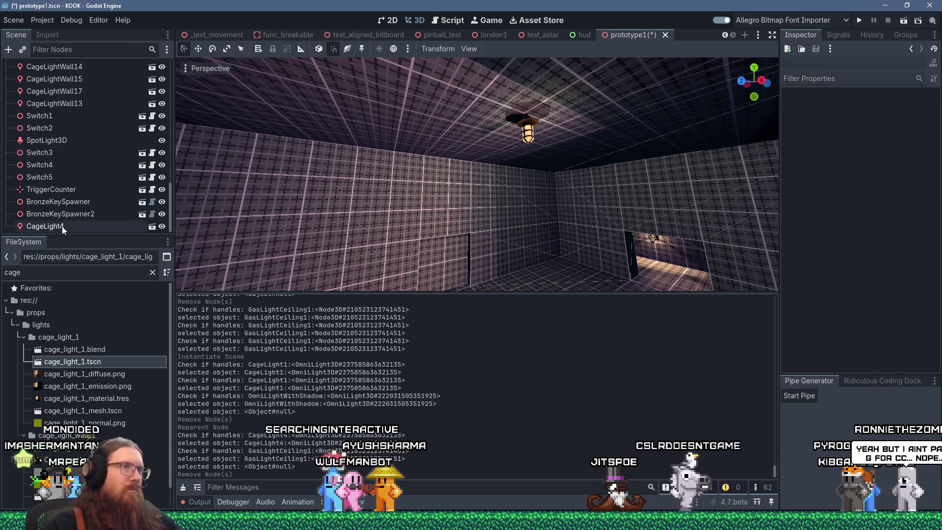
pyautogui.click(60, 225)
pyautogui.press('f')
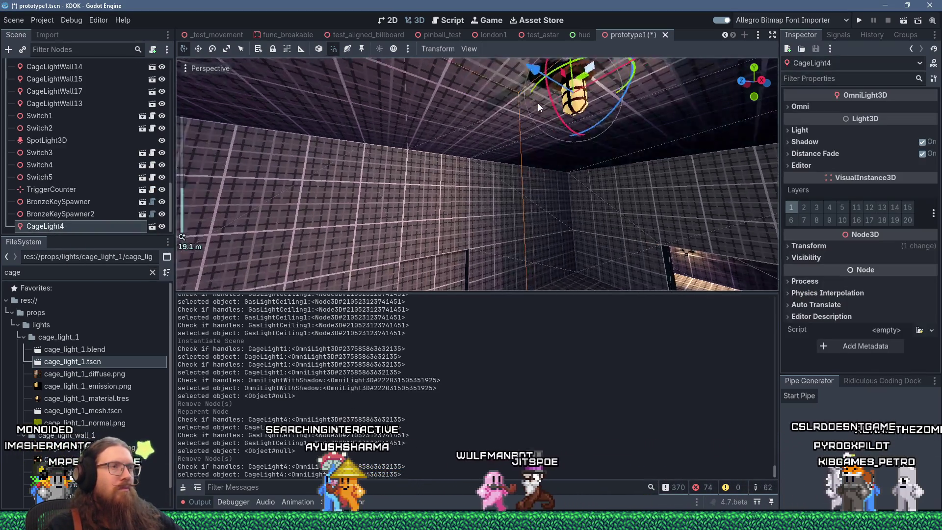
pyautogui.moveTo(505, 129)
pyautogui.mouseDown()
pyautogui.moveTo(506, 136)
pyautogui.moveTo(506, 128)
pyautogui.mouseUp()
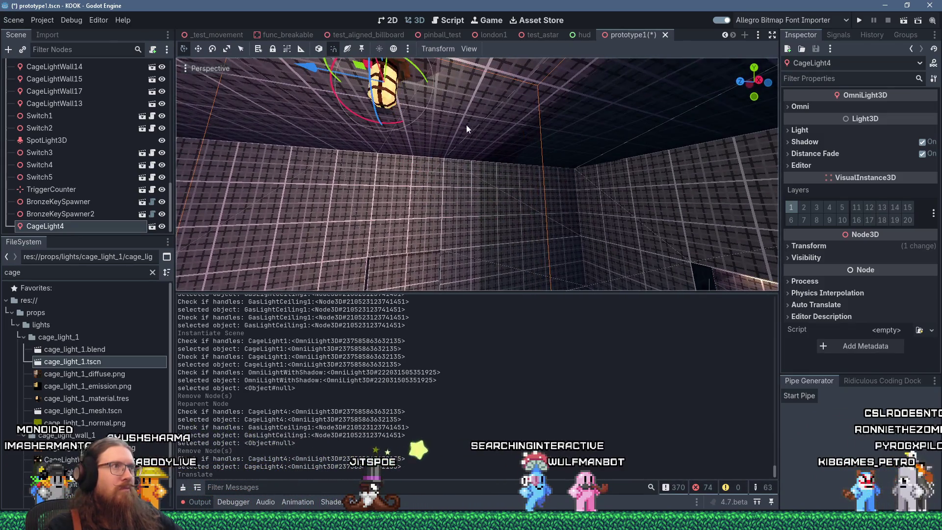
pyautogui.moveTo(361, 155); pyautogui.dragTo(351, 155)
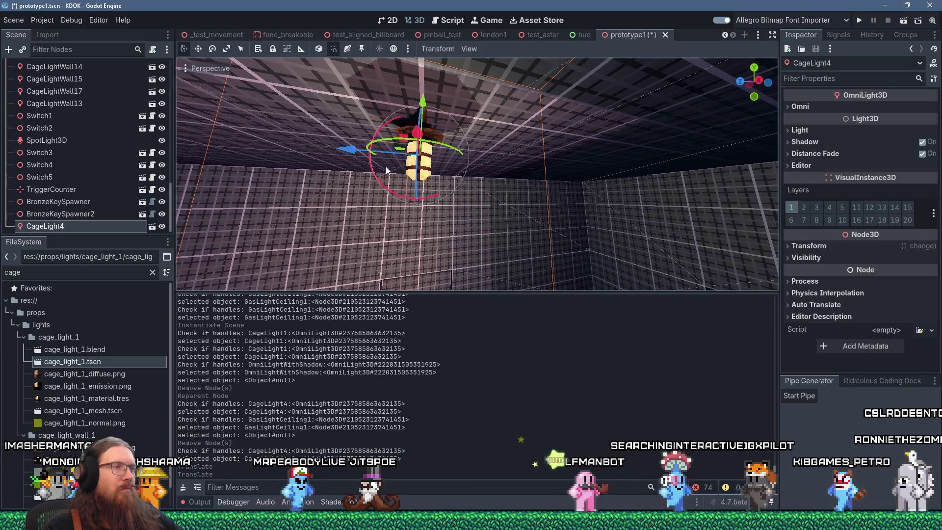
# Expand CageLight4's Omni and Light sections in the Inspector.
pyautogui.scroll(-5, 399, 170)
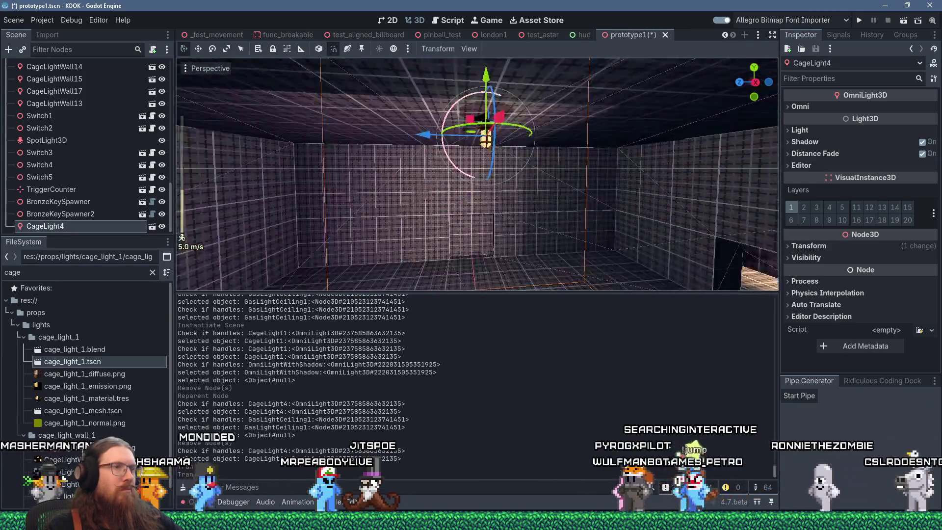
pyautogui.moveTo(517, 170)
pyautogui.mouseDown()
pyautogui.moveTo(526, 101)
pyautogui.moveTo(522, 116)
pyautogui.moveTo(502, 116)
pyautogui.mouseUp()
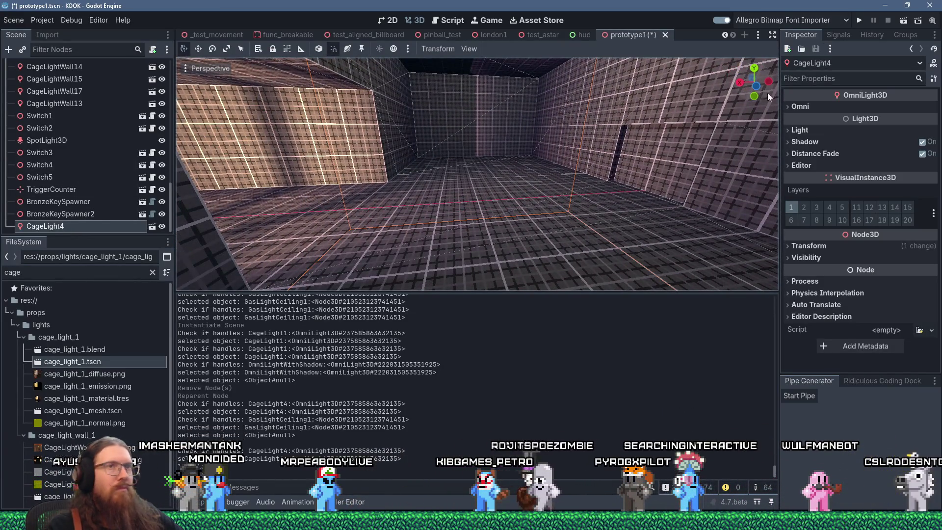
pyautogui.click(816, 107)
pyautogui.click(814, 175)
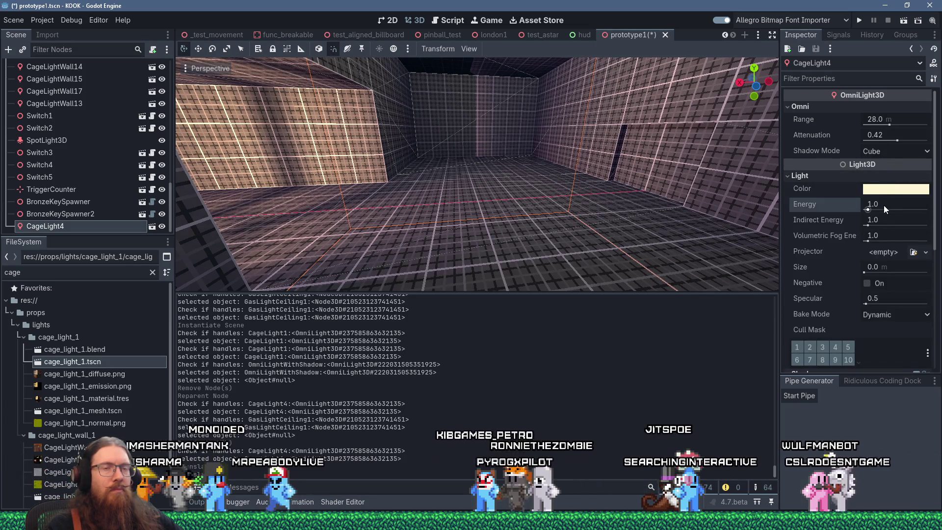
# Set CageLight4's energy to 3.0 and shrink its range.
pyautogui.write('3')
pyautogui.press('Return')
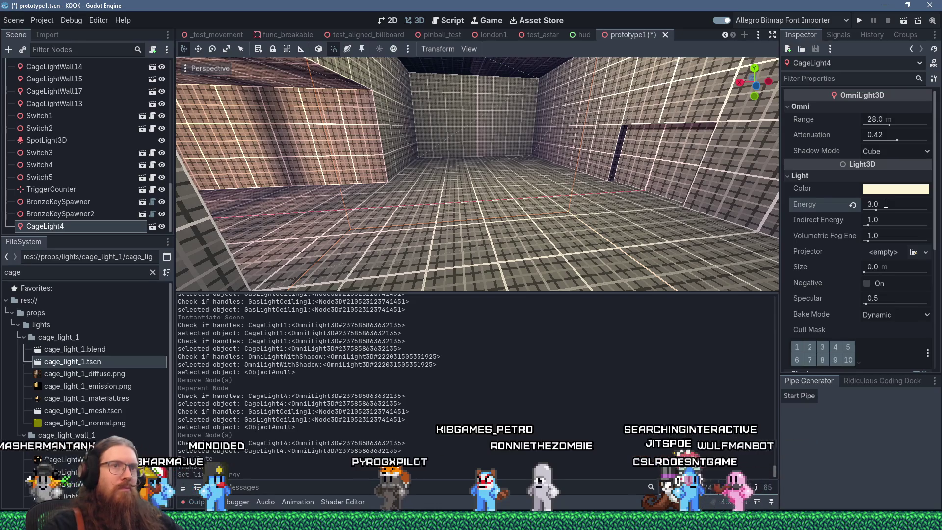
pyautogui.press('f')
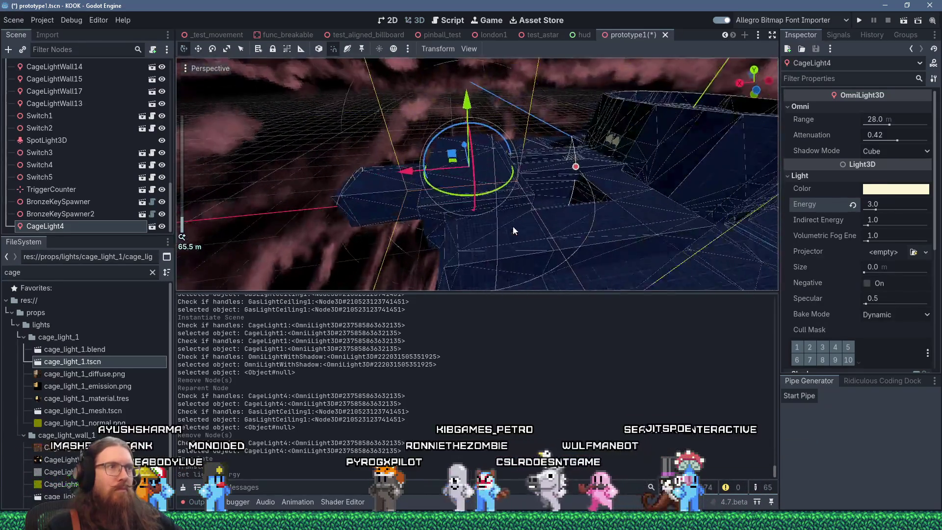
pyautogui.moveTo(562, 194); pyautogui.dragTo(521, 198)
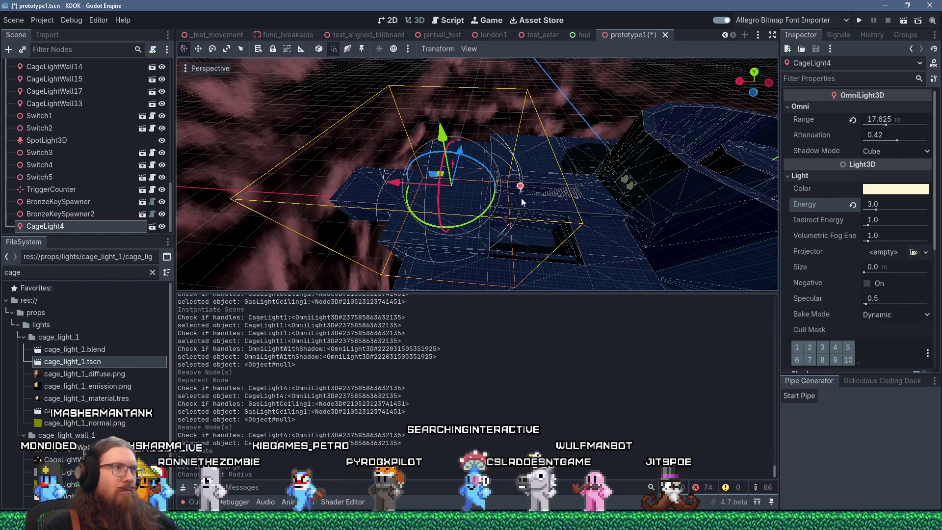
pyautogui.press('w')
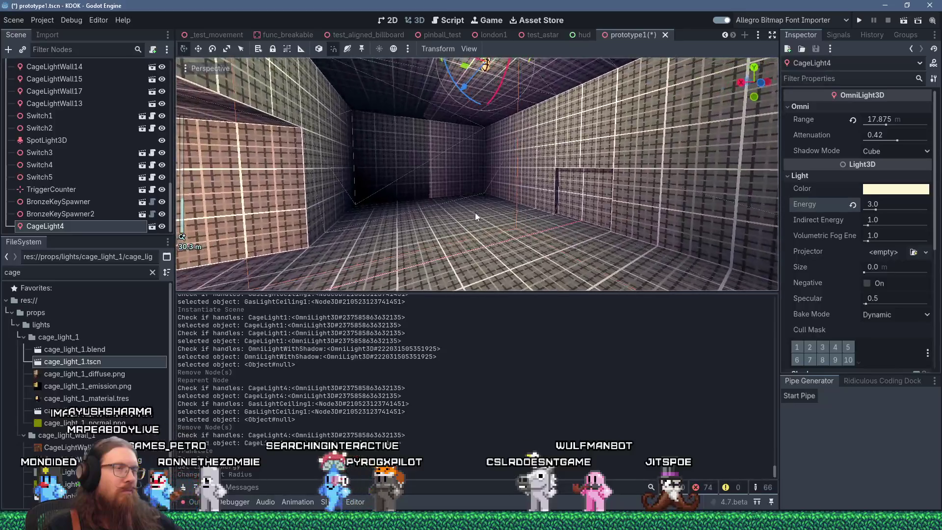
pyautogui.scroll(-2, 550, 230)
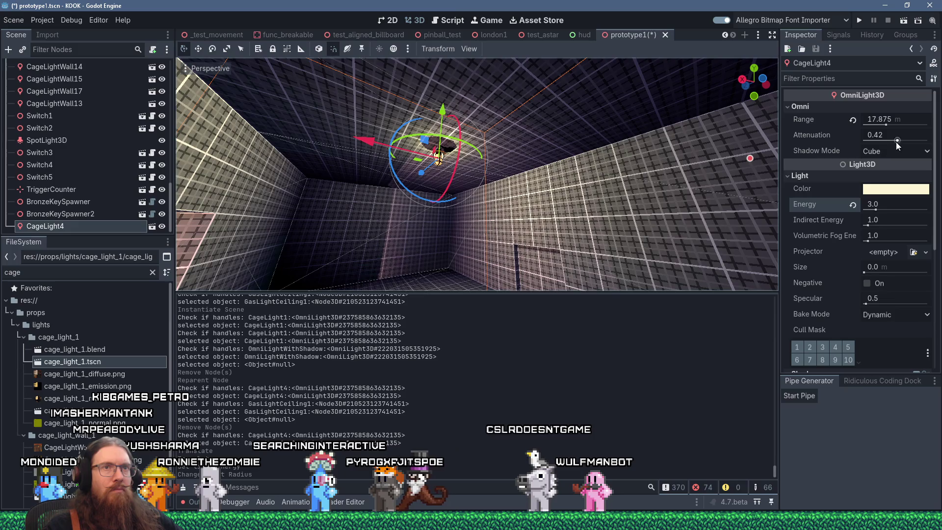
# Lower attenuation to 0.115, set energy 2.0 and widen range to about 21.8 m.
pyautogui.moveTo(898, 141); pyautogui.dragTo(897, 141)
pyautogui.moveTo(618, 163)
pyautogui.mouseDown()
pyautogui.moveTo(522, 177)
pyautogui.moveTo(479, 156)
pyautogui.mouseUp()
pyautogui.write('2')
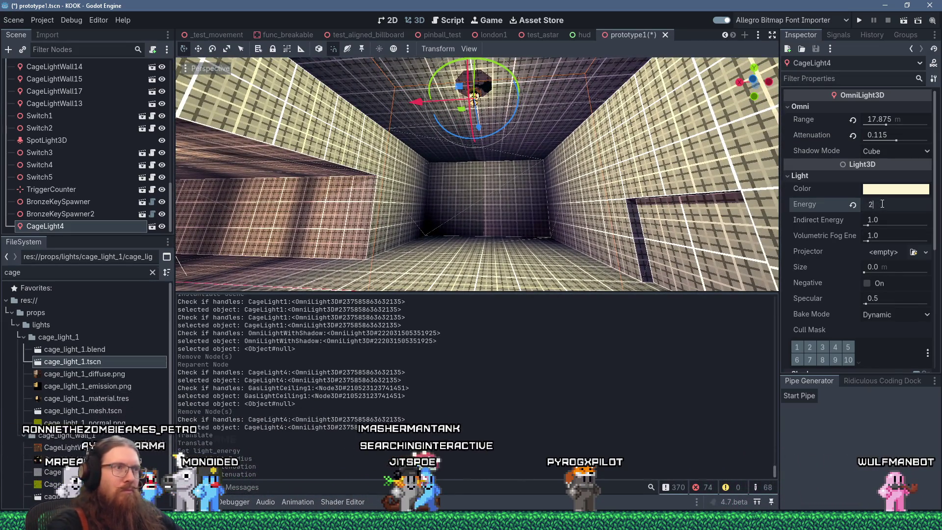
pyautogui.press('Return')
pyautogui.scroll(-5, 585, 175)
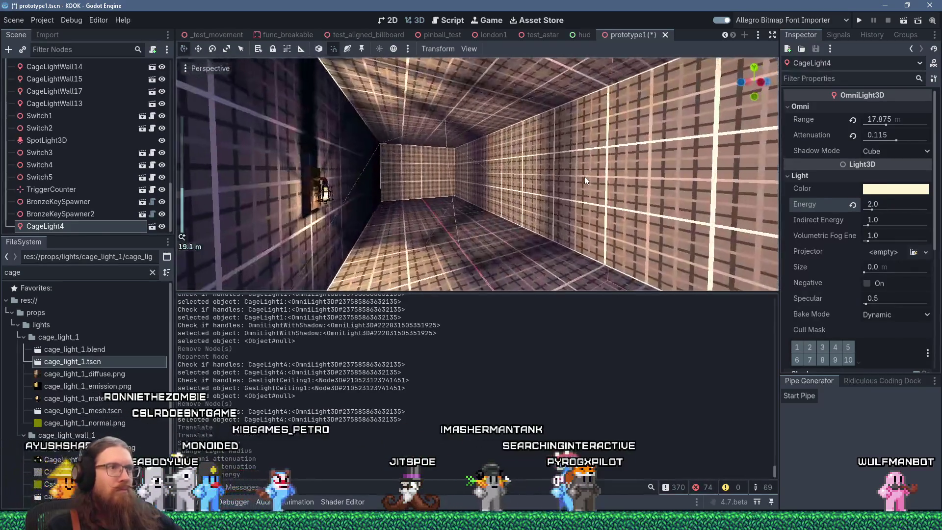
pyautogui.scroll(-5, 570, 179)
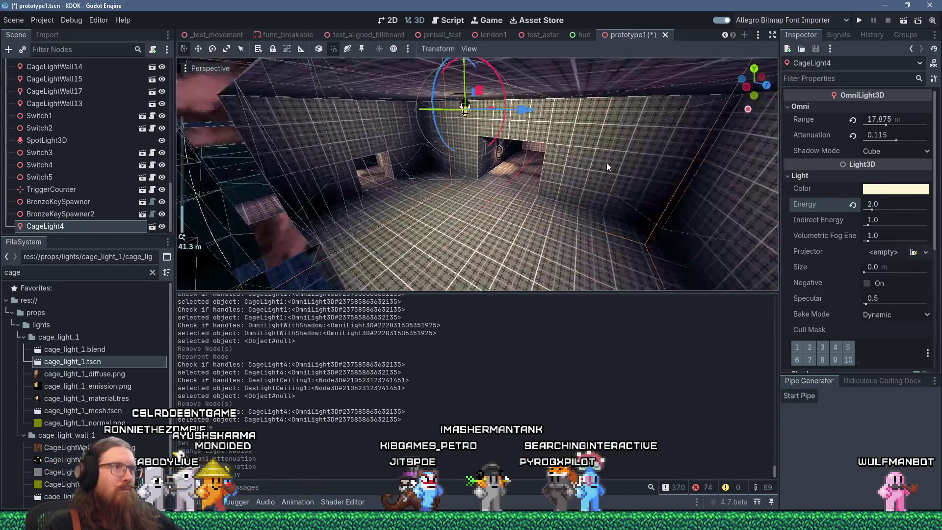
pyautogui.moveTo(605, 145)
pyautogui.mouseDown()
pyautogui.moveTo(638, 154)
pyautogui.moveTo(720, 128)
pyautogui.mouseUp()
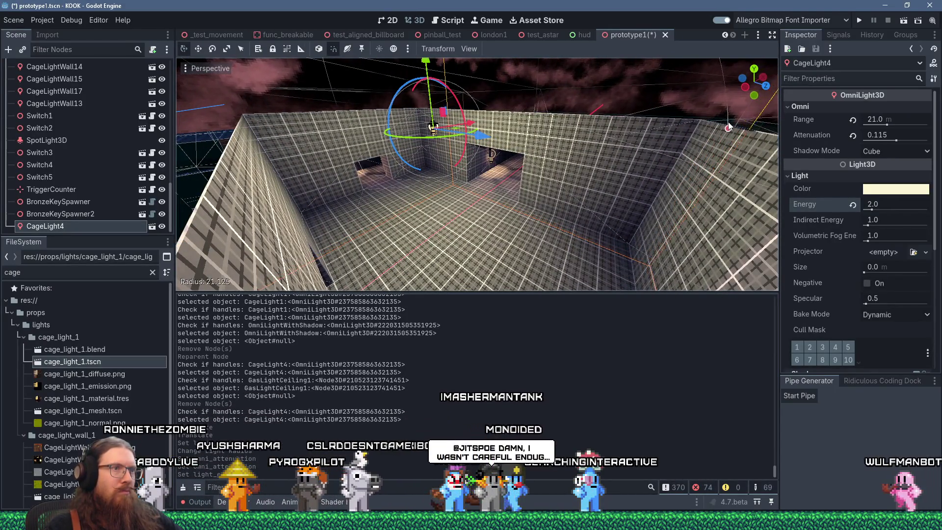
pyautogui.rightClick(736, 124)
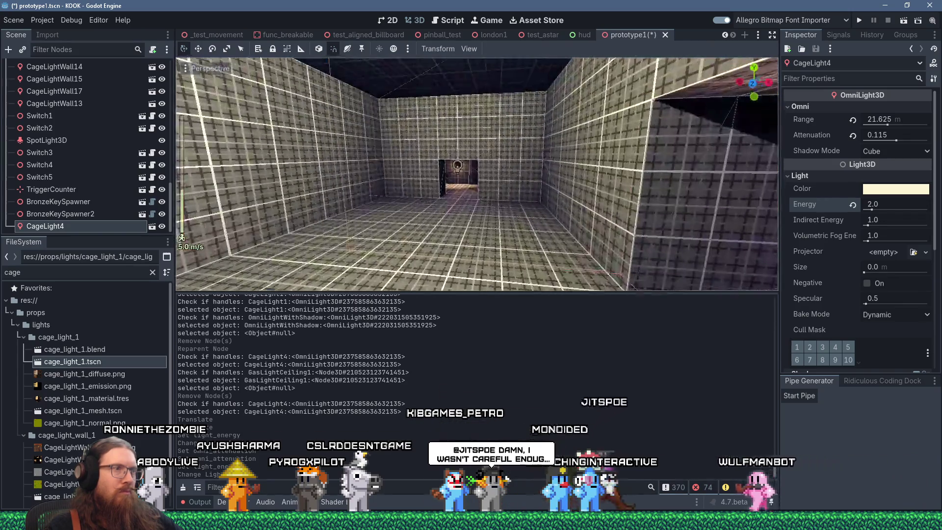
# Move the CageLightWall17 lamp about 3.9 units along the X axis.
pyautogui.press('f')
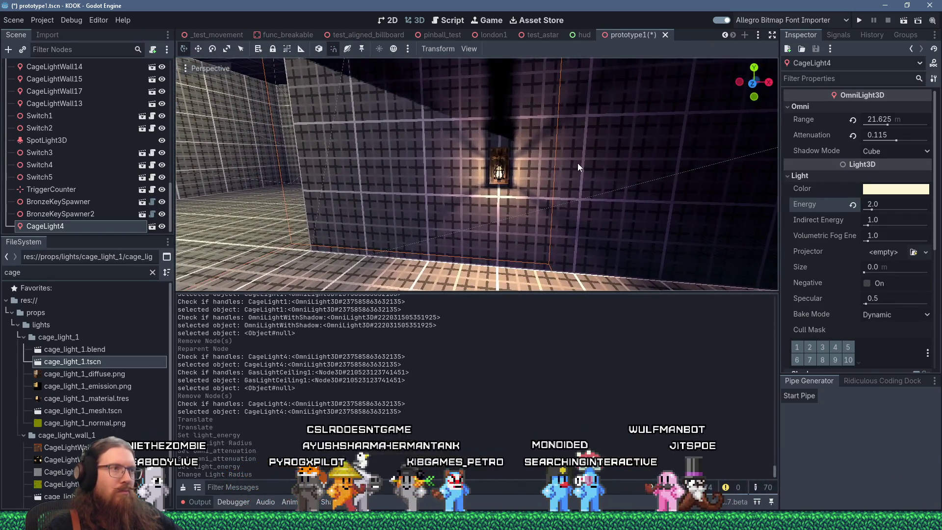
pyautogui.scroll(-5, 576, 162)
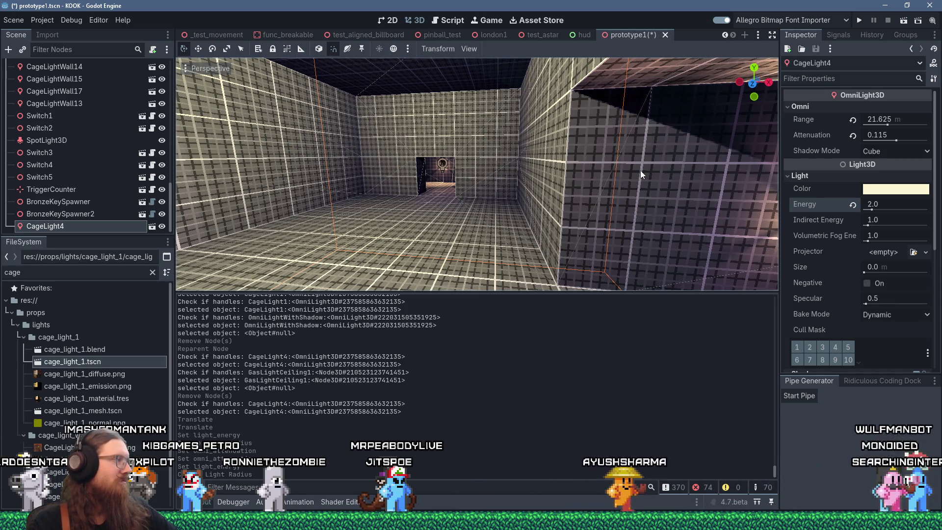
pyautogui.rightClick(643, 180)
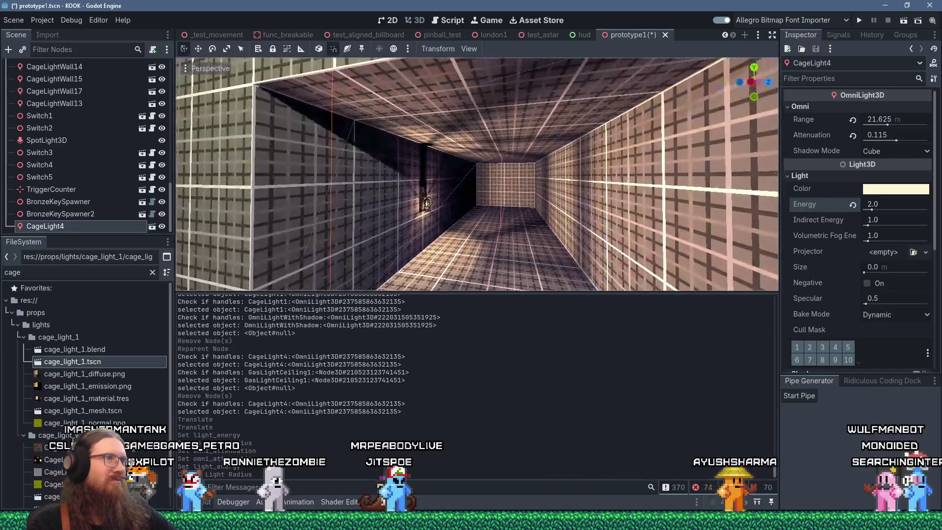
pyautogui.scroll(3, 452, 174)
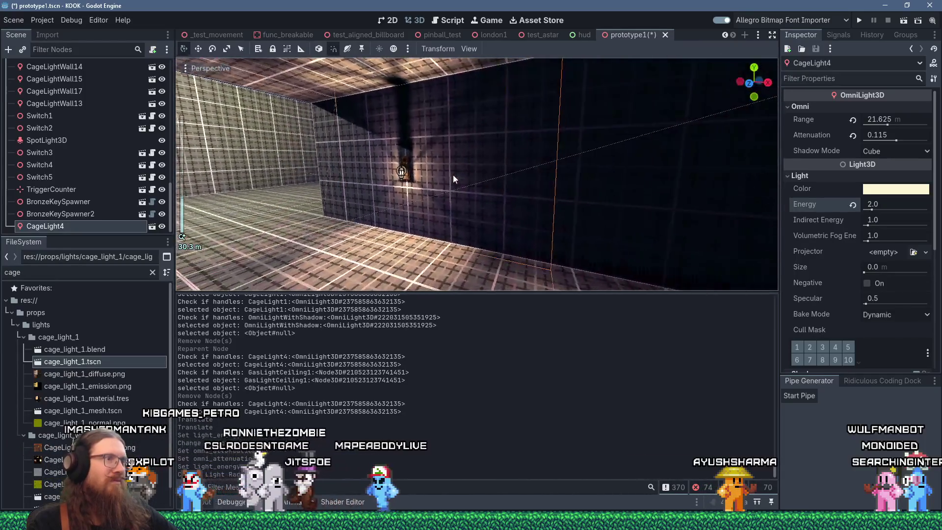
pyautogui.scroll(3, 446, 175)
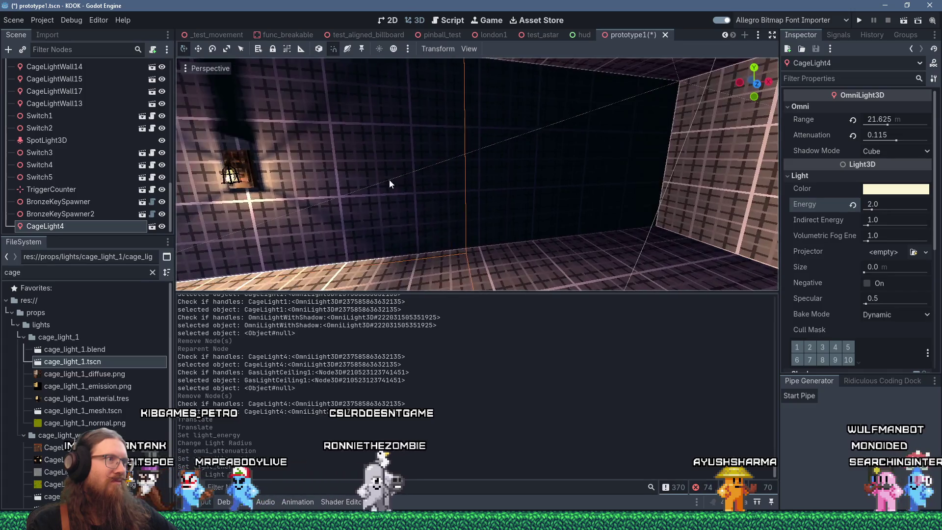
pyautogui.scroll(3, 390, 184)
pyautogui.click(448, 157)
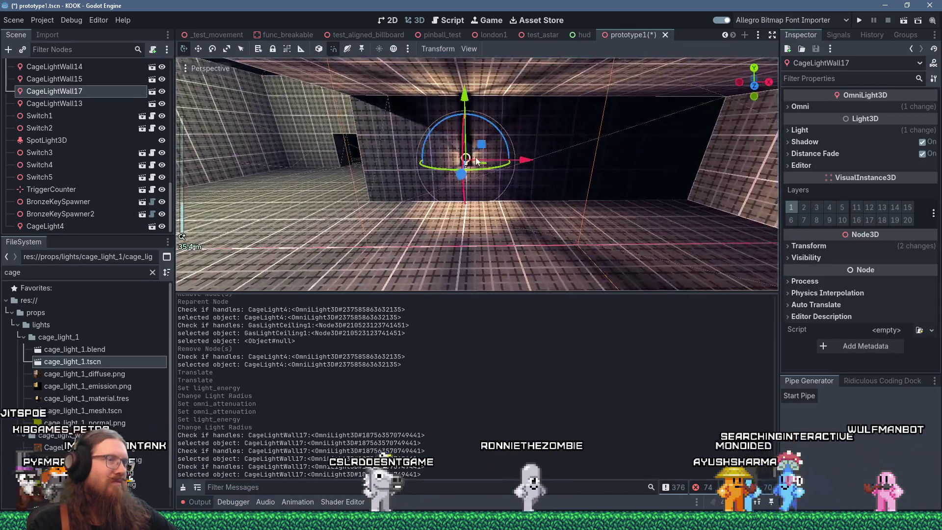
pyautogui.moveTo(476, 161)
pyautogui.mouseDown()
pyautogui.moveTo(579, 167)
pyautogui.moveTo(511, 160)
pyautogui.moveTo(584, 181)
pyautogui.moveTo(542, 166)
pyautogui.moveTo(608, 167)
pyautogui.mouseUp()
# Orbit around the room to inspect the lighting on the floor and walls.
pyautogui.scroll(-3, 584, 181)
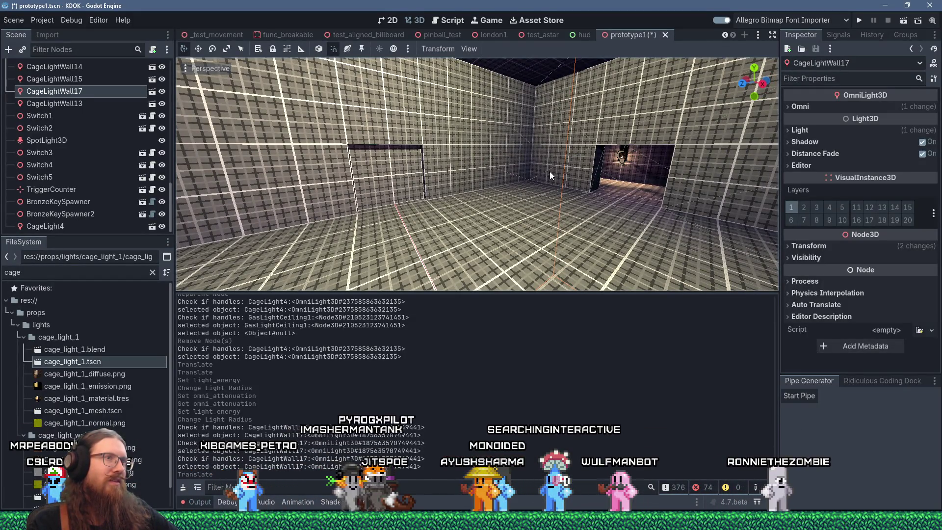
pyautogui.scroll(-8, 550, 172)
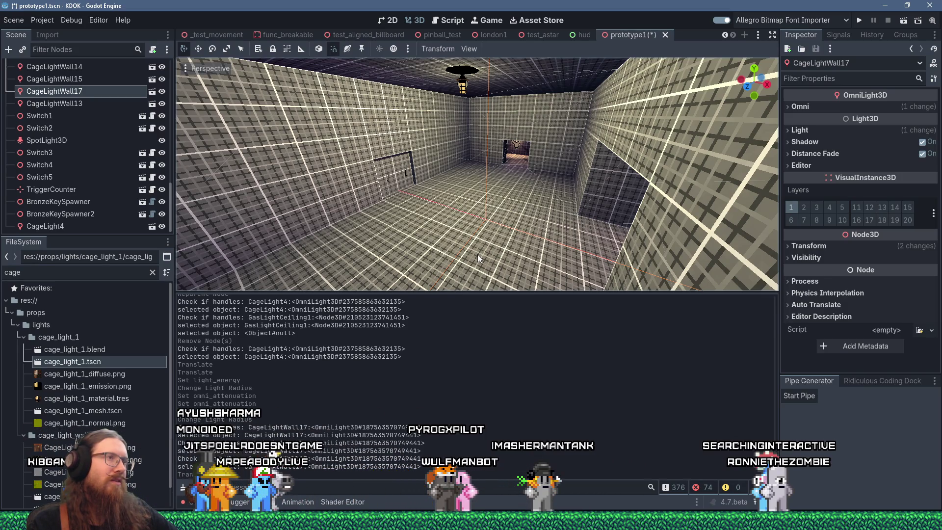
pyautogui.scroll(4, 478, 254)
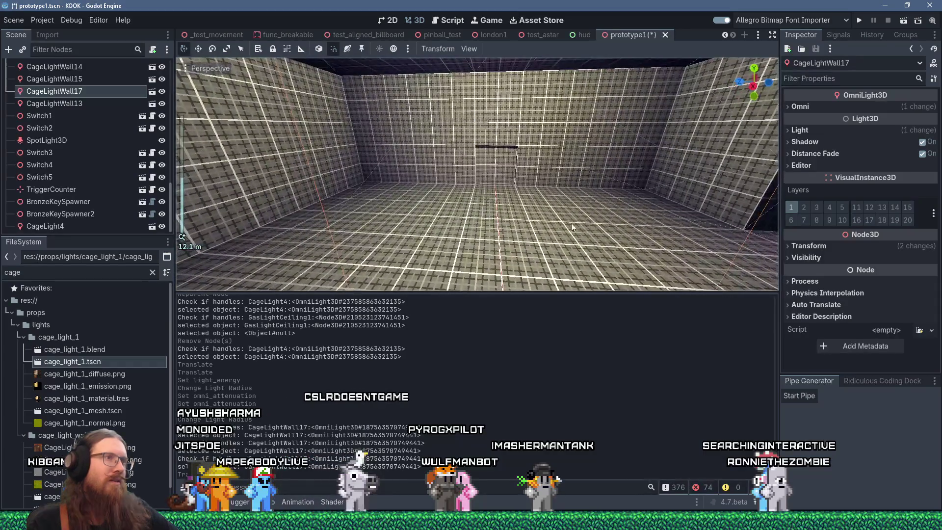
pyautogui.moveTo(571, 227)
pyautogui.mouseDown()
pyautogui.moveTo(475, 189)
pyautogui.moveTo(475, 178)
pyautogui.moveTo(338, 181)
pyautogui.moveTo(605, 198)
pyautogui.moveTo(640, 197)
pyautogui.moveTo(658, 182)
pyautogui.moveTo(423, 181)
pyautogui.moveTo(458, 174)
pyautogui.moveTo(458, 193)
pyautogui.moveTo(555, 185)
pyautogui.mouseUp()
pyautogui.moveTo(421, 161)
pyautogui.mouseDown()
pyautogui.moveTo(658, 160)
pyautogui.moveTo(482, 104)
pyautogui.moveTo(549, 114)
pyautogui.moveTo(460, 110)
pyautogui.mouseUp()
pyautogui.scroll(-3, 420, 125)
pyautogui.scroll(5, 419, 125)
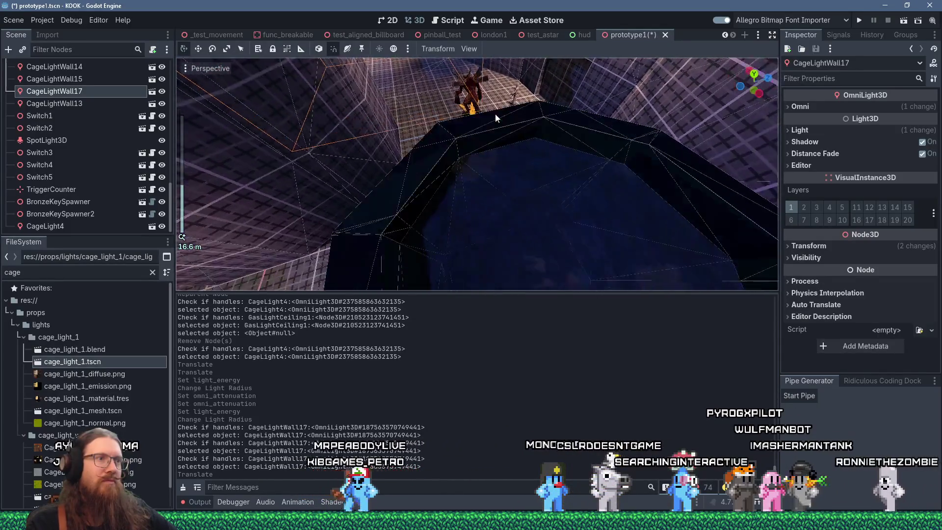
pyautogui.moveTo(495, 113)
pyautogui.mouseDown()
pyautogui.moveTo(482, 88)
pyautogui.moveTo(511, 98)
pyautogui.moveTo(555, 93)
pyautogui.moveTo(499, 209)
pyautogui.moveTo(509, 227)
pyautogui.moveTo(532, 197)
pyautogui.moveTo(605, 206)
pyautogui.moveTo(541, 227)
pyautogui.moveTo(571, 205)
pyautogui.moveTo(557, 211)
pyautogui.moveTo(581, 71)
pyautogui.moveTo(590, 142)
pyautogui.moveTo(558, 104)
pyautogui.moveTo(568, 136)
pyautogui.mouseUp()
pyautogui.scroll(3, 570, 206)
pyautogui.scroll(-1, 558, 104)
pyautogui.scroll(-1, 564, 108)
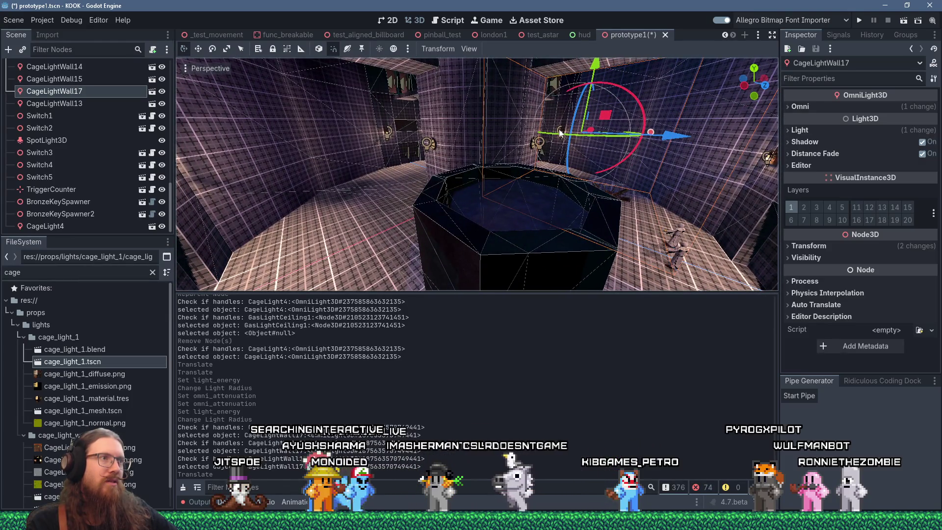
# Select pump_light_1 through pump_light_4 and lift them higher up the central column.
pyautogui.click(436, 143)
pyautogui.click(434, 145)
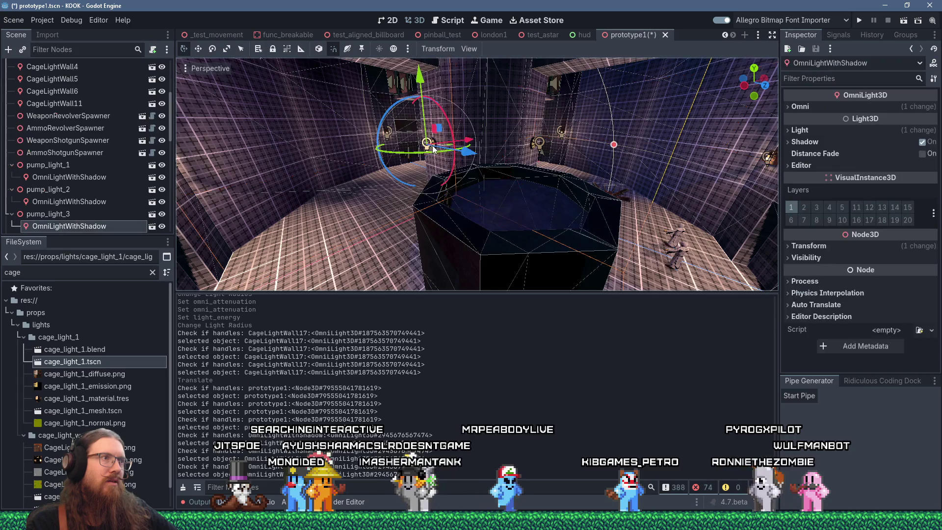
pyautogui.press('f')
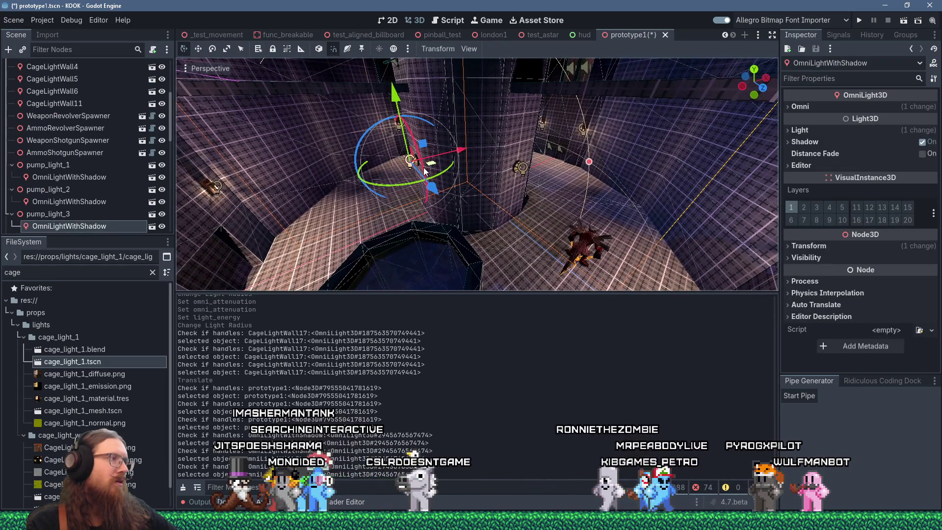
pyautogui.click(92, 214)
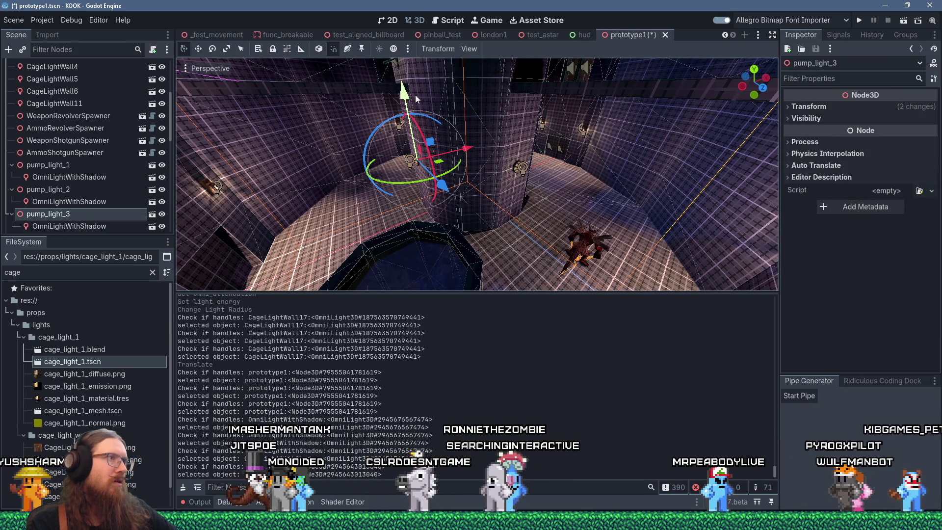
pyautogui.keyDown('shift'); pyautogui.click(76, 189); pyautogui.keyUp('shift')
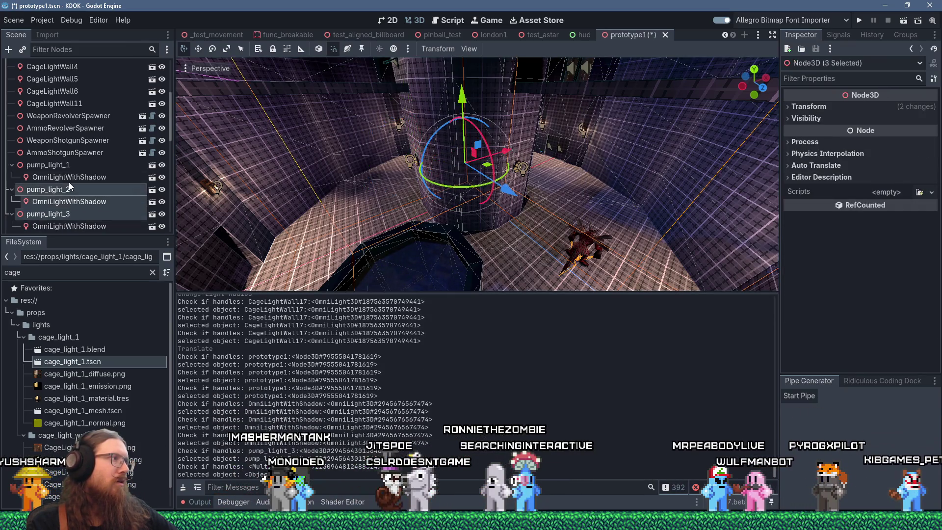
pyautogui.keyDown('shift'); pyautogui.click(65, 165); pyautogui.keyUp('shift')
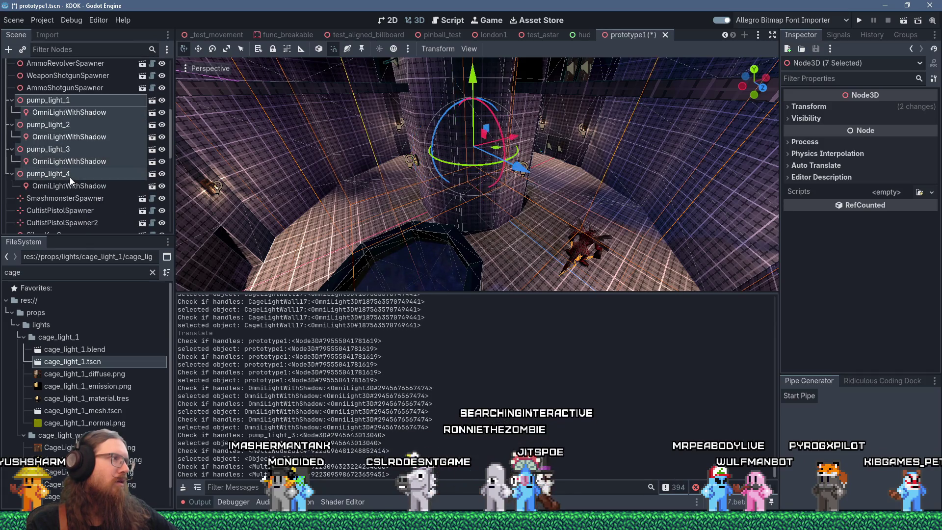
pyautogui.keyDown('shift'); pyautogui.click(70, 176); pyautogui.keyUp('shift')
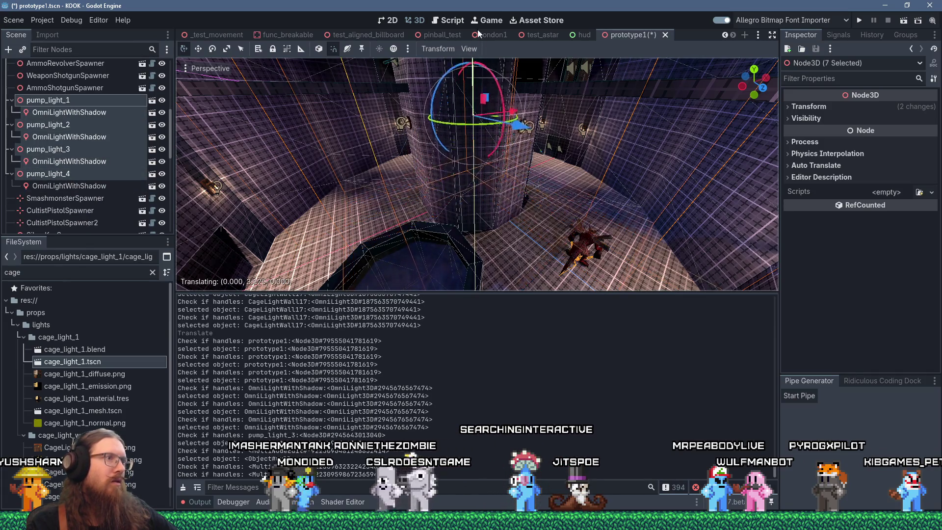
pyautogui.moveTo(478, 19); pyautogui.dragTo(478, 19)
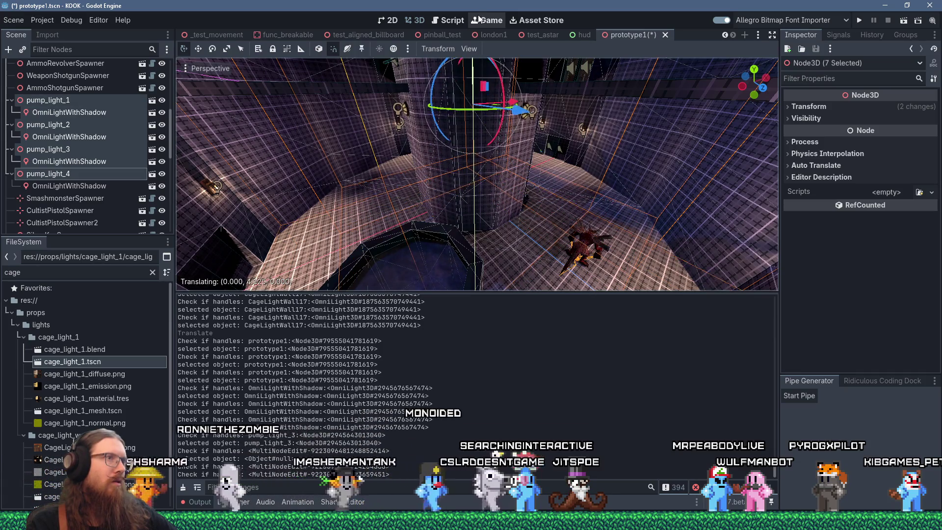
# Orbit and zoom around the room to look down into the well below the pump lights.
pyautogui.moveTo(510, 70)
pyautogui.mouseDown()
pyautogui.moveTo(516, 153)
pyautogui.moveTo(479, 160)
pyautogui.moveTo(445, 184)
pyautogui.moveTo(478, 139)
pyautogui.moveTo(442, 281)
pyautogui.moveTo(480, 248)
pyautogui.moveTo(478, 235)
pyautogui.moveTo(487, 249)
pyautogui.moveTo(489, 223)
pyautogui.moveTo(510, 255)
pyautogui.moveTo(496, 269)
pyautogui.moveTo(455, 204)
pyautogui.moveTo(469, 267)
pyautogui.moveTo(532, 223)
pyautogui.moveTo(543, 187)
pyautogui.moveTo(428, 228)
pyautogui.moveTo(491, 213)
pyautogui.mouseUp()
pyautogui.scroll(-2, 478, 139)
pyautogui.scroll(-5, 480, 240)
pyautogui.scroll(2, 487, 249)
pyautogui.scroll(-2, 531, 223)
pyautogui.scroll(2, 538, 204)
pyautogui.scroll(-3, 464, 225)
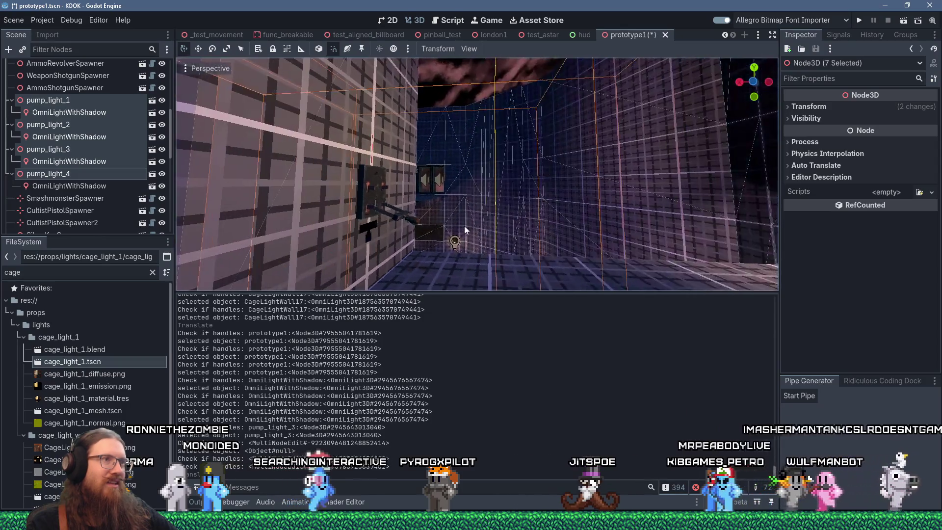
pyautogui.moveTo(590, 134)
pyautogui.mouseDown()
pyautogui.moveTo(514, 164)
pyautogui.moveTo(570, 195)
pyautogui.moveTo(509, 212)
pyautogui.moveTo(519, 164)
pyautogui.moveTo(556, 160)
pyautogui.moveTo(475, 184)
pyautogui.moveTo(643, 163)
pyautogui.moveTo(583, 180)
pyautogui.moveTo(593, 127)
pyautogui.moveTo(542, 190)
pyautogui.moveTo(588, 219)
pyautogui.moveTo(590, 171)
pyautogui.moveTo(578, 189)
pyautogui.moveTo(584, 131)
pyautogui.moveTo(581, 140)
pyautogui.mouseUp()
pyautogui.scroll(2, 519, 164)
pyautogui.scroll(2, 475, 184)
pyautogui.scroll(-2, 583, 180)
pyautogui.scroll(2, 578, 189)
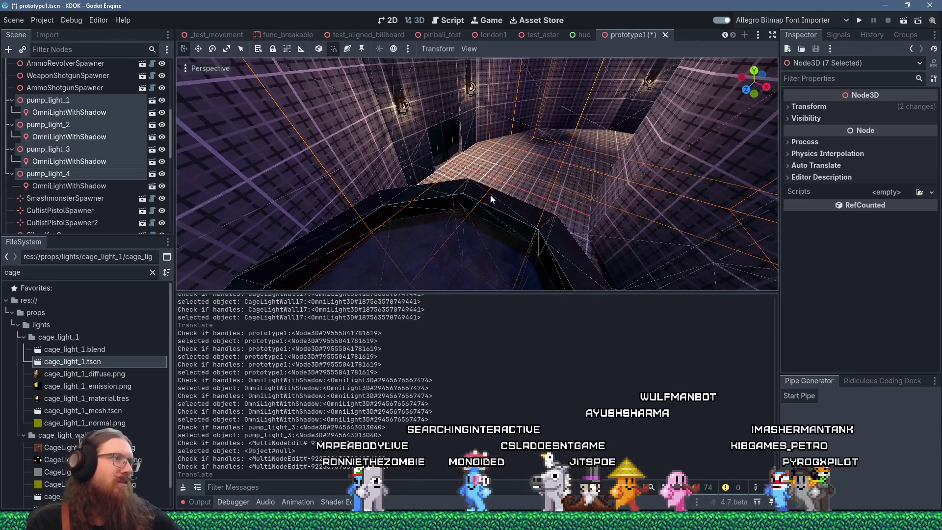
pyautogui.moveTo(490, 195)
pyautogui.mouseDown()
pyautogui.moveTo(364, 221)
pyautogui.moveTo(343, 216)
pyautogui.moveTo(411, 208)
pyautogui.moveTo(509, 219)
pyautogui.moveTo(471, 202)
pyautogui.moveTo(464, 234)
pyautogui.moveTo(483, 181)
pyautogui.mouseUp()
pyautogui.scroll(2, 411, 208)
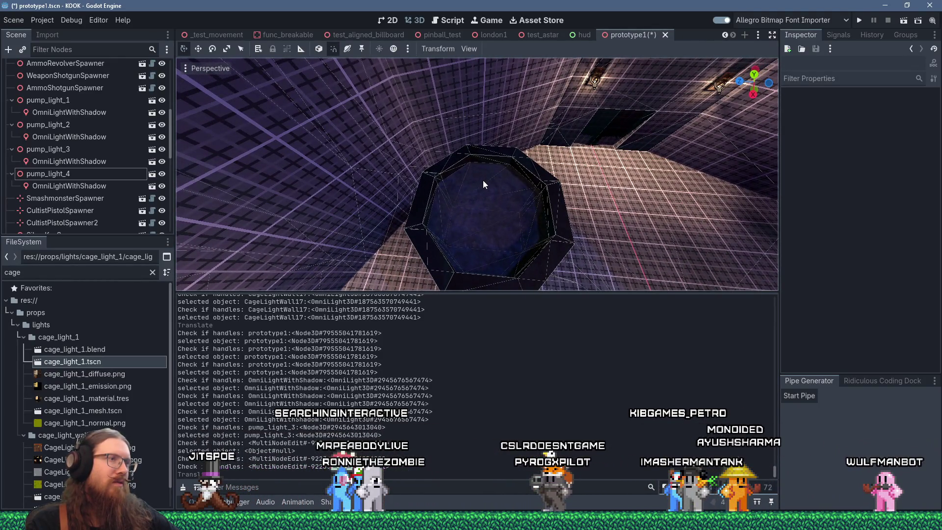
pyautogui.scroll(3, 483, 181)
pyautogui.moveTo(483, 181)
pyautogui.mouseDown()
pyautogui.moveTo(501, 251)
pyautogui.moveTo(496, 204)
pyautogui.mouseUp()
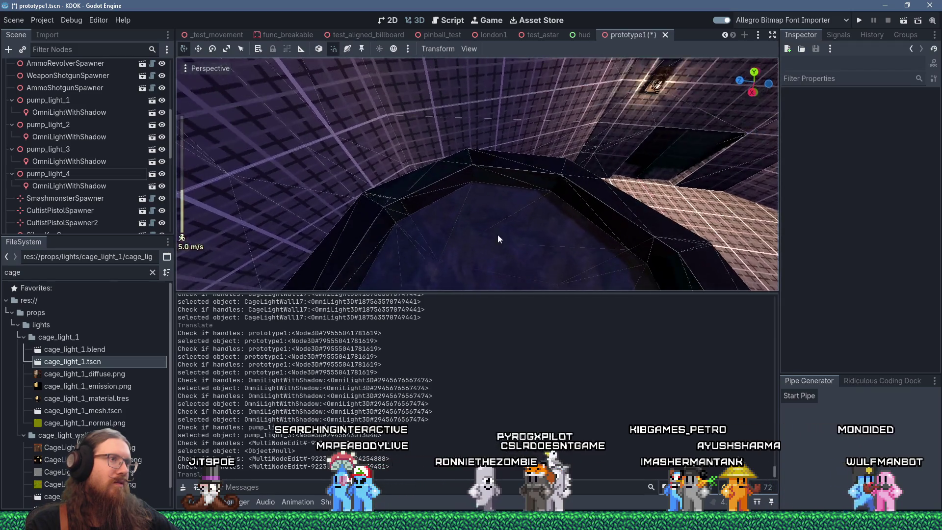
pyautogui.scroll(-5, 496, 208)
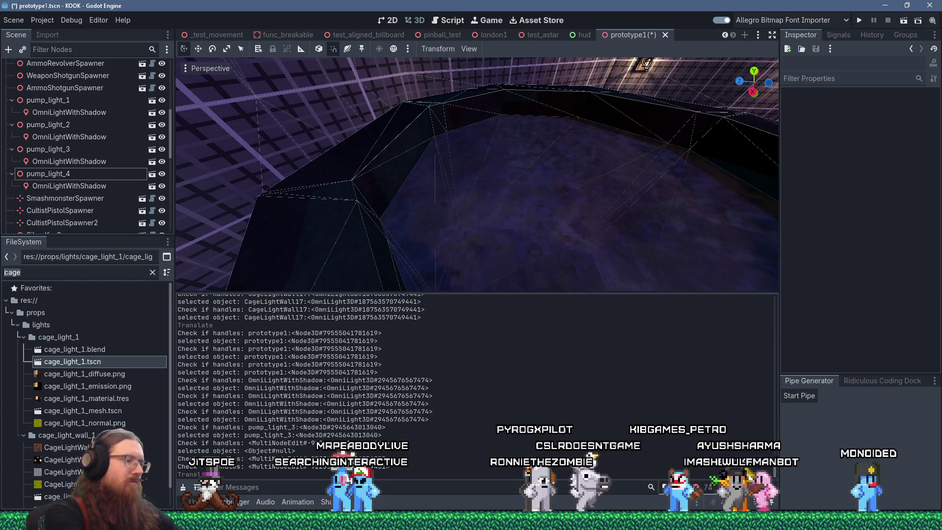
# Instance area_trigger_secret.tscn under the level root, then bring up Create New Node.
pyautogui.write('secret')
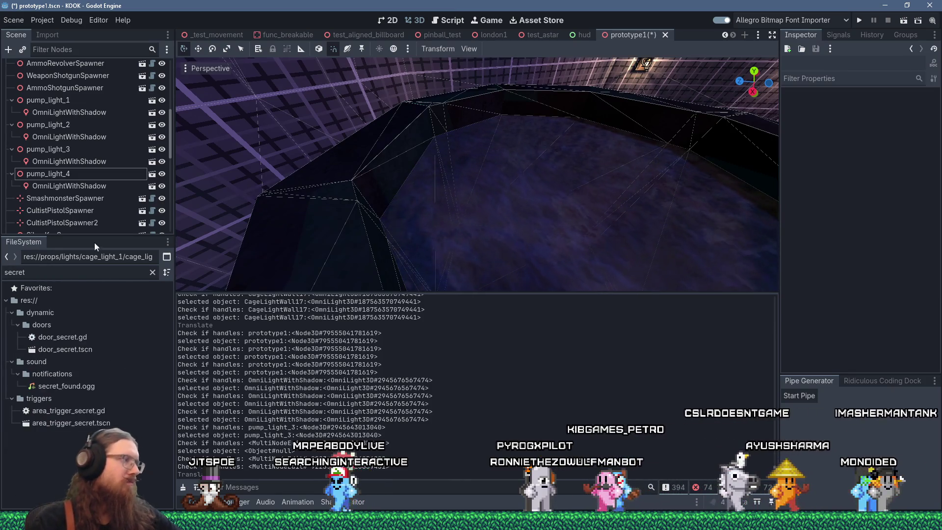
pyautogui.scroll(3, 460, 227)
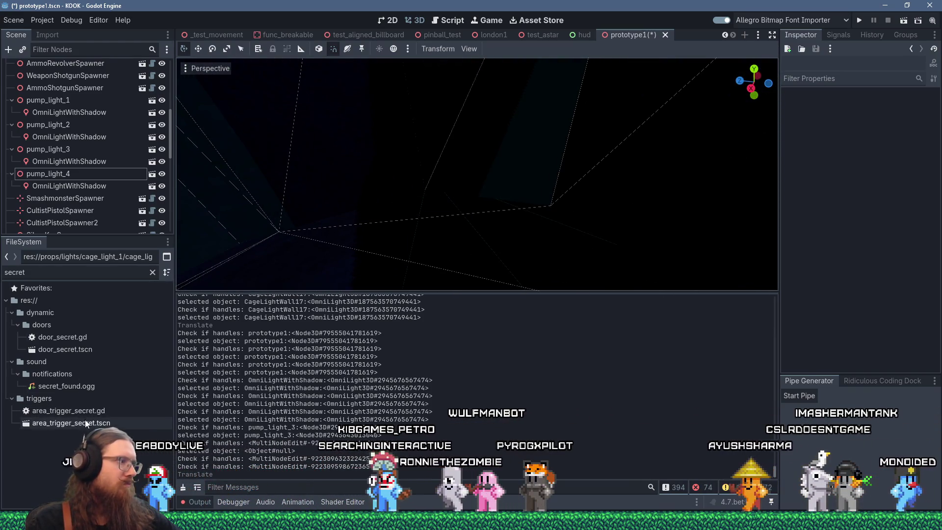
pyautogui.moveTo(85, 424)
pyautogui.mouseDown()
pyautogui.moveTo(481, 286)
pyautogui.moveTo(428, 286)
pyautogui.moveTo(85, 433)
pyautogui.mouseUp()
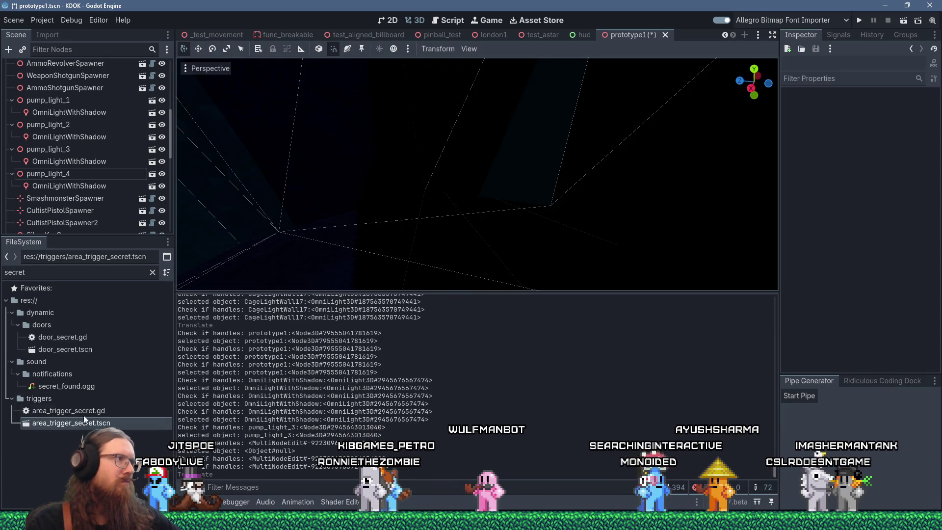
pyautogui.click(37, 66)
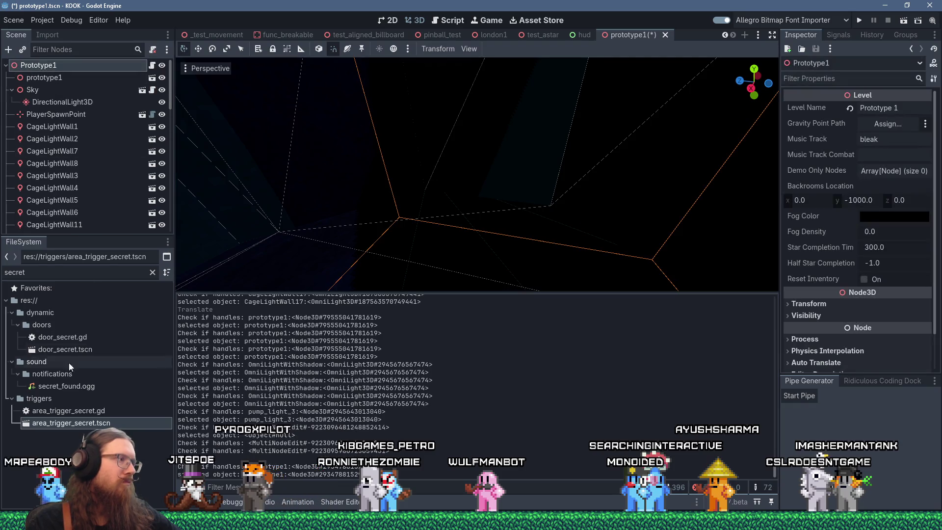
pyautogui.moveTo(70, 424); pyautogui.dragTo(431, 275)
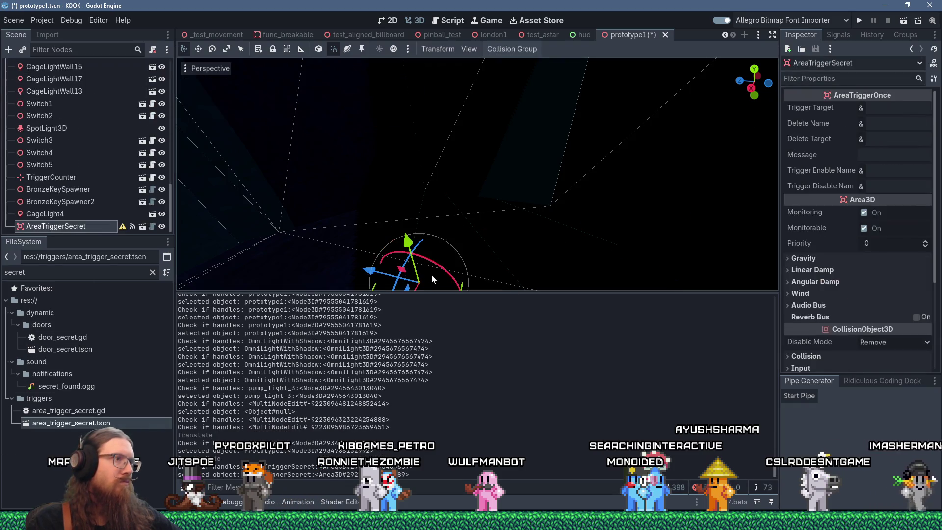
pyautogui.scroll(3, 432, 275)
pyautogui.scroll(-3, 434, 270)
pyautogui.scroll(2, 434, 270)
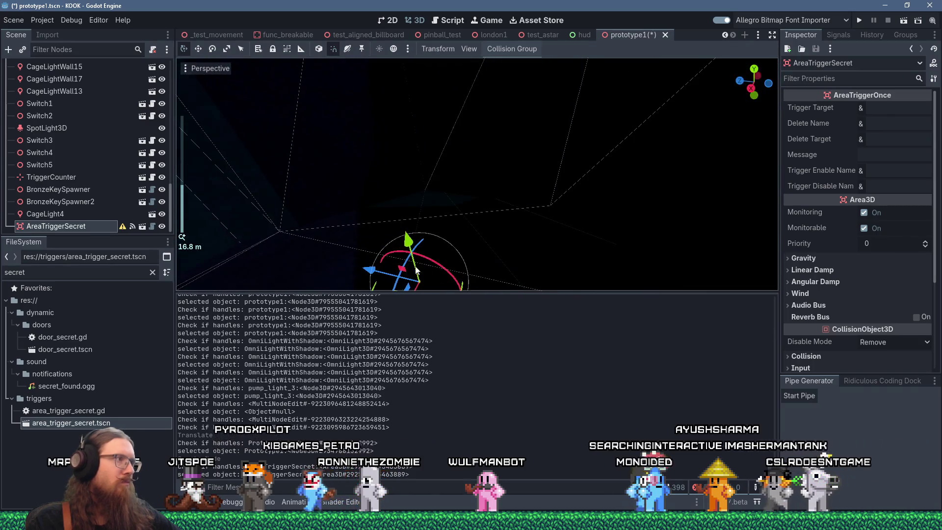
pyautogui.click(10, 51)
# Add a CollisionShape3D child to the trigger with a new BoxShape3D.
pyautogui.write('collisionsha')
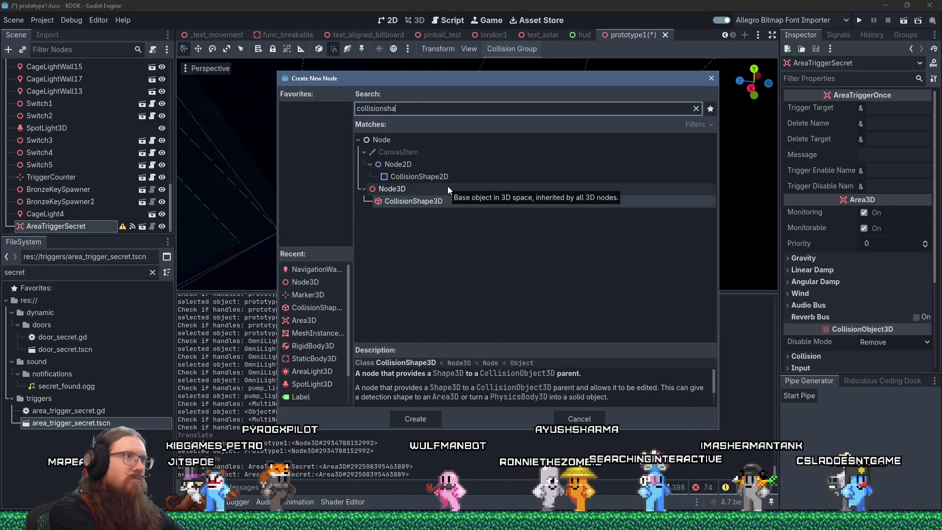
pyautogui.press('Return')
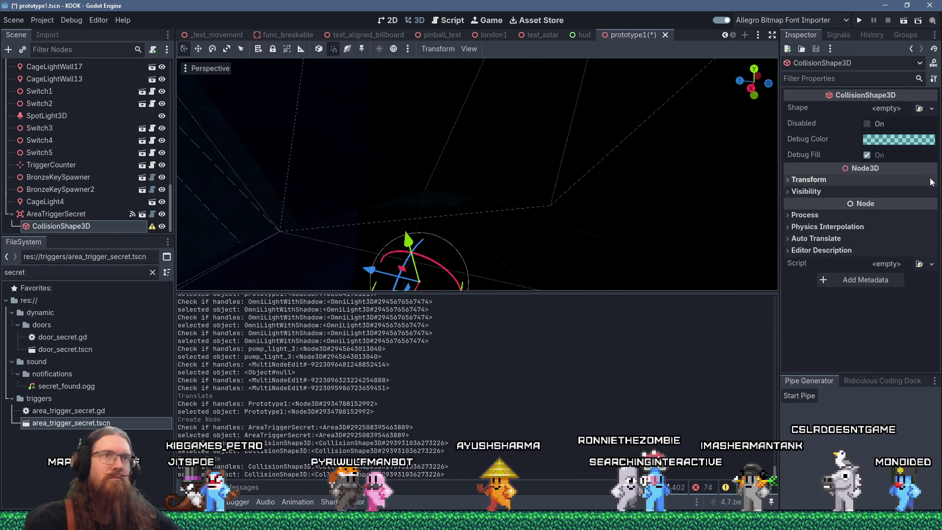
pyautogui.click(893, 109)
pyautogui.click(869, 181)
pyautogui.press('f')
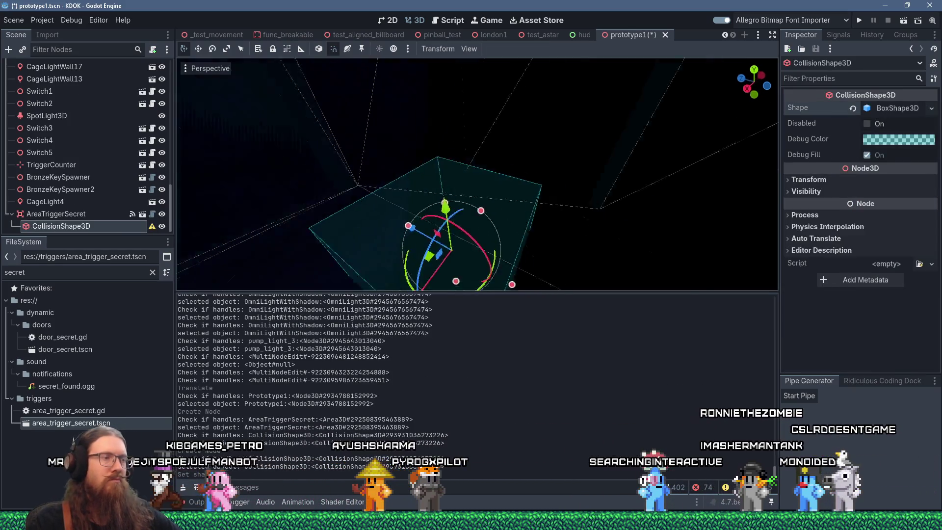
pyautogui.moveTo(492, 178)
pyautogui.mouseDown()
pyautogui.moveTo(494, 169)
pyautogui.moveTo(483, 179)
pyautogui.mouseUp()
pyautogui.scroll(2, 484, 179)
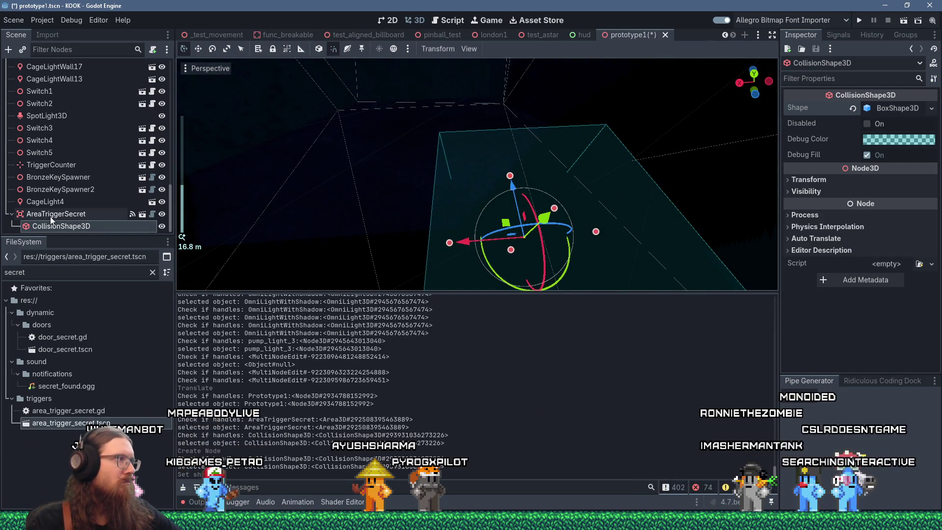
# Shift the AreaTriggerSecret 0.75 m along X.
pyautogui.click(52, 215)
pyautogui.moveTo(436, 225)
pyautogui.mouseDown()
pyautogui.moveTo(399, 241)
pyautogui.moveTo(363, 230)
pyautogui.moveTo(382, 220)
pyautogui.moveTo(474, 214)
pyautogui.moveTo(505, 222)
pyautogui.moveTo(500, 240)
pyautogui.moveTo(497, 145)
pyautogui.moveTo(491, 200)
pyautogui.mouseUp()
pyautogui.scroll(-2, 387, 223)
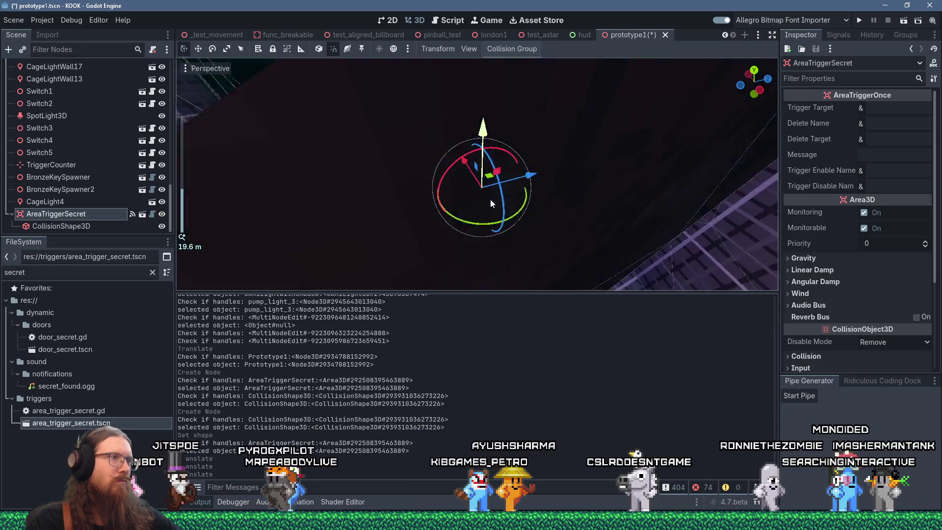
pyautogui.rightClick(490, 199)
pyautogui.rightClick(500, 202)
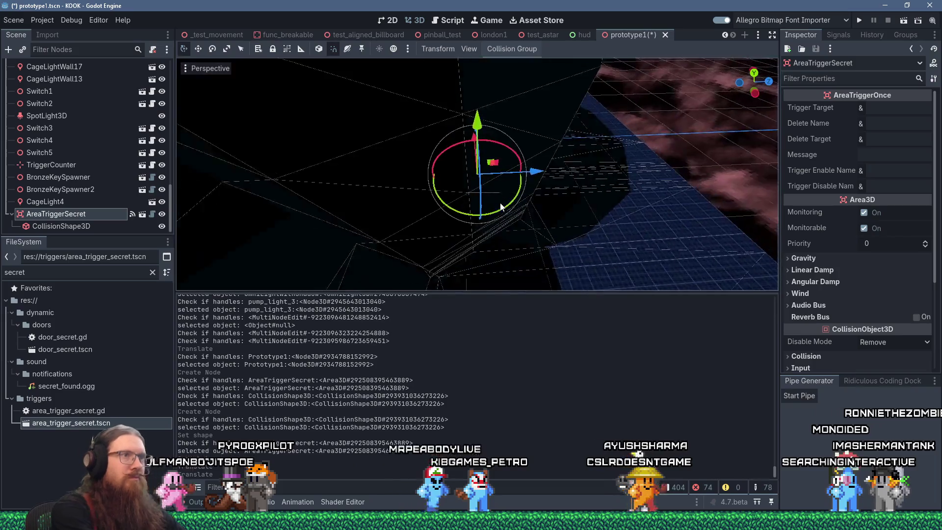
pyautogui.scroll(2, 496, 195)
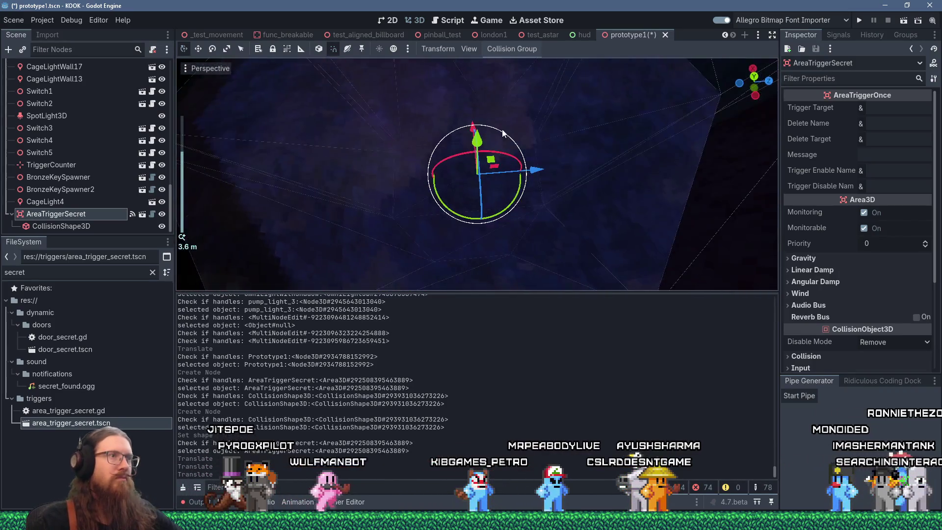
# Drag the collision box's size handles to widen it sideways and in depth.
pyautogui.click(90, 225)
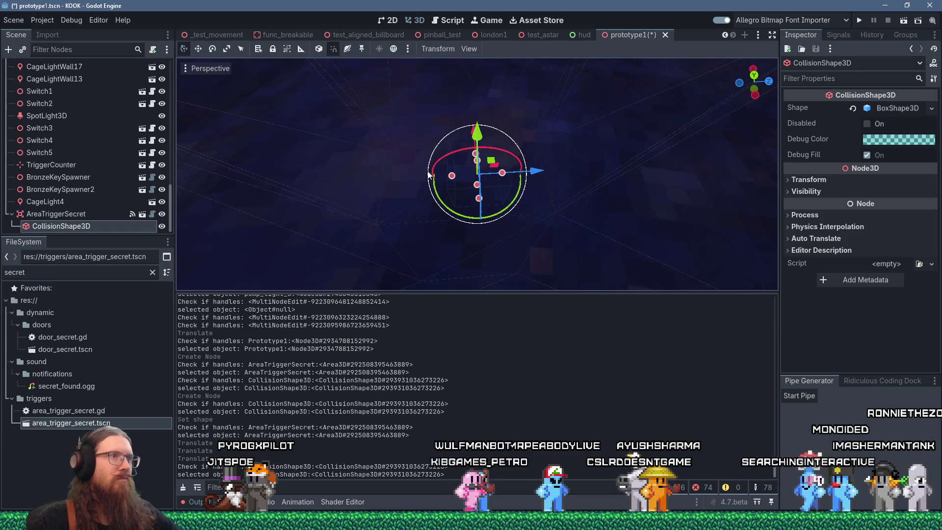
pyautogui.scroll(2, 448, 159)
pyautogui.moveTo(444, 175); pyautogui.dragTo(360, 184)
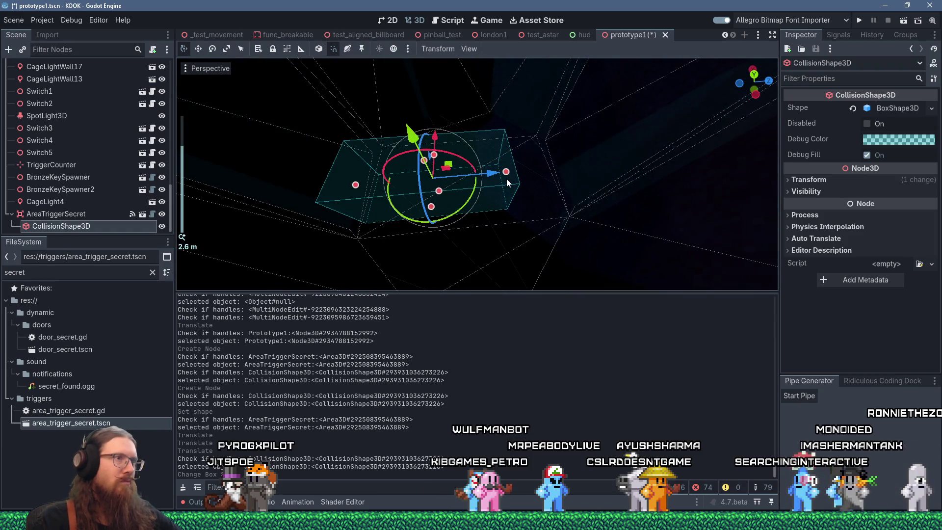
pyautogui.moveTo(506, 178); pyautogui.dragTo(546, 168)
pyautogui.scroll(-2, 539, 172)
pyautogui.moveTo(468, 246)
pyautogui.mouseDown()
pyautogui.moveTo(466, 274)
pyautogui.moveTo(451, 199)
pyautogui.moveTo(399, 150)
pyautogui.moveTo(420, 166)
pyautogui.moveTo(521, 154)
pyautogui.moveTo(629, 257)
pyautogui.mouseUp()
pyautogui.scroll(2, 595, 216)
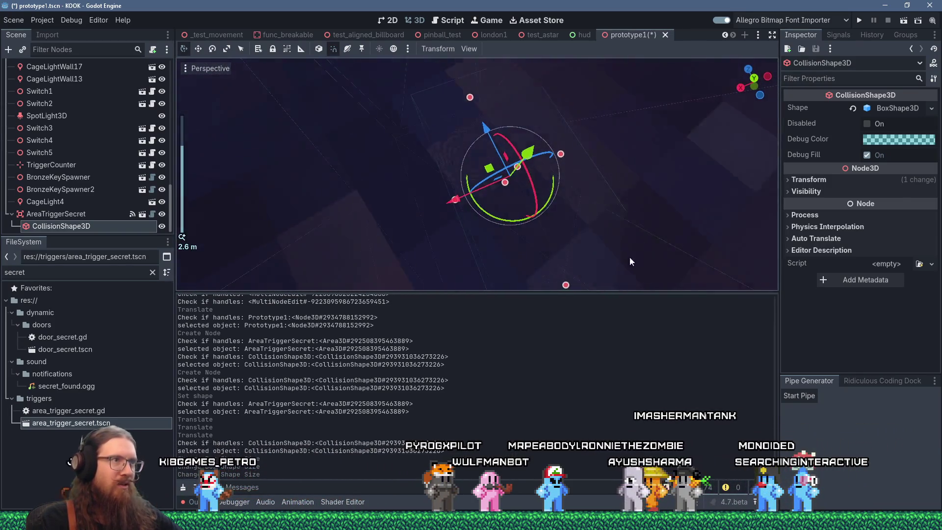
# Finish sizing the collision box along X to about 3.25 × 1.0 × 3.5.
pyautogui.moveTo(495, 215); pyautogui.dragTo(555, 168)
pyautogui.press('g')
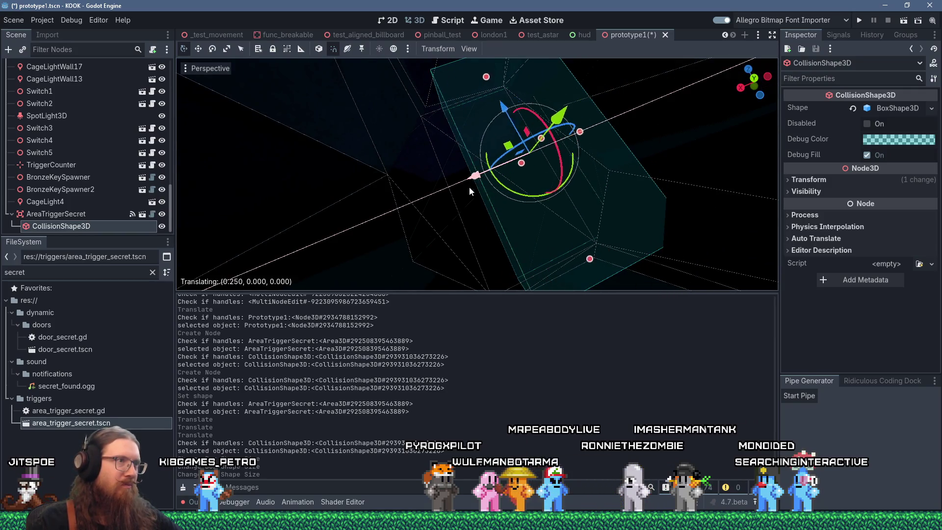
pyautogui.press('Escape')
pyautogui.scroll(3, 488, 177)
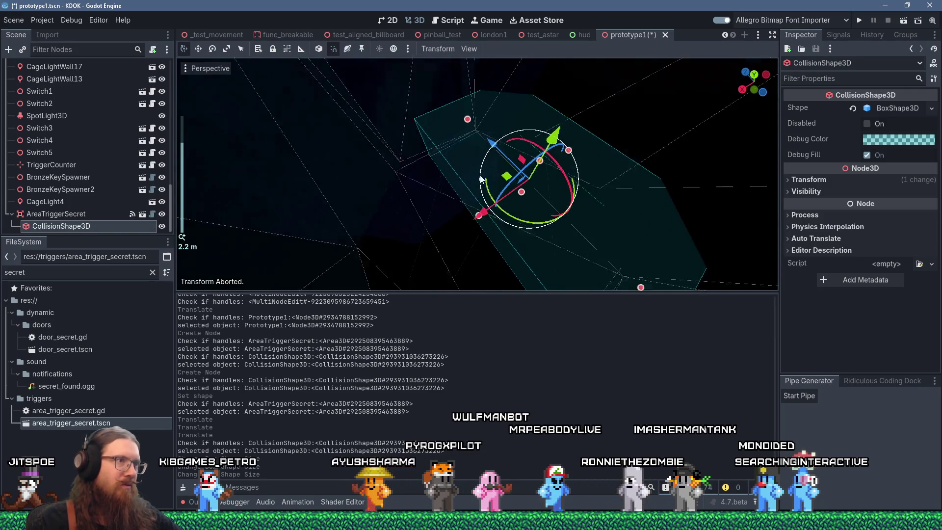
pyautogui.moveTo(483, 236); pyautogui.dragTo(334, 311)
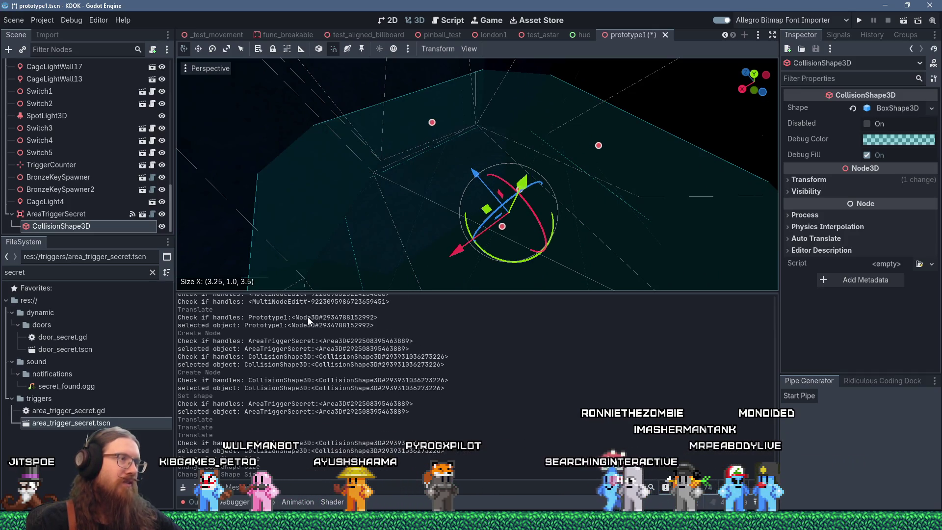
pyautogui.scroll(-2, 377, 260)
pyautogui.scroll(-2, 377, 255)
# View the resized collision box from above to check it against the floor.
pyautogui.moveTo(404, 237)
pyautogui.mouseDown()
pyautogui.moveTo(446, 102)
pyautogui.moveTo(496, 185)
pyautogui.moveTo(476, 134)
pyautogui.moveTo(422, 204)
pyautogui.moveTo(372, 60)
pyautogui.mouseUp()
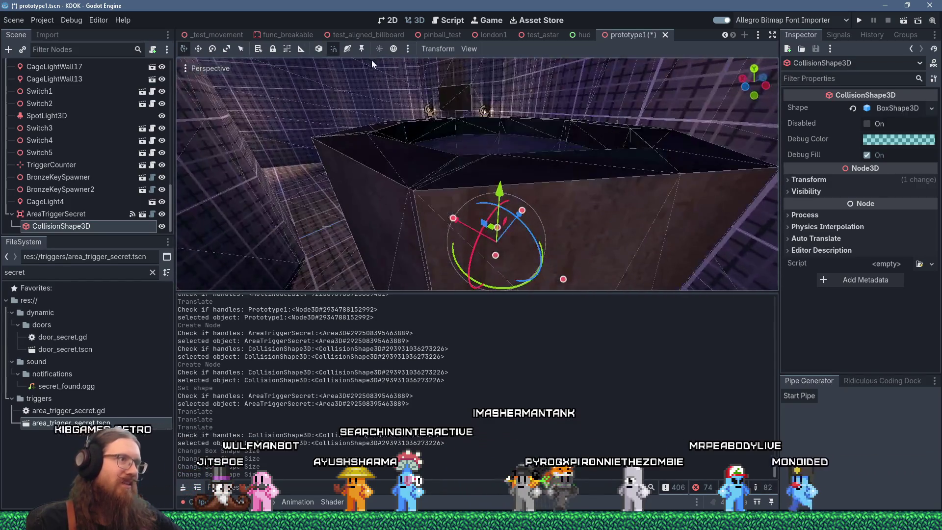
pyautogui.scroll(3, 465, 159)
pyautogui.moveTo(466, 159)
pyautogui.mouseDown()
pyautogui.moveTo(496, 175)
pyautogui.moveTo(437, 185)
pyautogui.moveTo(525, 156)
pyautogui.moveTo(498, 138)
pyautogui.moveTo(603, 129)
pyautogui.moveTo(507, 195)
pyautogui.moveTo(476, 258)
pyautogui.moveTo(455, 71)
pyautogui.moveTo(521, 105)
pyautogui.mouseUp()
pyautogui.scroll(2, 525, 156)
pyautogui.scroll(2, 521, 104)
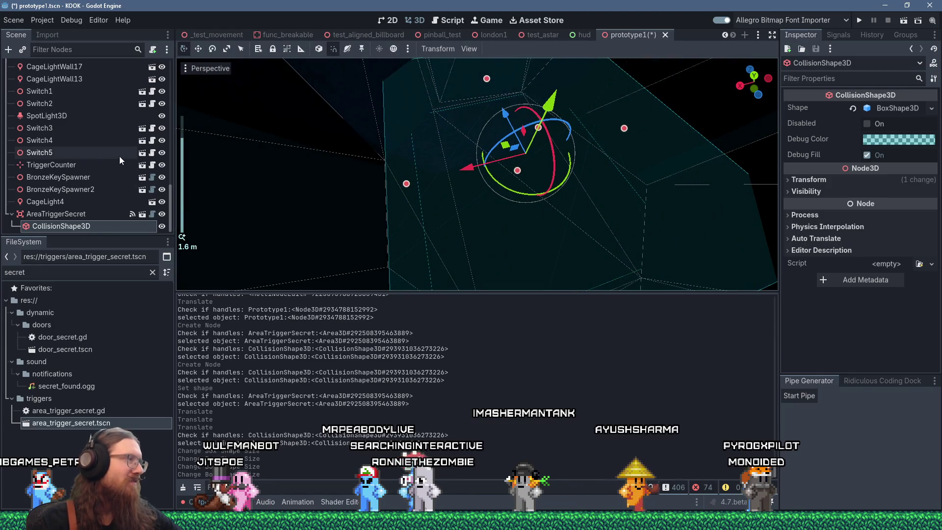
pyautogui.scroll(10, 74, 147)
pyautogui.click(65, 66)
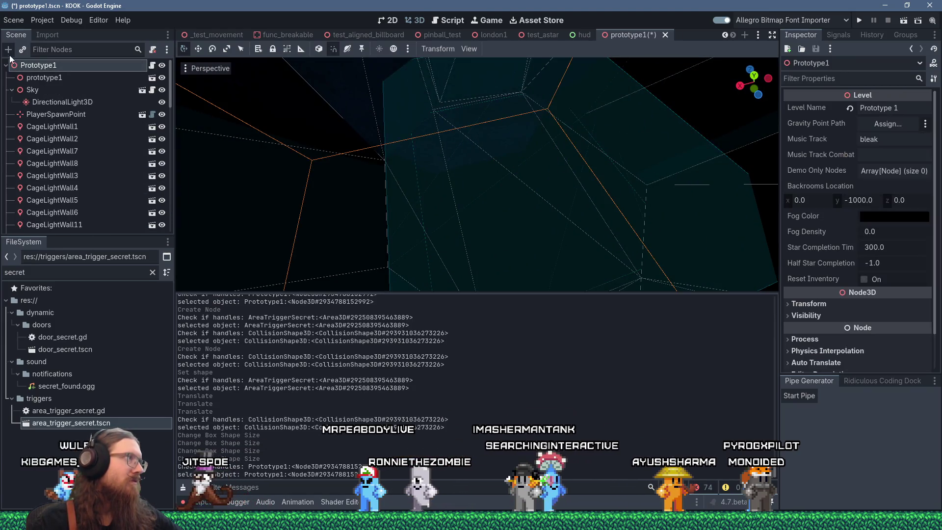
# Begin adding a node by searching 'armo', then cancel the Create New Node dialog.
pyautogui.hotkey('ctrl', 'a')
pyautogui.write('armo')
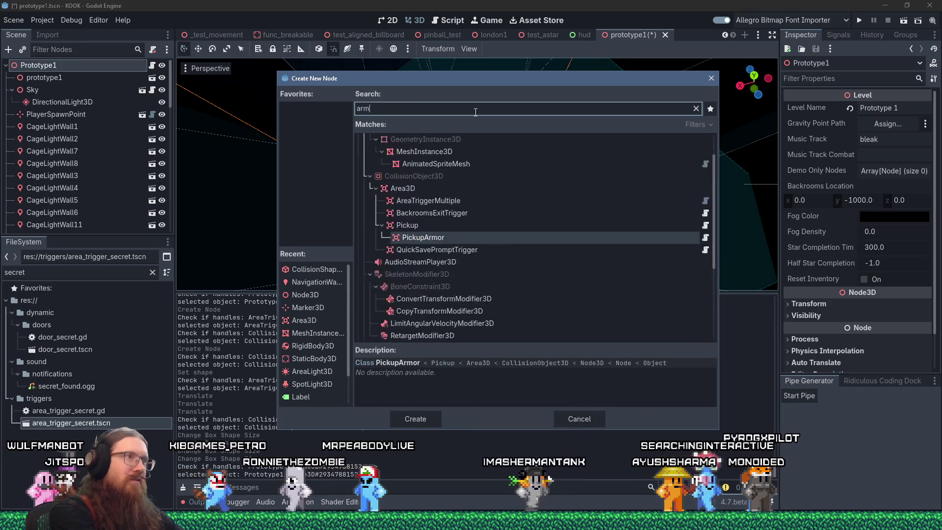
pyautogui.press('Escape')
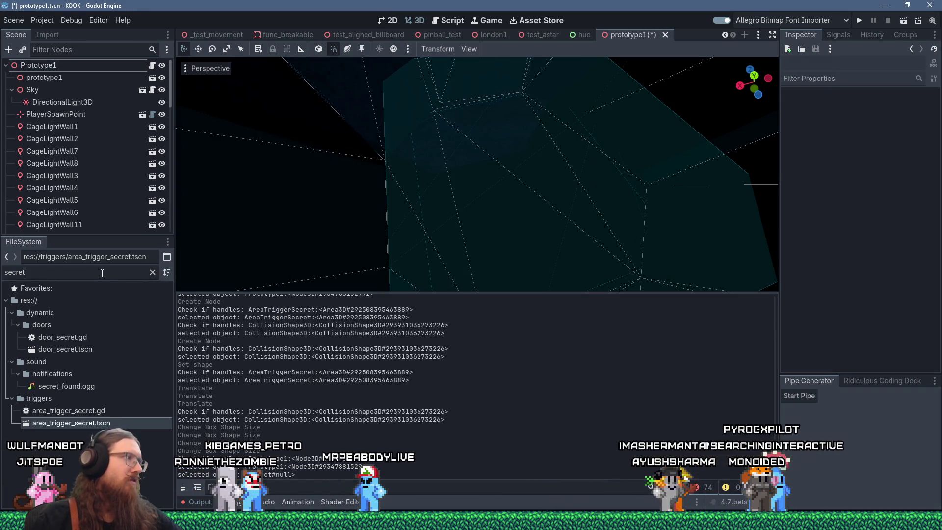
# Filter the FileSystem for 'armor' and drop armor_medium_spawner.tscn into the octagonal pit.
pyautogui.click(102, 274)
pyautogui.write('armor')
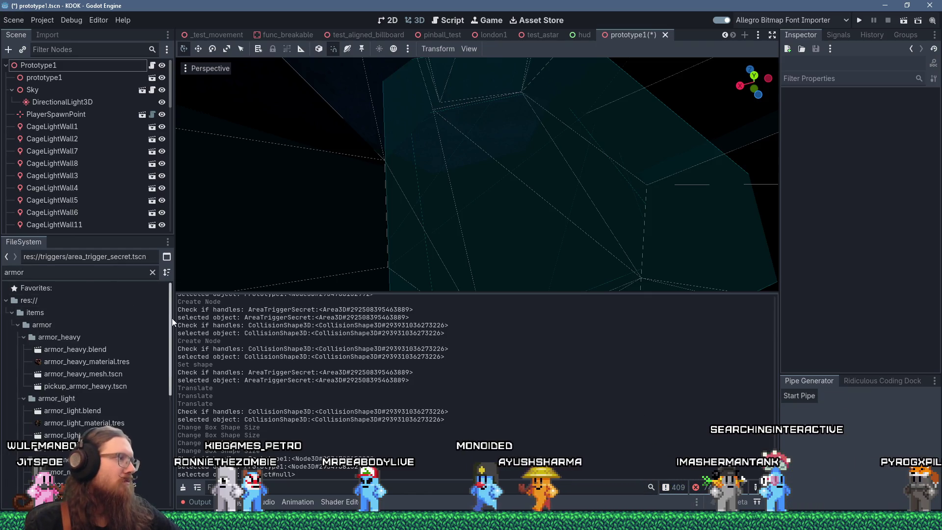
pyautogui.moveTo(172, 318); pyautogui.dragTo(179, 479)
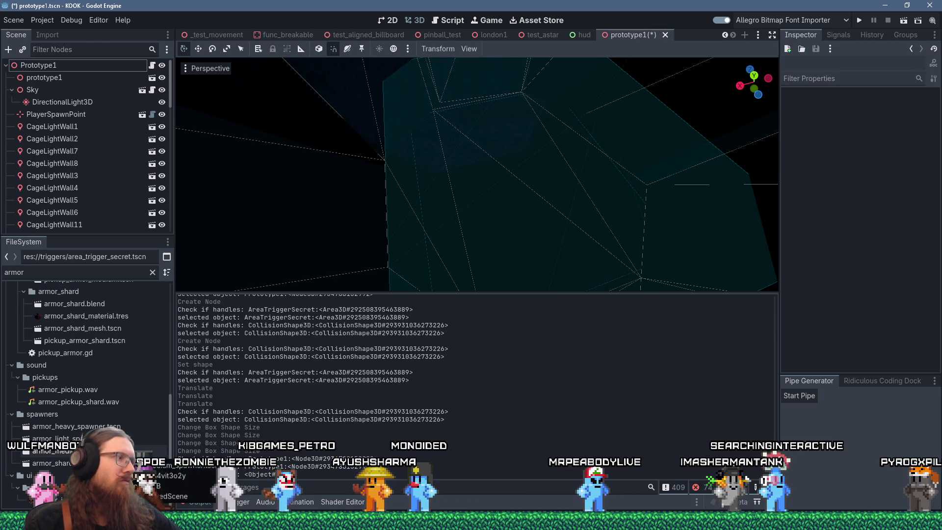
pyautogui.moveTo(199, 422)
pyautogui.mouseDown()
pyautogui.moveTo(514, 201)
pyautogui.moveTo(510, 189)
pyautogui.mouseUp()
pyautogui.press('f')
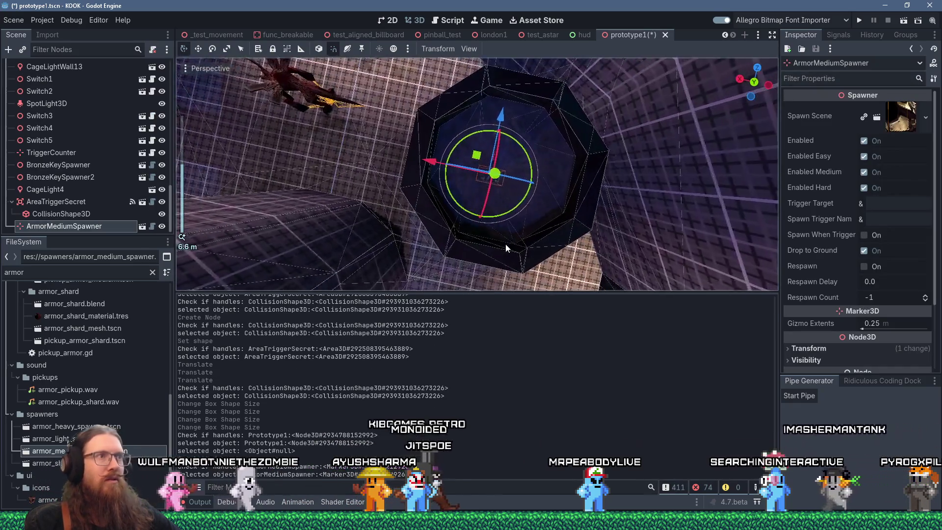
pyautogui.scroll(8, 530, 240)
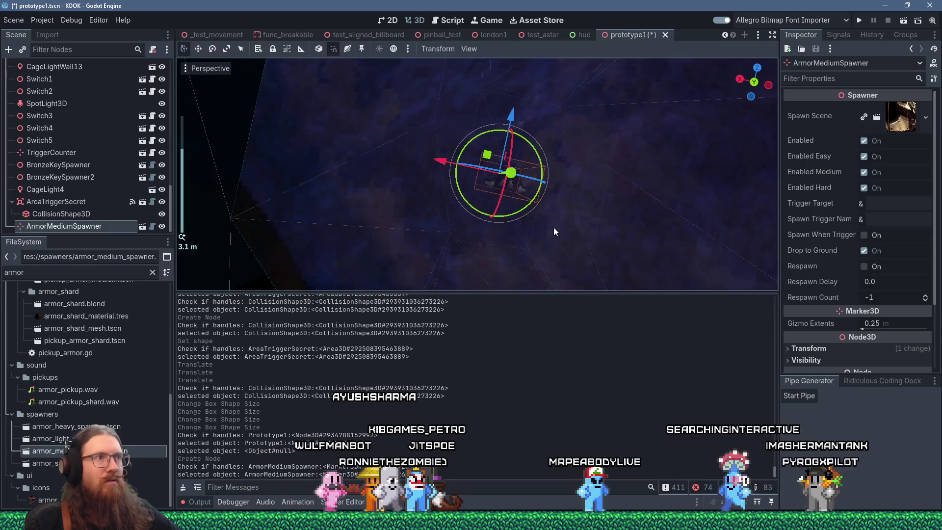
pyautogui.scroll(8, 554, 216)
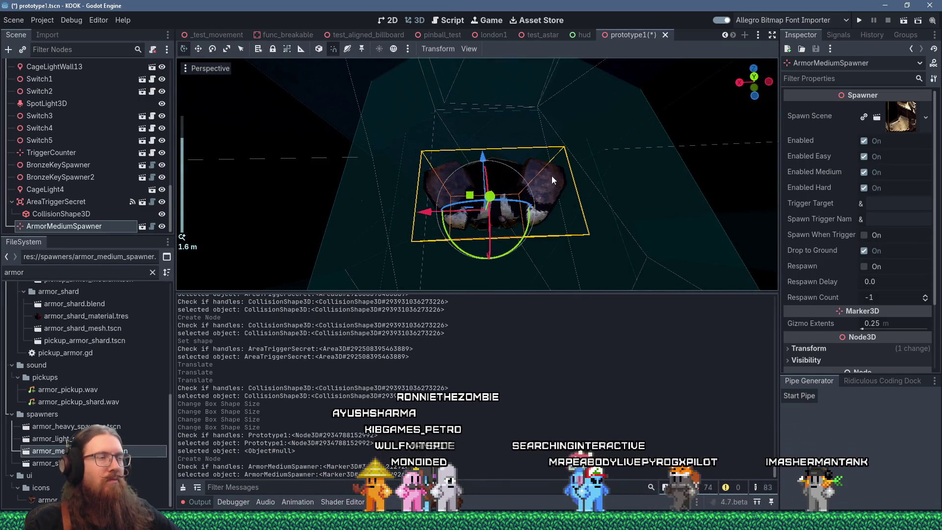
pyautogui.scroll(-15, 553, 180)
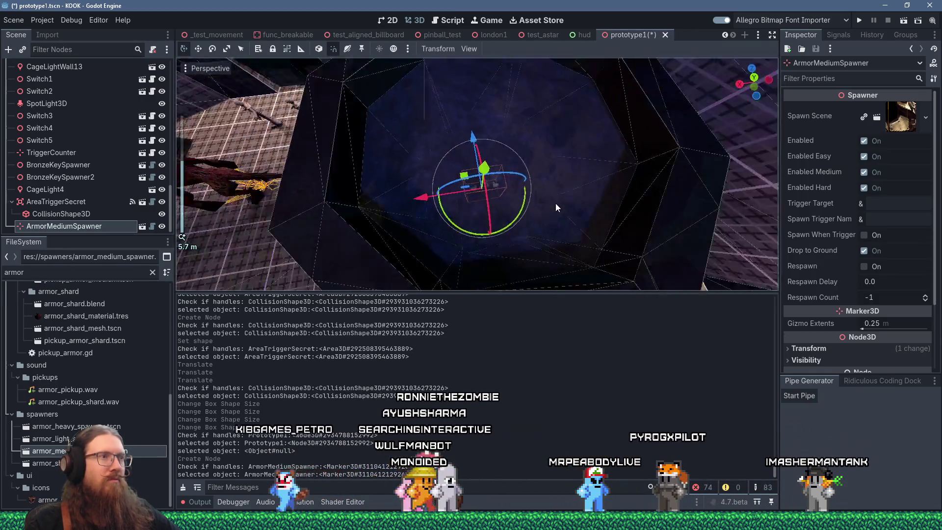
pyautogui.scroll(-4, 556, 207)
pyautogui.click(14, 19)
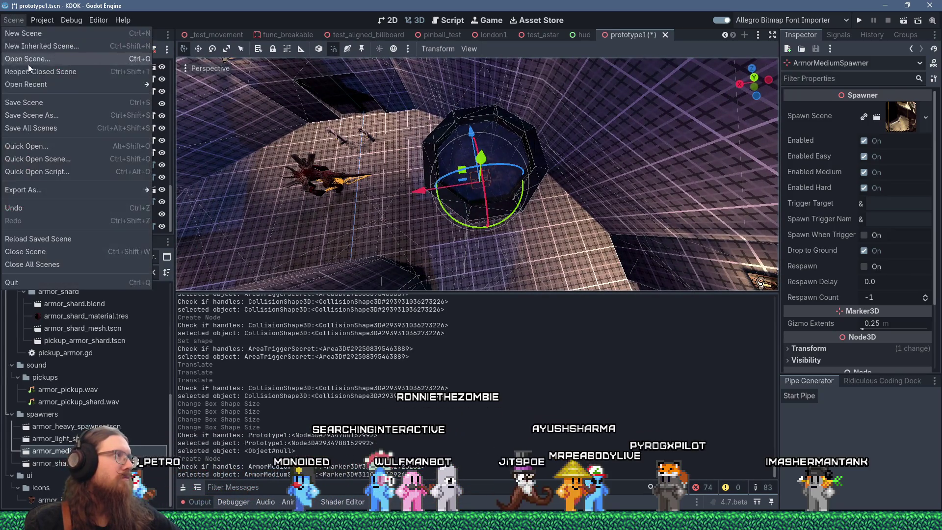
# Save the prototype1 scene, play-test it, and quit through the in-game dev console.
pyautogui.click(25, 102)
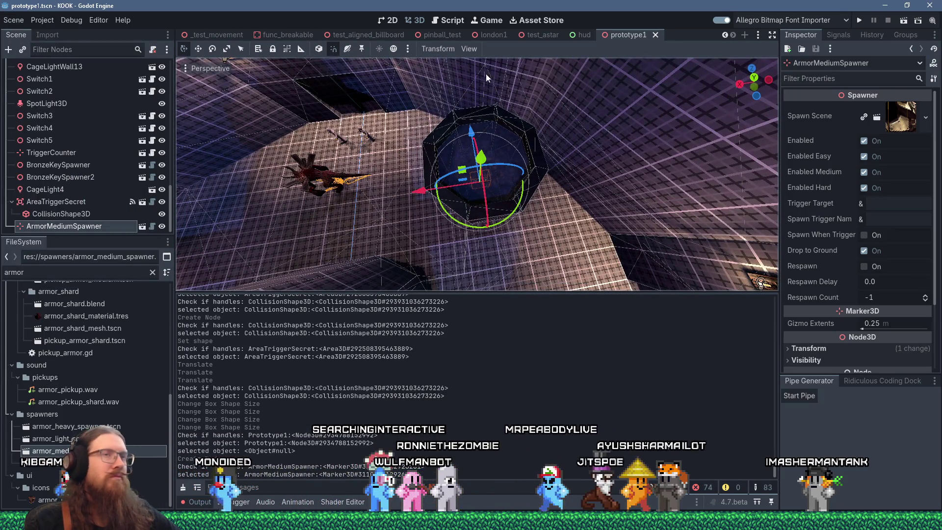
pyautogui.click(857, 21)
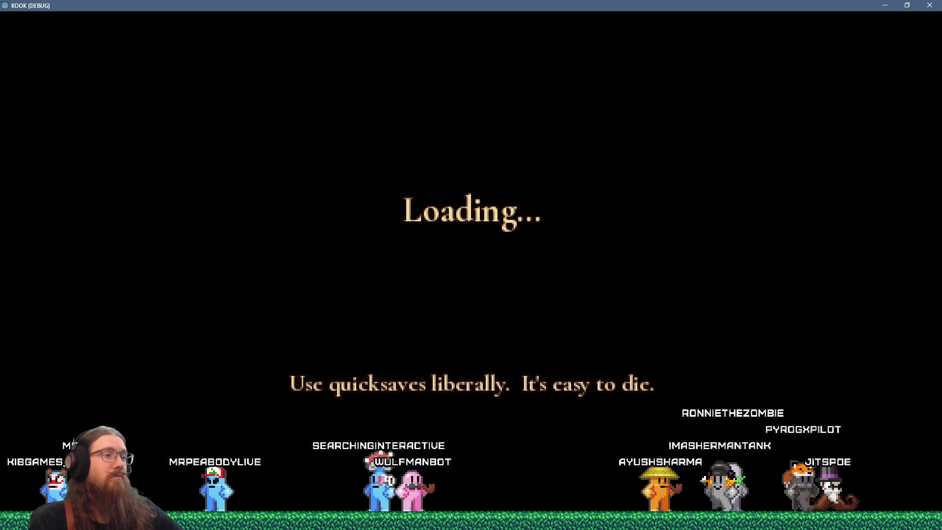
pyautogui.press('`')
pyautogui.write('qui')
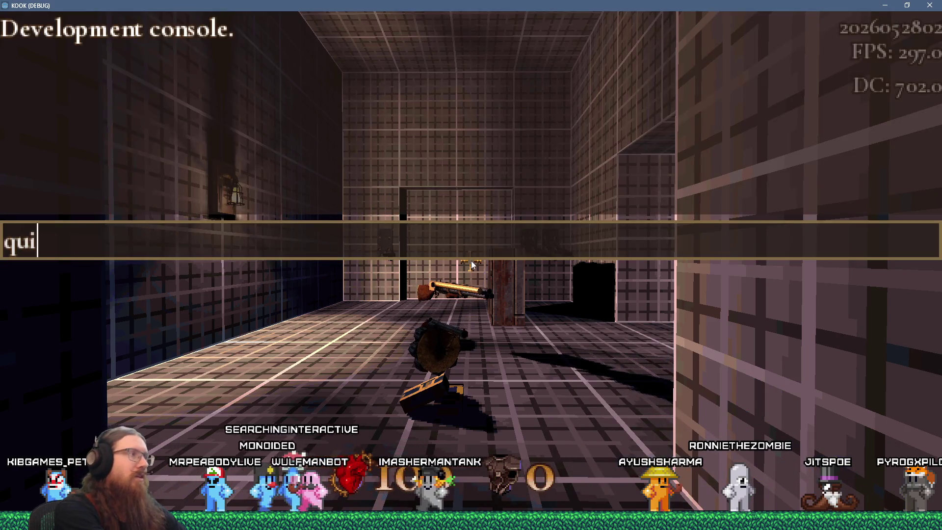
pyautogui.write('t')
pyautogui.press('Return')
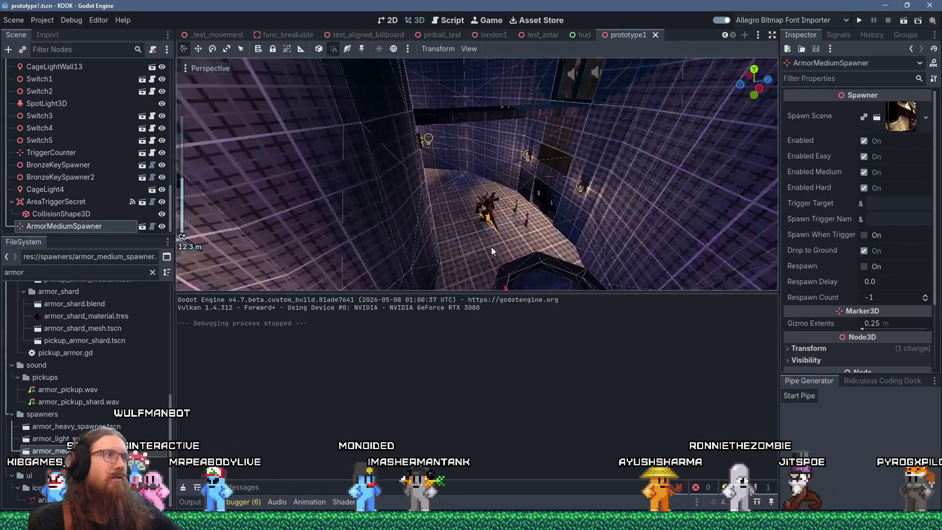
# Frame the selected spawner and orbit around it to check its placement.
pyautogui.press('f')
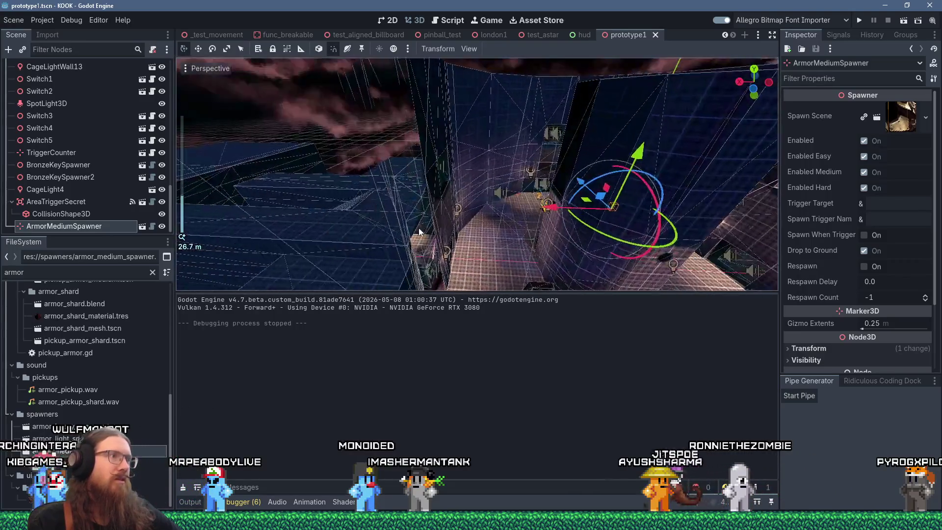
pyautogui.moveTo(420, 232)
pyautogui.mouseDown()
pyautogui.moveTo(531, 219)
pyautogui.moveTo(582, 227)
pyautogui.moveTo(490, 285)
pyautogui.moveTo(459, 261)
pyautogui.moveTo(579, 219)
pyautogui.moveTo(524, 257)
pyautogui.moveTo(563, 208)
pyautogui.mouseUp()
pyautogui.scroll(2, 540, 245)
# Switch to TrenchBroom and bring the door wall of the room into view.
pyautogui.hotkey('alt', 'Tab')
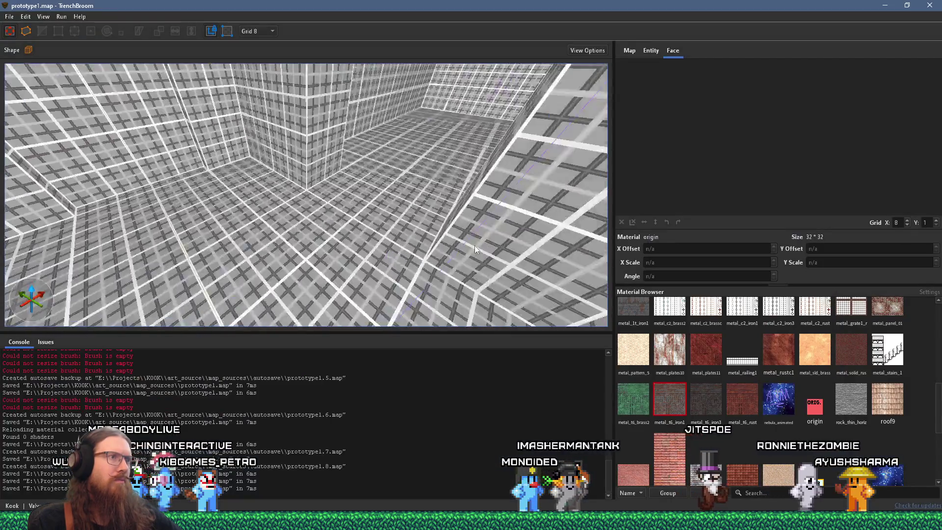
pyautogui.moveTo(475, 245)
pyautogui.mouseDown()
pyautogui.moveTo(453, 252)
pyautogui.moveTo(262, 238)
pyautogui.moveTo(362, 227)
pyautogui.mouseUp()
pyautogui.click(314, 221)
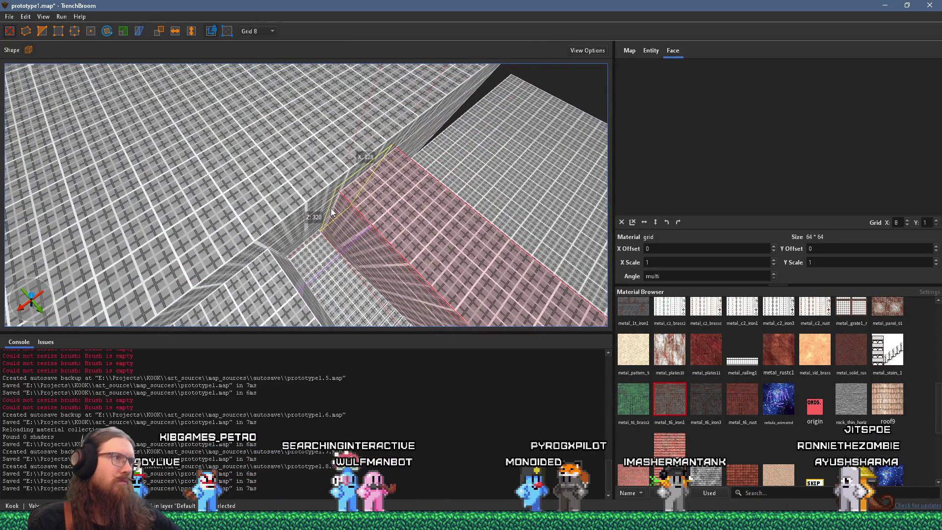
pyautogui.moveTo(314, 221)
pyautogui.mouseDown()
pyautogui.moveTo(448, 204)
pyautogui.moveTo(397, 169)
pyautogui.moveTo(277, 247)
pyautogui.mouseUp()
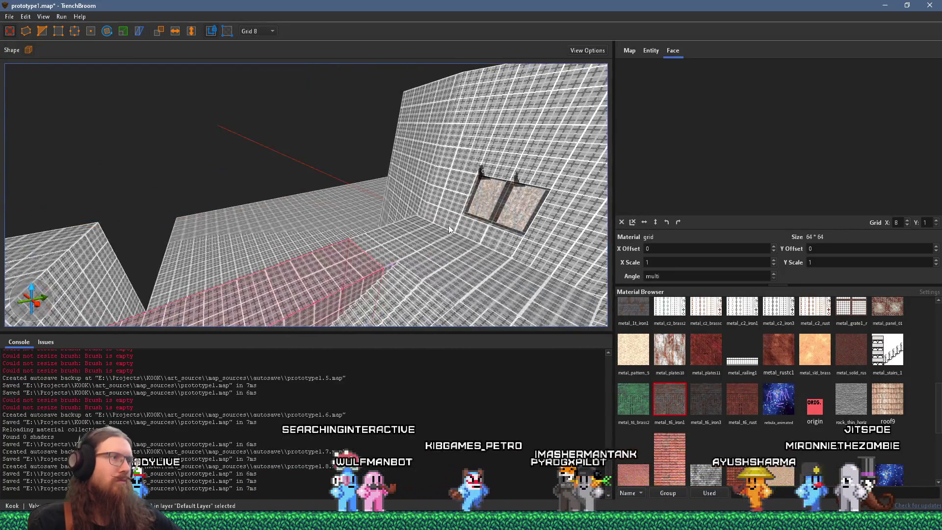
pyautogui.moveTo(449, 229); pyautogui.dragTo(419, 236)
pyautogui.moveTo(296, 241); pyautogui.dragTo(369, 244)
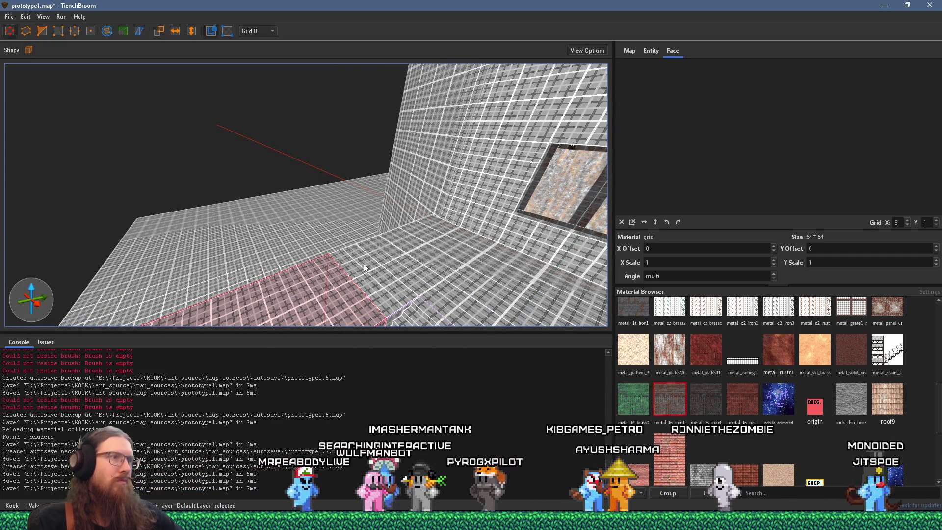
pyautogui.press('Escape')
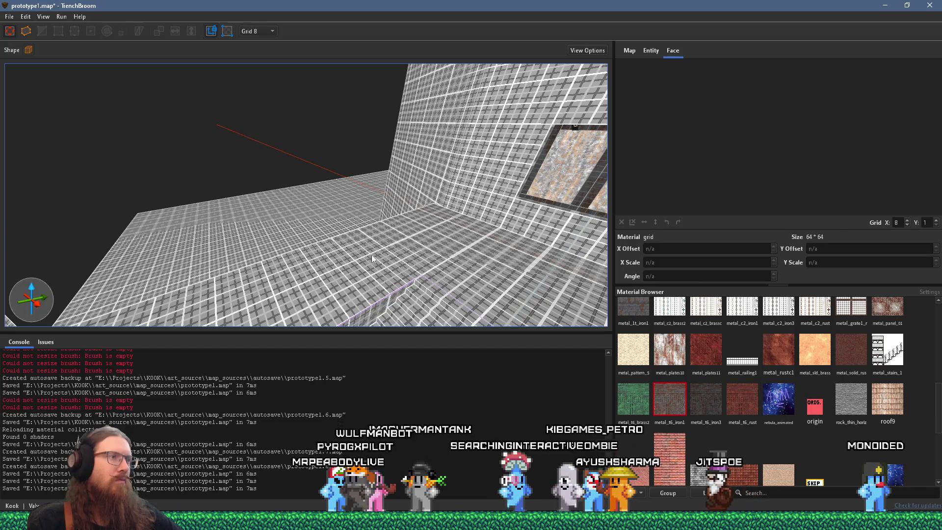
# Draw a new brush on the floor and apply the grid material to it.
pyautogui.moveTo(372, 254)
pyautogui.mouseDown()
pyautogui.moveTo(450, 209)
pyautogui.moveTo(355, 253)
pyautogui.moveTo(293, 118)
pyautogui.moveTo(257, 81)
pyautogui.mouseUp()
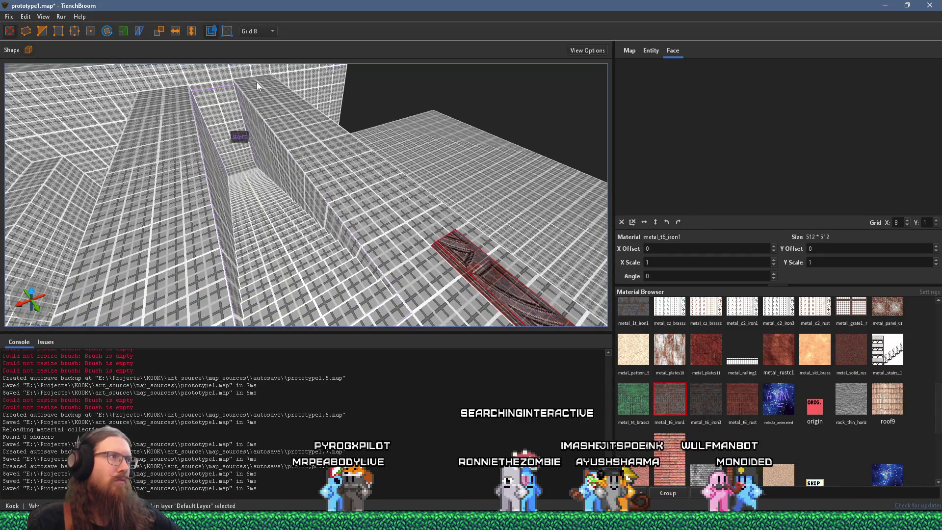
pyautogui.moveTo(257, 82)
pyautogui.mouseDown()
pyautogui.moveTo(263, 102)
pyautogui.moveTo(385, 168)
pyautogui.mouseUp()
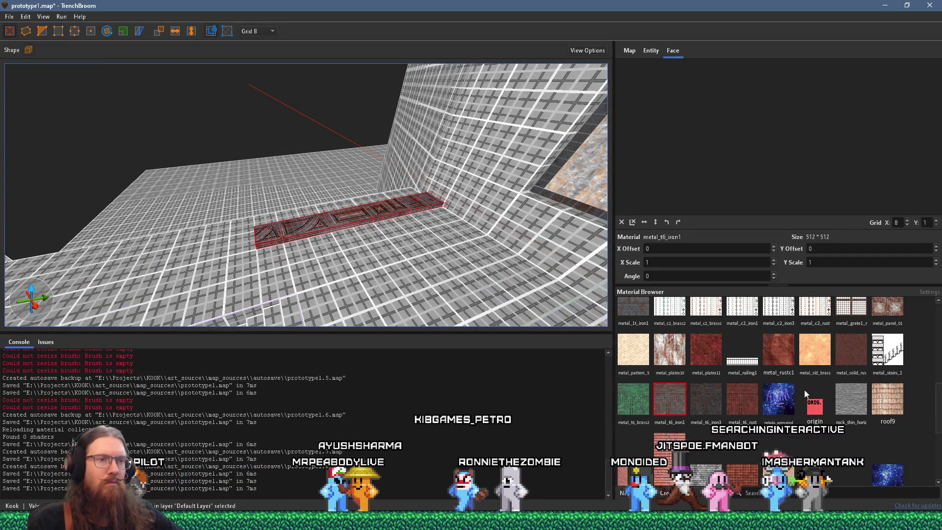
pyautogui.scroll(-3, 804, 394)
pyautogui.rightClick(461, 299)
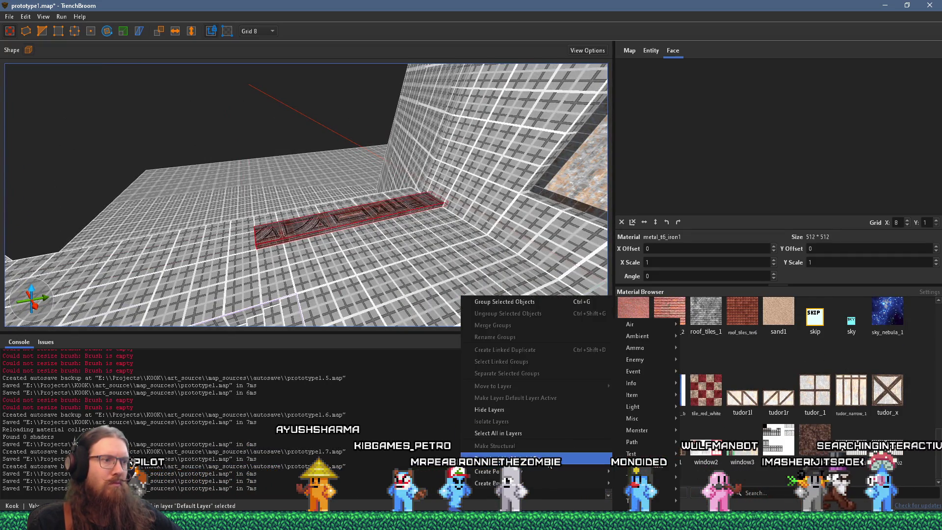
pyautogui.scroll(1, 777, 393)
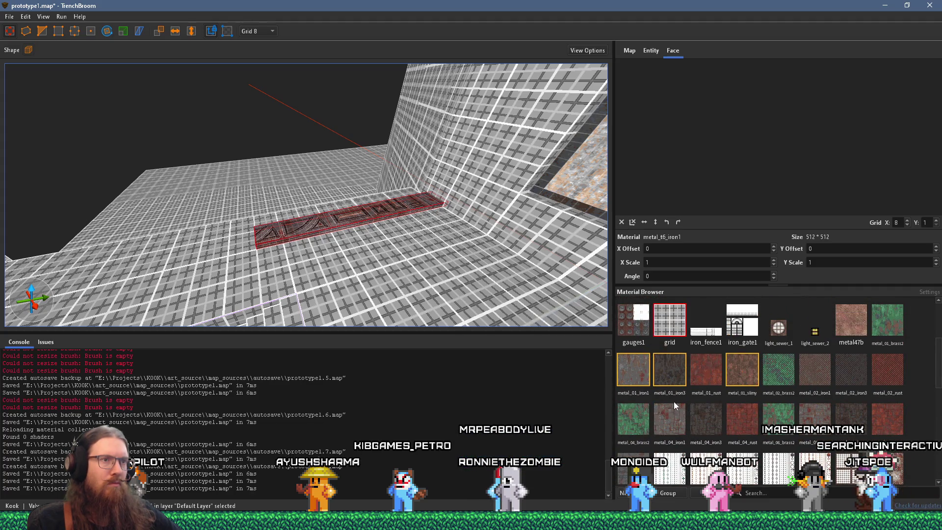
pyautogui.click(671, 330)
pyautogui.scroll(-2, 351, 260)
# On a 64 grid, extrude the brush into a tall, thin wall.
pyautogui.click(255, 31)
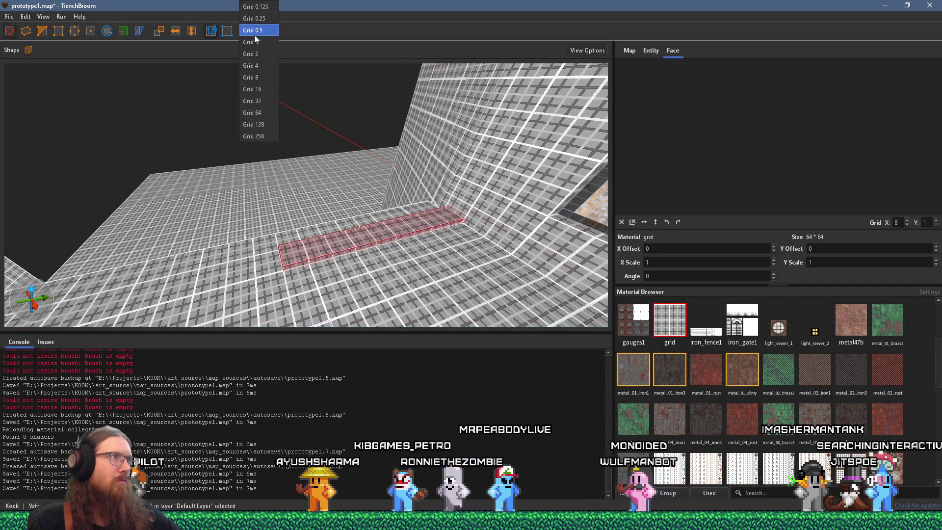
pyautogui.click(252, 112)
pyautogui.moveTo(393, 260)
pyautogui.mouseDown()
pyautogui.moveTo(397, 253)
pyautogui.moveTo(181, 287)
pyautogui.mouseUp()
pyautogui.moveTo(437, 268); pyautogui.dragTo(447, 231)
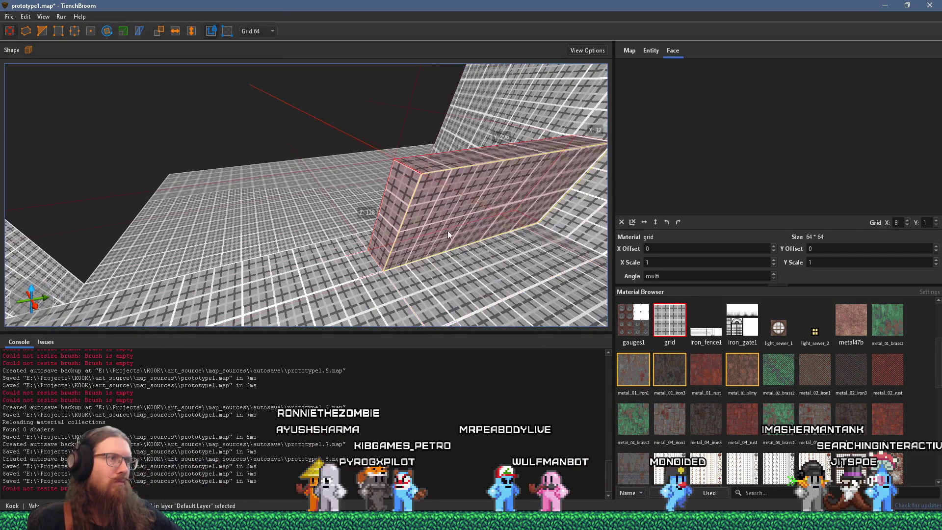
pyautogui.moveTo(383, 235)
pyautogui.mouseDown()
pyautogui.moveTo(245, 231)
pyautogui.moveTo(486, 202)
pyautogui.moveTo(196, 186)
pyautogui.moveTo(251, 186)
pyautogui.mouseUp()
pyautogui.moveTo(287, 111); pyautogui.dragTo(292, 84)
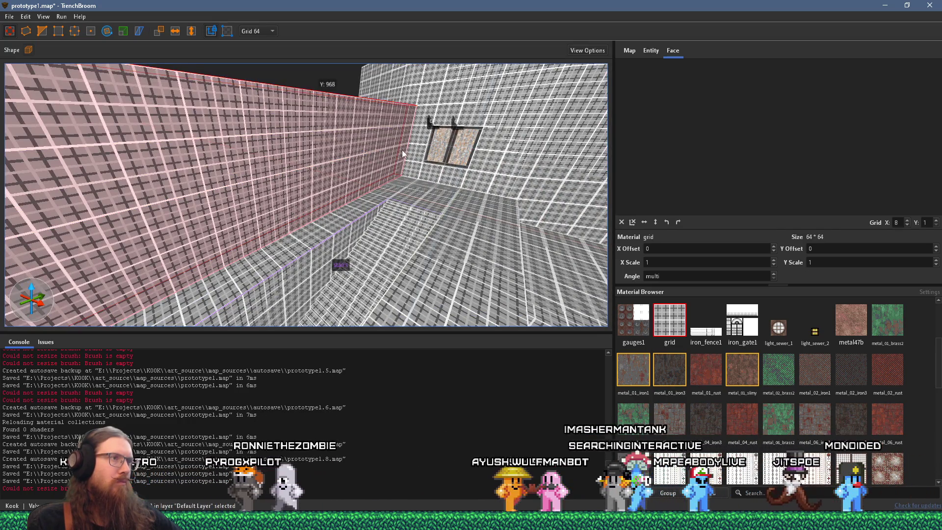
pyautogui.moveTo(402, 149)
pyautogui.mouseDown()
pyautogui.moveTo(207, 200)
pyautogui.moveTo(320, 200)
pyautogui.moveTo(337, 187)
pyautogui.mouseUp()
pyautogui.scroll(5, 336, 186)
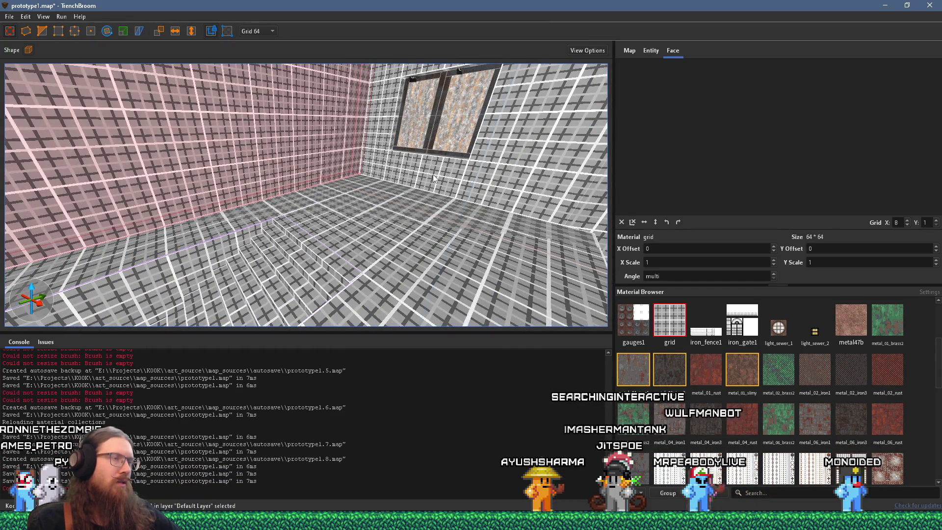
# Raise the floor brush near the stairs into a 64-unit platform and select the lower step.
pyautogui.moveTo(440, 169)
pyautogui.mouseDown()
pyautogui.moveTo(250, 241)
pyautogui.moveTo(260, 225)
pyautogui.moveTo(165, 199)
pyautogui.moveTo(59, 138)
pyautogui.moveTo(358, 184)
pyautogui.moveTo(275, 194)
pyautogui.moveTo(257, 187)
pyautogui.moveTo(428, 175)
pyautogui.mouseUp()
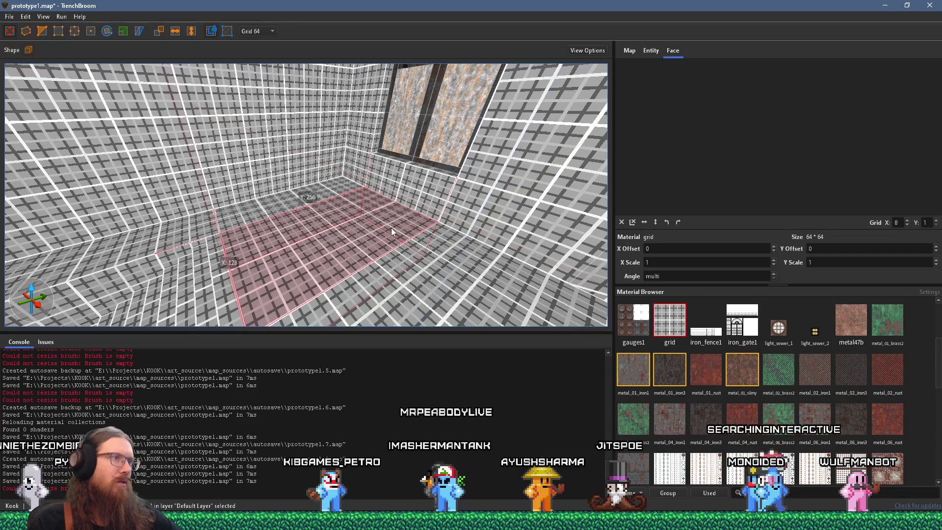
pyautogui.moveTo(391, 228)
pyautogui.mouseDown()
pyautogui.moveTo(389, 190)
pyautogui.moveTo(471, 240)
pyautogui.moveTo(337, 172)
pyautogui.moveTo(431, 192)
pyautogui.moveTo(441, 267)
pyautogui.moveTo(410, 270)
pyautogui.moveTo(417, 311)
pyautogui.moveTo(371, 266)
pyautogui.moveTo(536, 220)
pyautogui.mouseUp()
pyautogui.scroll(-5, 372, 265)
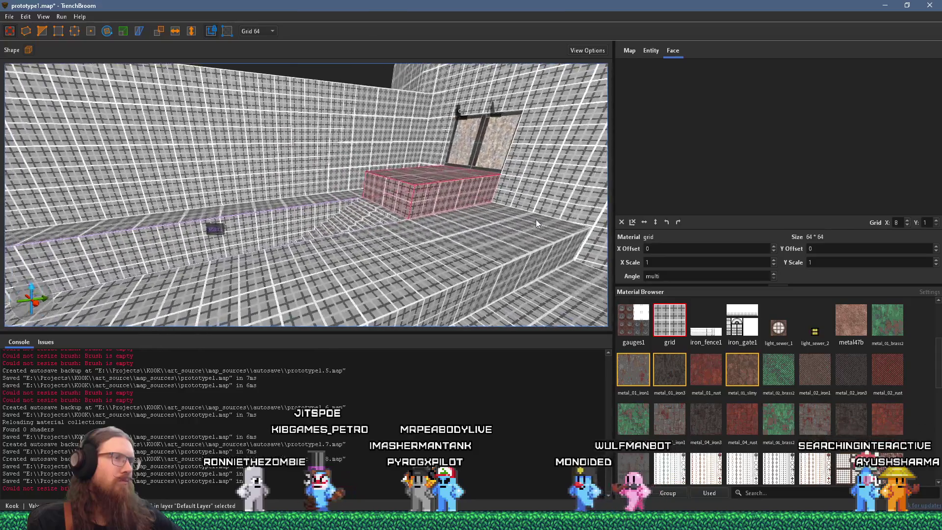
pyautogui.click(491, 227)
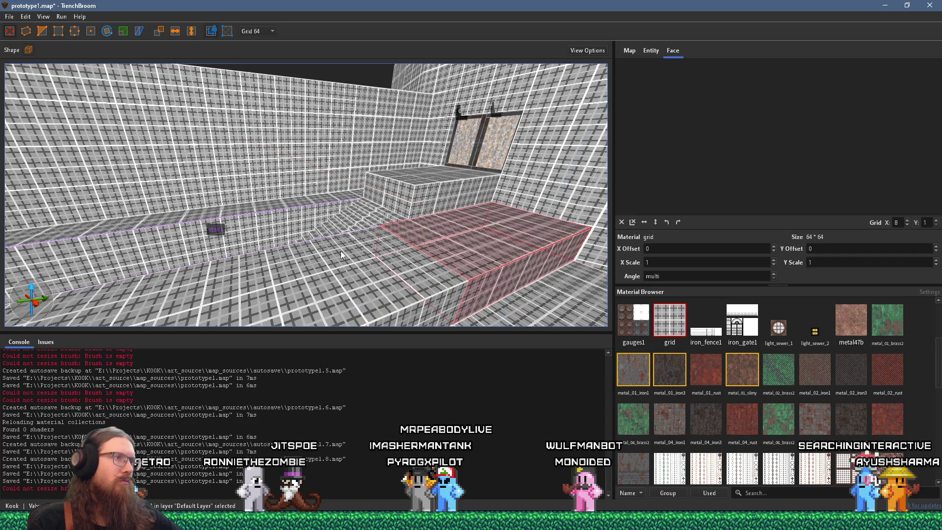
pyautogui.moveTo(340, 253); pyautogui.dragTo(323, 257)
pyautogui.scroll(-2, 340, 210)
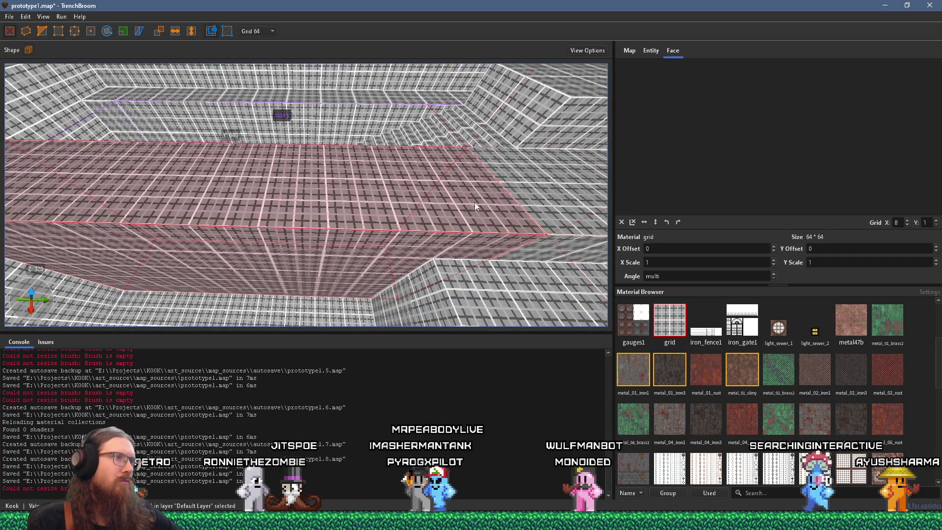
# Select all twelve stair brushes down the shaft and switch the grid to 8.
pyautogui.moveTo(422, 205)
pyautogui.mouseDown()
pyautogui.moveTo(364, 196)
pyautogui.moveTo(520, 212)
pyautogui.moveTo(361, 183)
pyautogui.moveTo(345, 167)
pyautogui.mouseUp()
pyautogui.moveTo(369, 220)
pyautogui.mouseDown()
pyautogui.moveTo(416, 195)
pyautogui.moveTo(414, 176)
pyautogui.moveTo(454, 179)
pyautogui.moveTo(160, 187)
pyautogui.moveTo(166, 155)
pyautogui.moveTo(225, 173)
pyautogui.moveTo(293, 217)
pyautogui.moveTo(319, 162)
pyautogui.moveTo(490, 110)
pyautogui.moveTo(329, 171)
pyautogui.moveTo(280, 83)
pyautogui.moveTo(304, 140)
pyautogui.moveTo(304, 196)
pyautogui.moveTo(299, 179)
pyautogui.moveTo(282, 187)
pyautogui.moveTo(403, 189)
pyautogui.moveTo(351, 200)
pyautogui.moveTo(322, 232)
pyautogui.moveTo(135, 201)
pyautogui.mouseUp()
pyautogui.press('Escape')
pyautogui.moveTo(150, 148)
pyautogui.mouseDown()
pyautogui.moveTo(129, 168)
pyautogui.moveTo(190, 153)
pyautogui.moveTo(227, 216)
pyautogui.mouseUp()
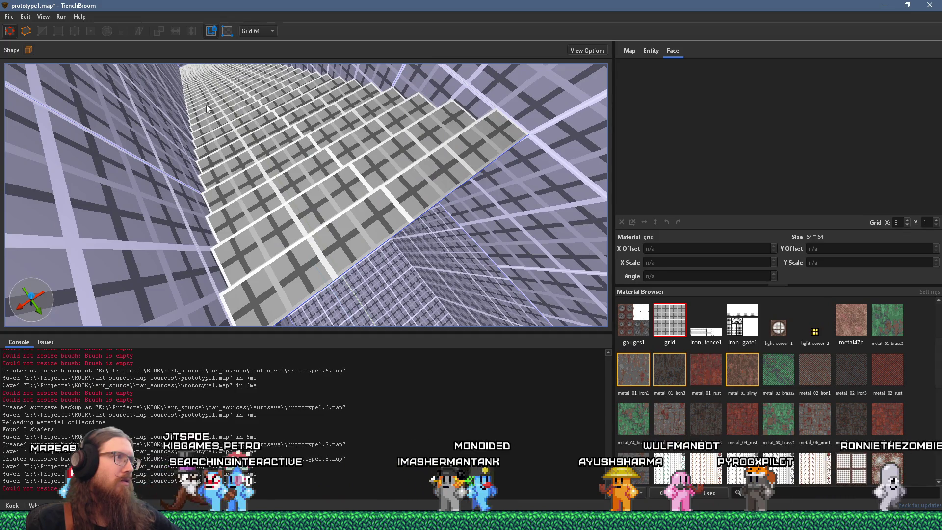
pyautogui.moveTo(206, 105)
pyautogui.mouseDown()
pyautogui.moveTo(268, 219)
pyautogui.moveTo(306, 193)
pyautogui.moveTo(371, 210)
pyautogui.moveTo(283, 222)
pyautogui.moveTo(404, 141)
pyautogui.moveTo(366, 158)
pyautogui.moveTo(225, 148)
pyautogui.mouseUp()
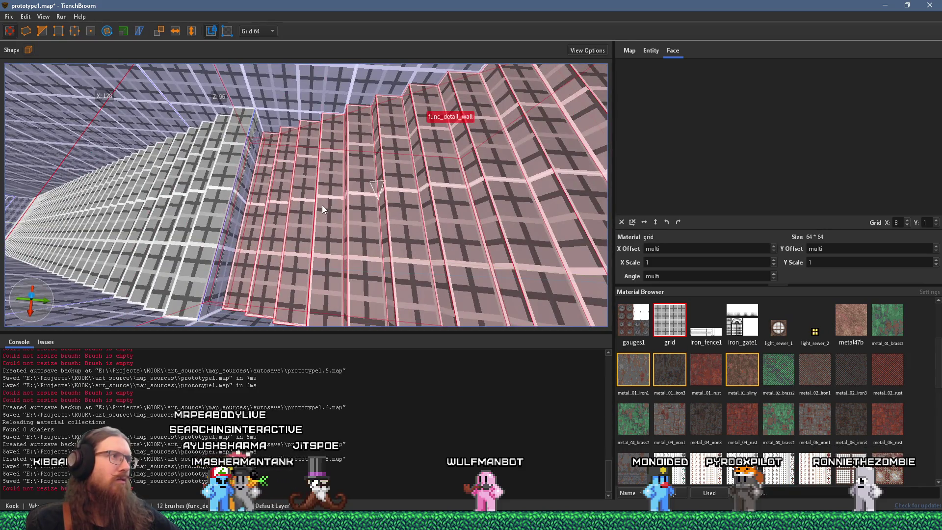
pyautogui.click(261, 77)
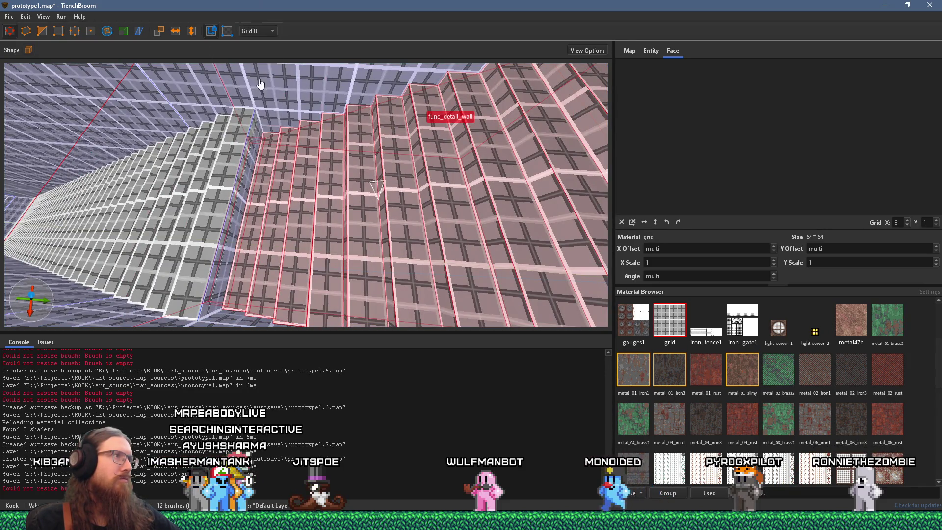
# Select the upper stair steps, delete them, then undo the deletion.
pyautogui.scroll(-5, 314, 147)
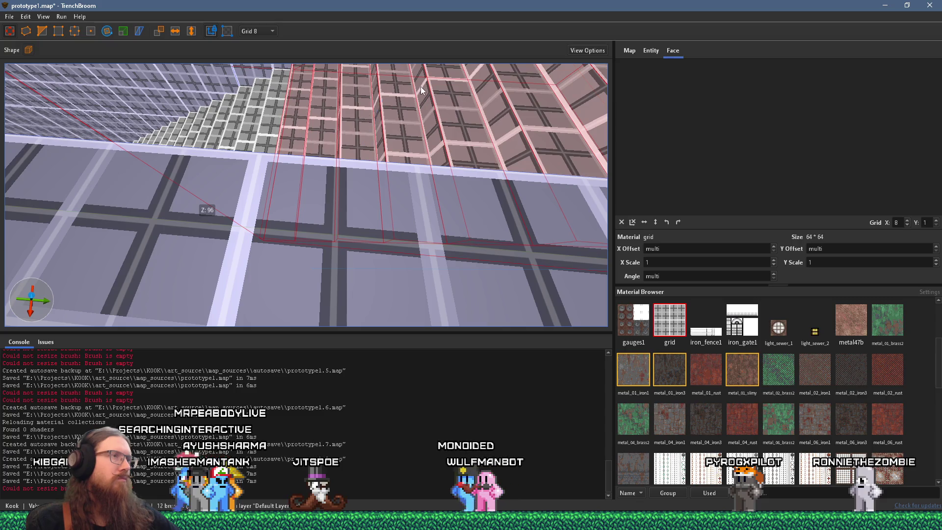
pyautogui.scroll(-5, 420, 87)
pyautogui.scroll(-5, 327, 155)
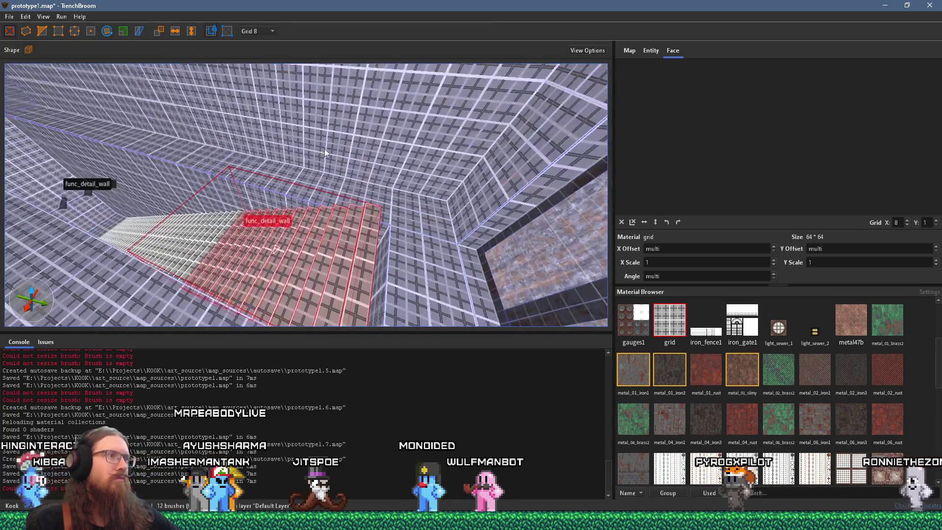
pyautogui.moveTo(334, 147)
pyautogui.mouseDown()
pyautogui.moveTo(361, 175)
pyautogui.moveTo(418, 133)
pyautogui.mouseUp()
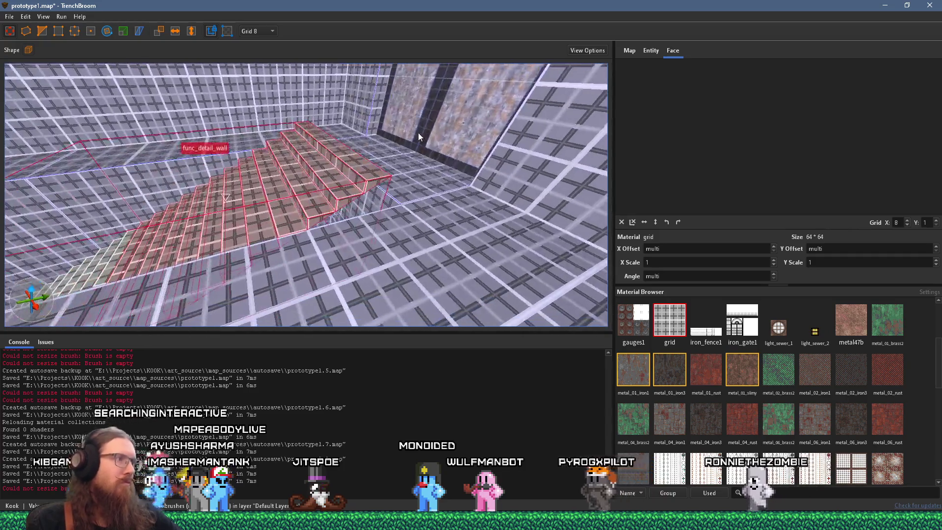
pyautogui.press('Escape')
pyautogui.keyDown('ctrl'); pyautogui.click(290, 216); pyautogui.keyUp('ctrl')
pyautogui.keyDown('ctrl'); pyautogui.click(357, 167); pyautogui.keyUp('ctrl')
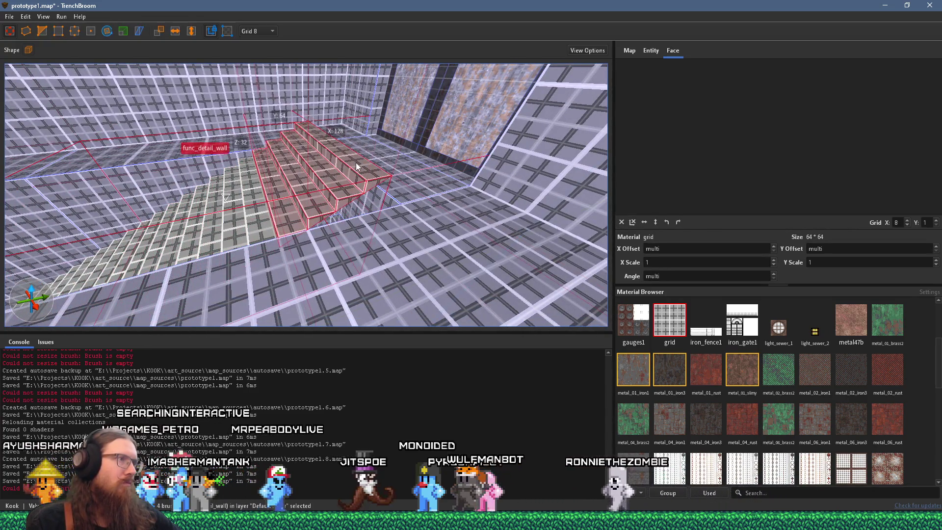
pyautogui.press('Delete')
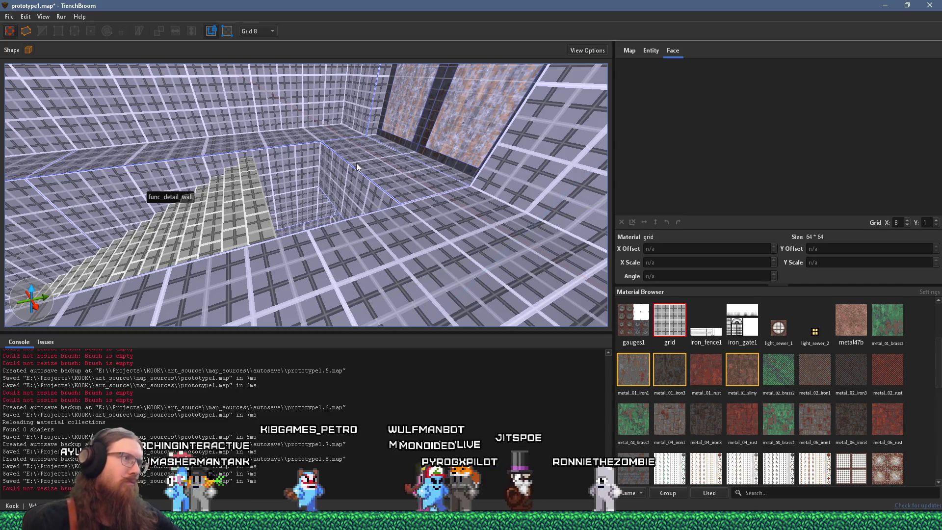
pyautogui.press('Escape')
pyautogui.hotkey('ctrl', 'z')
# Try CSG-subtracting the block and steps from the floor, undoing each to restore the pit block.
pyautogui.moveTo(350, 190)
pyautogui.mouseDown()
pyautogui.moveTo(258, 203)
pyautogui.moveTo(343, 202)
pyautogui.mouseUp()
pyautogui.scroll(2, 343, 202)
pyautogui.scroll(3, 356, 201)
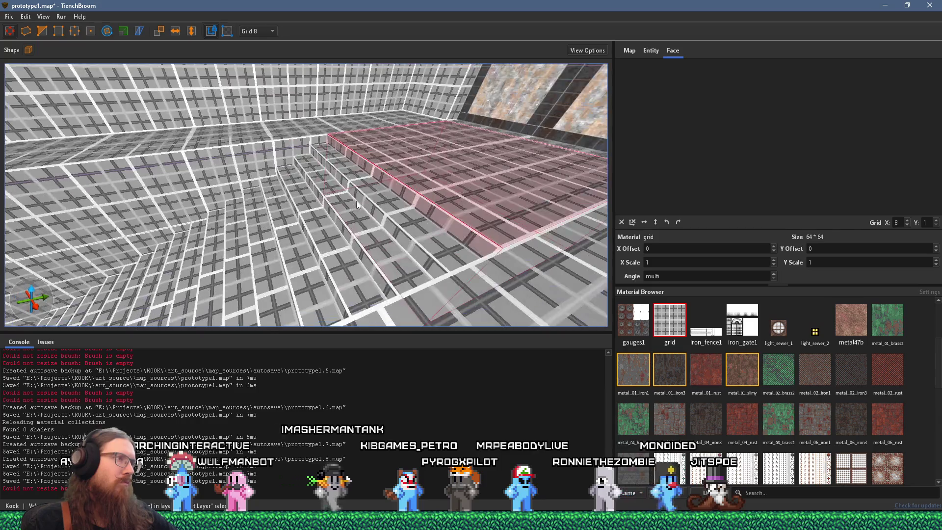
pyautogui.scroll(2, 430, 224)
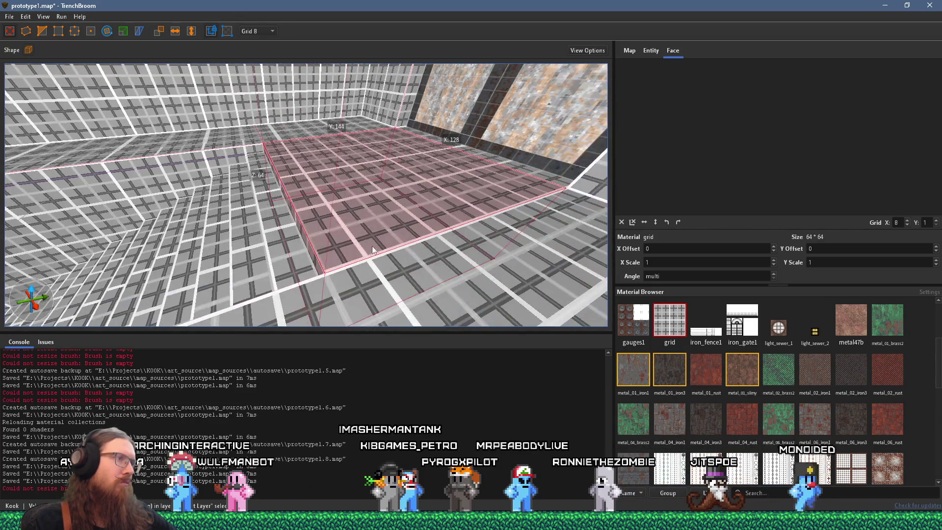
pyautogui.moveTo(313, 252); pyautogui.dragTo(272, 270)
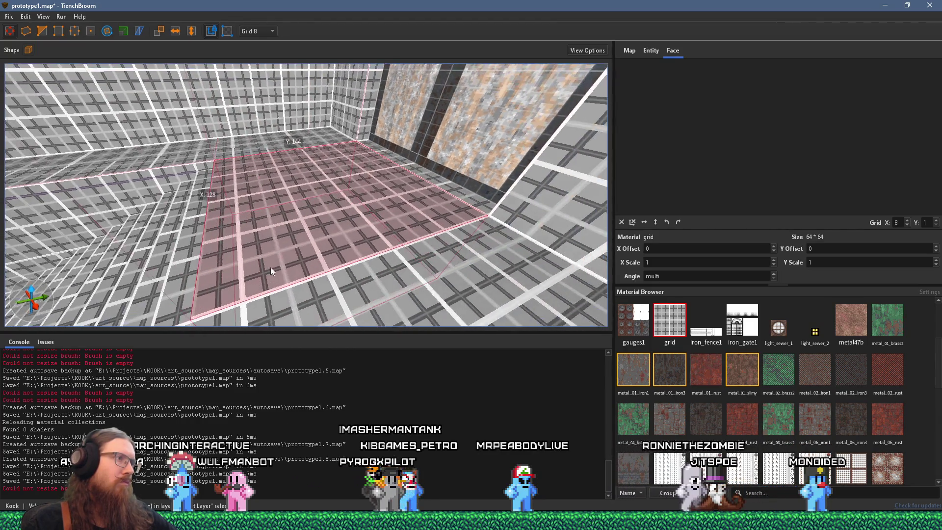
pyautogui.moveTo(204, 264)
pyautogui.mouseDown()
pyautogui.moveTo(316, 231)
pyautogui.moveTo(259, 251)
pyautogui.moveTo(297, 246)
pyautogui.mouseUp()
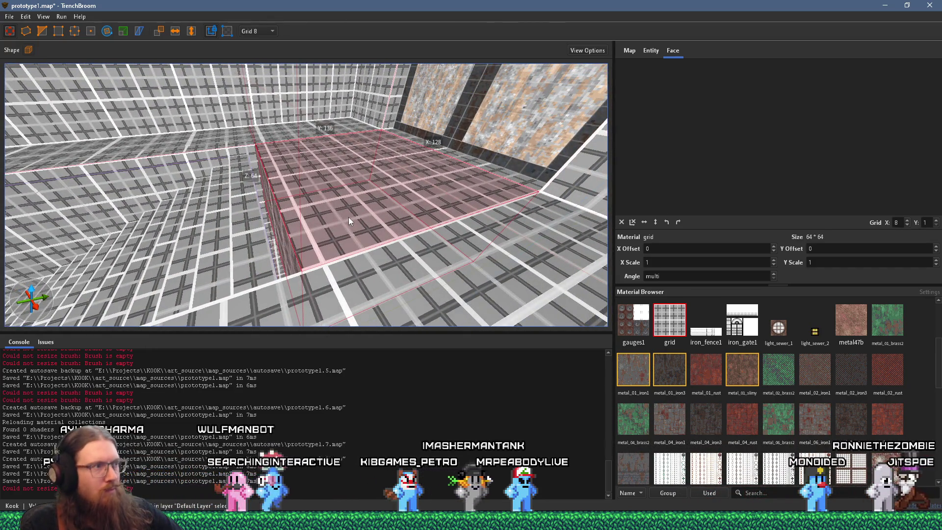
pyautogui.hotkey('ctrl', 'k')
pyautogui.hotkey('ctrl', 'z')
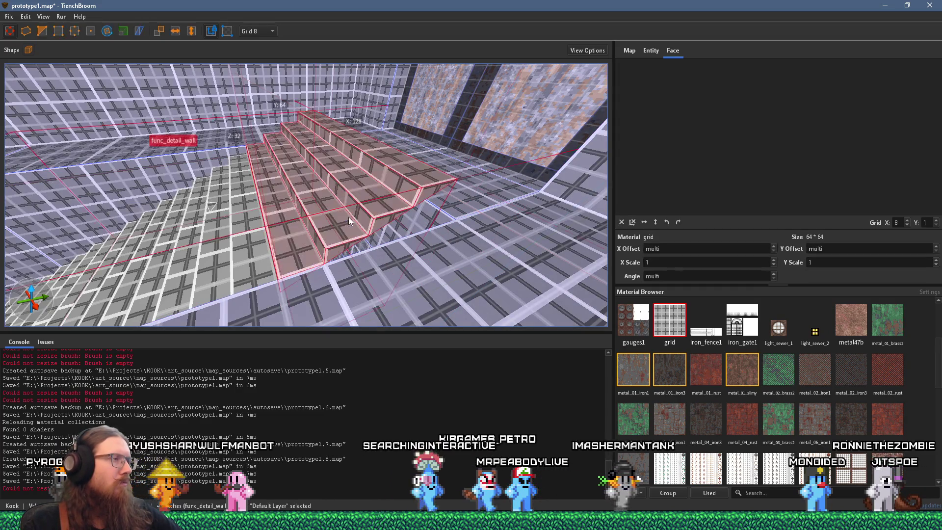
pyautogui.hotkey('ctrl', 'z')
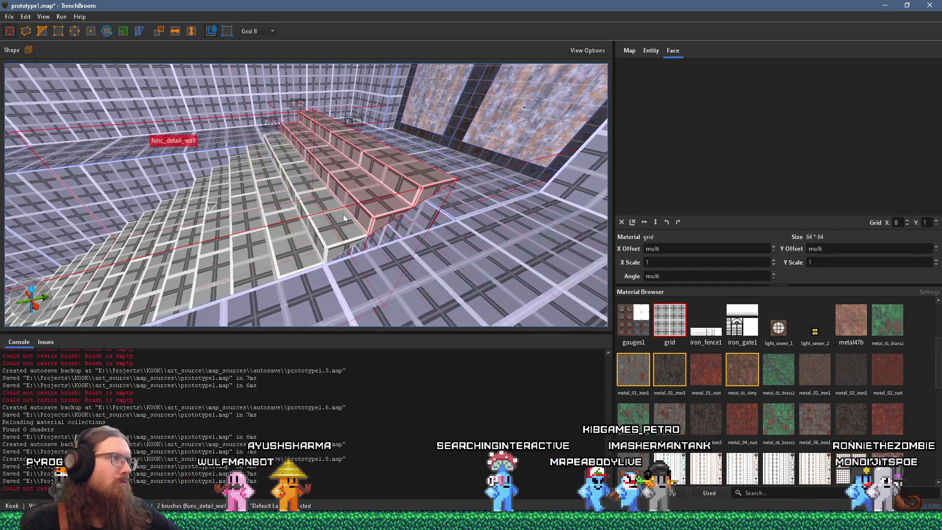
pyautogui.hotkey('ctrl', 'k')
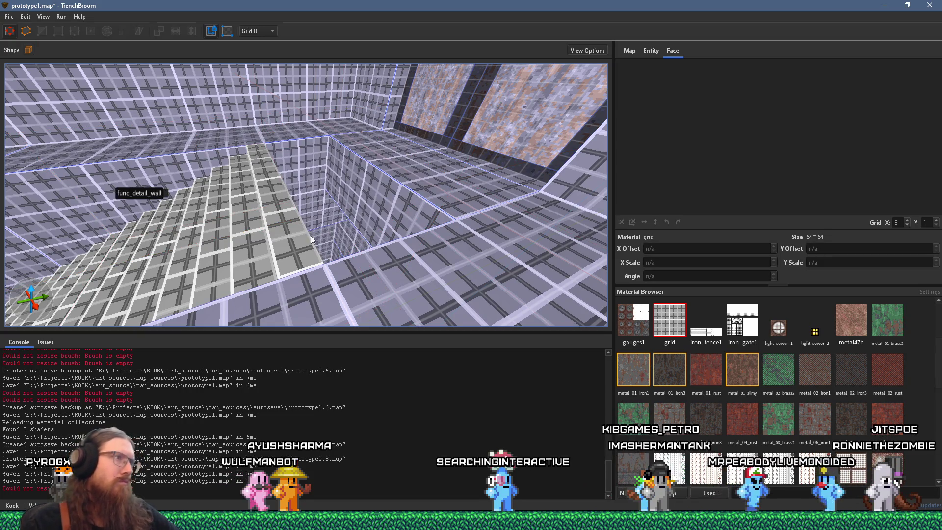
pyautogui.hotkey('ctrl', 'z')
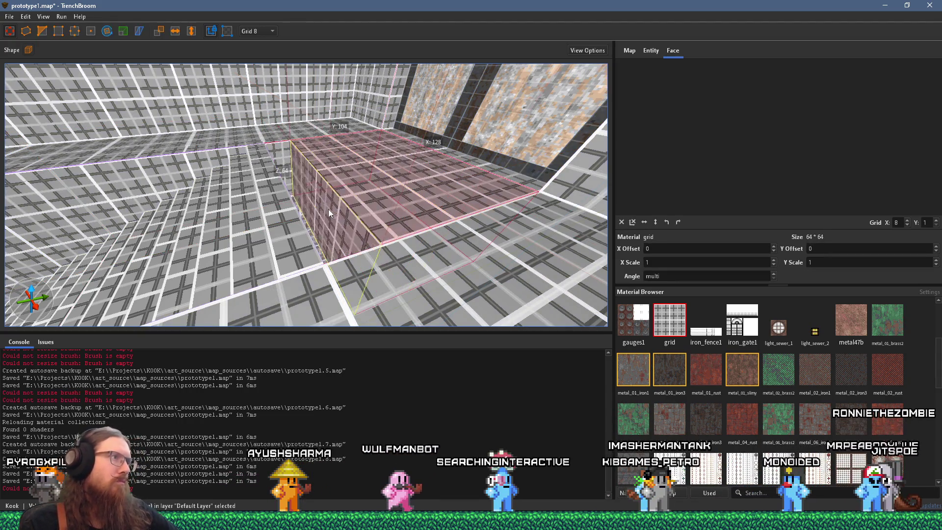
pyautogui.moveTo(293, 222)
pyautogui.mouseDown()
pyautogui.moveTo(296, 251)
pyautogui.moveTo(384, 262)
pyautogui.moveTo(335, 225)
pyautogui.moveTo(293, 215)
pyautogui.moveTo(281, 113)
pyautogui.moveTo(267, 174)
pyautogui.moveTo(329, 178)
pyautogui.moveTo(313, 134)
pyautogui.moveTo(379, 162)
pyautogui.moveTo(418, 161)
pyautogui.moveTo(349, 157)
pyautogui.moveTo(358, 143)
pyautogui.moveTo(376, 152)
pyautogui.moveTo(413, 290)
pyautogui.moveTo(399, 127)
pyautogui.moveTo(445, 247)
pyautogui.moveTo(322, 211)
pyautogui.moveTo(204, 225)
pyautogui.mouseUp()
# Look toward the pink block, ceiling and stairs, then select the tall wall block.
pyautogui.moveTo(154, 250)
pyautogui.mouseDown()
pyautogui.moveTo(281, 206)
pyautogui.moveTo(363, 216)
pyautogui.moveTo(290, 218)
pyautogui.moveTo(645, 214)
pyautogui.mouseUp()
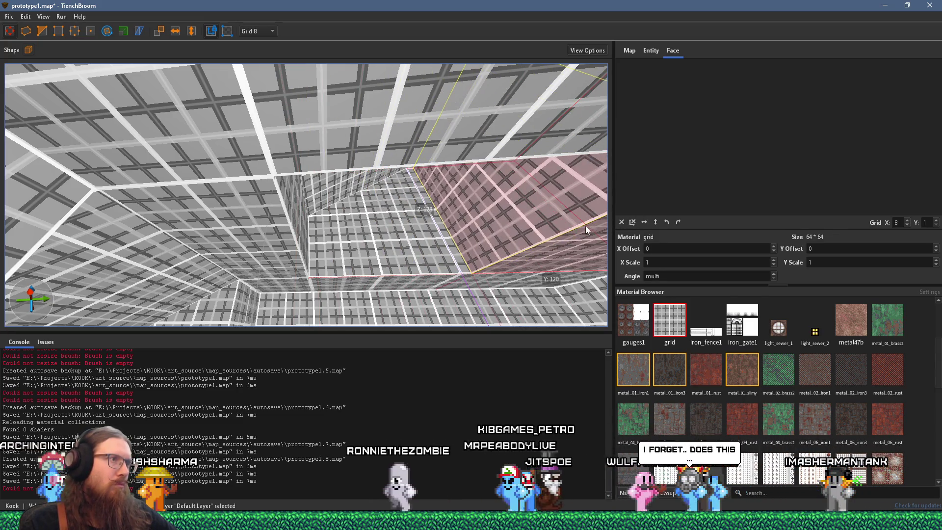
pyautogui.moveTo(551, 234)
pyautogui.mouseDown()
pyautogui.moveTo(193, 208)
pyautogui.moveTo(194, 200)
pyautogui.moveTo(445, 186)
pyautogui.mouseUp()
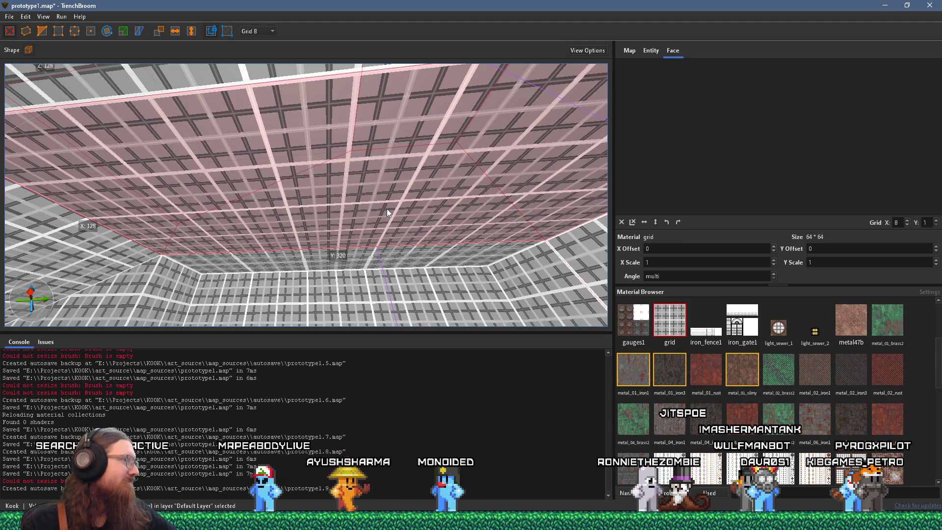
pyautogui.moveTo(386, 208)
pyautogui.mouseDown()
pyautogui.moveTo(261, 235)
pyautogui.moveTo(240, 257)
pyautogui.moveTo(339, 308)
pyautogui.moveTo(344, 297)
pyautogui.moveTo(282, 243)
pyautogui.moveTo(345, 263)
pyautogui.moveTo(348, 274)
pyautogui.moveTo(373, 264)
pyautogui.moveTo(475, 298)
pyautogui.moveTo(467, 157)
pyautogui.moveTo(448, 307)
pyautogui.moveTo(429, 249)
pyautogui.moveTo(314, 255)
pyautogui.moveTo(385, 240)
pyautogui.moveTo(120, 193)
pyautogui.mouseUp()
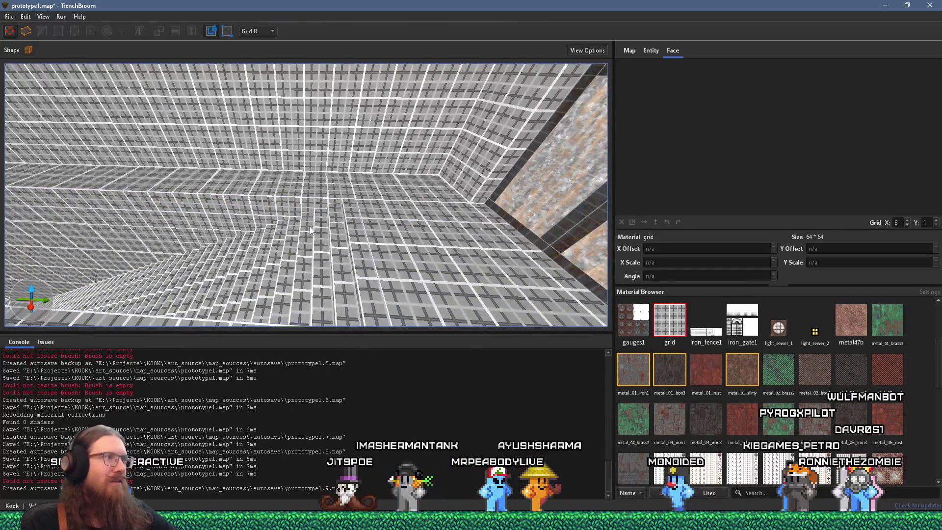
pyautogui.moveTo(310, 226)
pyautogui.mouseDown()
pyautogui.moveTo(255, 215)
pyautogui.moveTo(361, 315)
pyautogui.moveTo(240, 228)
pyautogui.moveTo(419, 194)
pyautogui.moveTo(381, 225)
pyautogui.moveTo(447, 216)
pyautogui.moveTo(187, 184)
pyautogui.moveTo(385, 181)
pyautogui.moveTo(348, 184)
pyautogui.moveTo(327, 209)
pyautogui.moveTo(217, 215)
pyautogui.moveTo(401, 161)
pyautogui.moveTo(382, 185)
pyautogui.mouseUp()
pyautogui.click(352, 161)
pyautogui.moveTo(212, 250)
pyautogui.mouseDown()
pyautogui.moveTo(329, 213)
pyautogui.moveTo(330, 185)
pyautogui.moveTo(330, 194)
pyautogui.mouseUp()
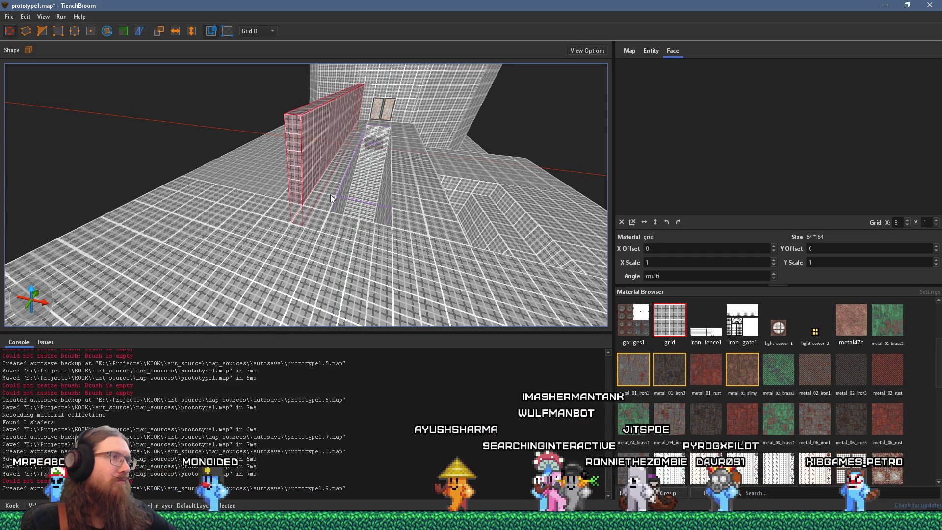
# On a 64 grid, stretch the wall block far lengthwise and move it against the right corridor wall.
pyautogui.moveTo(386, 204)
pyautogui.mouseDown()
pyautogui.moveTo(280, 210)
pyautogui.moveTo(439, 246)
pyautogui.mouseUp()
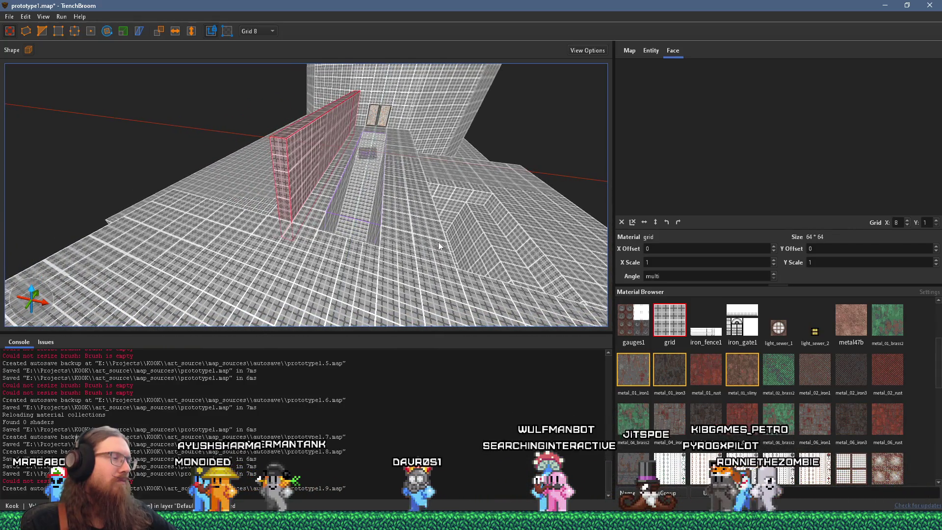
pyautogui.scroll(1, 344, 230)
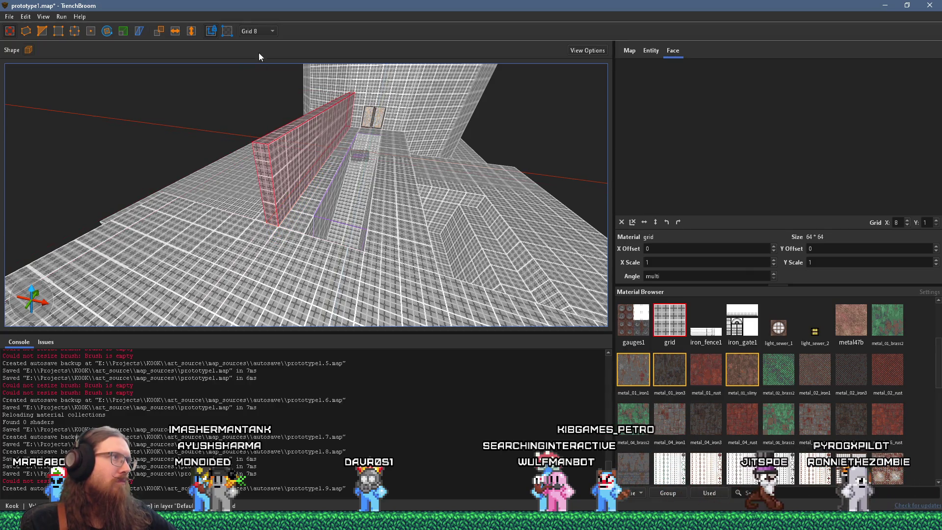
pyautogui.click(258, 30)
pyautogui.scroll(2, 324, 171)
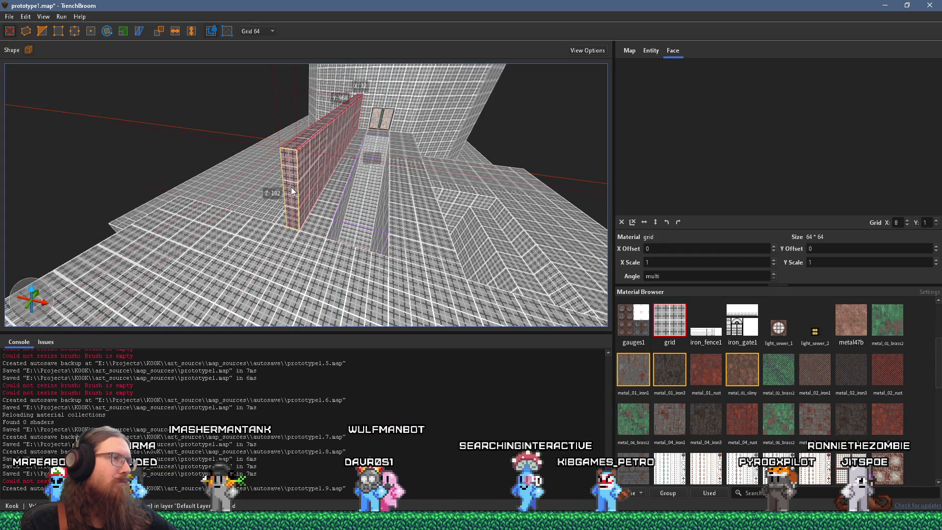
pyautogui.scroll(5, 244, 221)
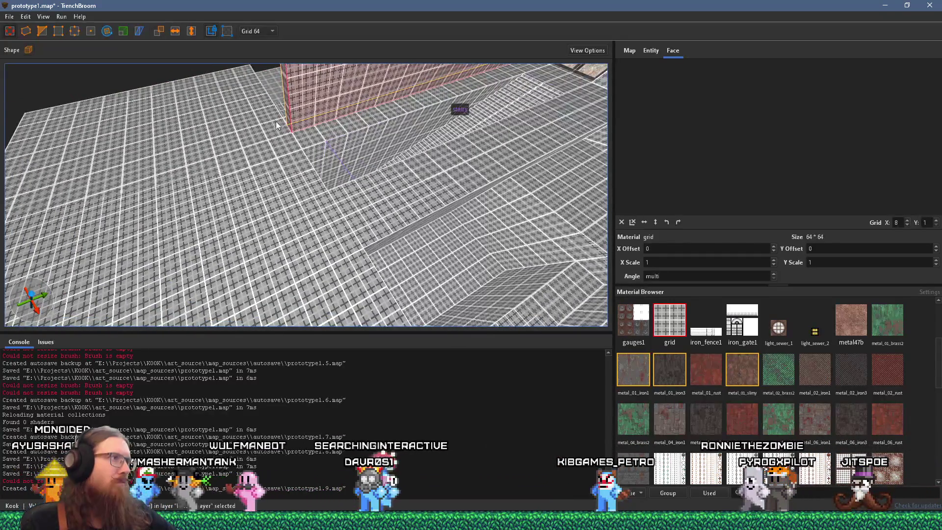
pyautogui.moveTo(294, 118)
pyautogui.mouseDown()
pyautogui.moveTo(350, 264)
pyautogui.moveTo(193, 248)
pyautogui.moveTo(199, 243)
pyautogui.moveTo(114, 269)
pyautogui.moveTo(36, 187)
pyautogui.moveTo(141, 245)
pyautogui.moveTo(346, 212)
pyautogui.mouseUp()
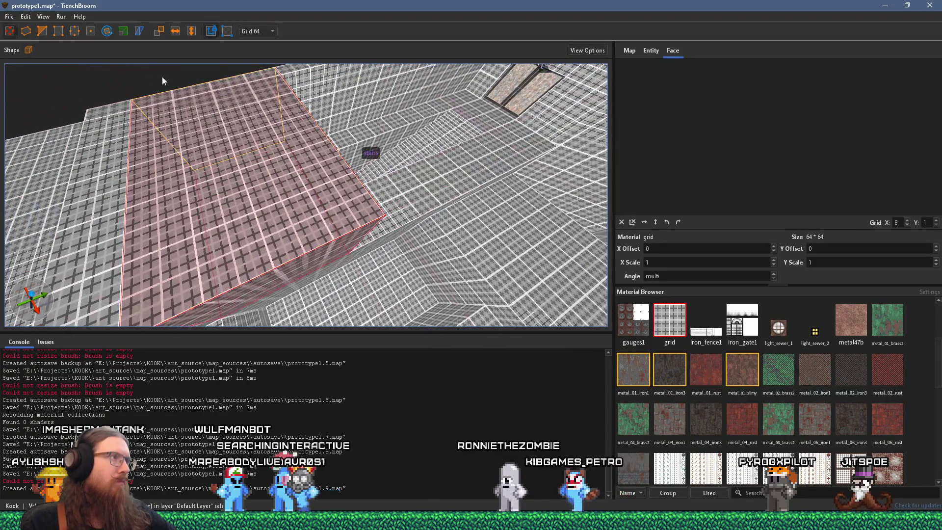
pyautogui.press('w')
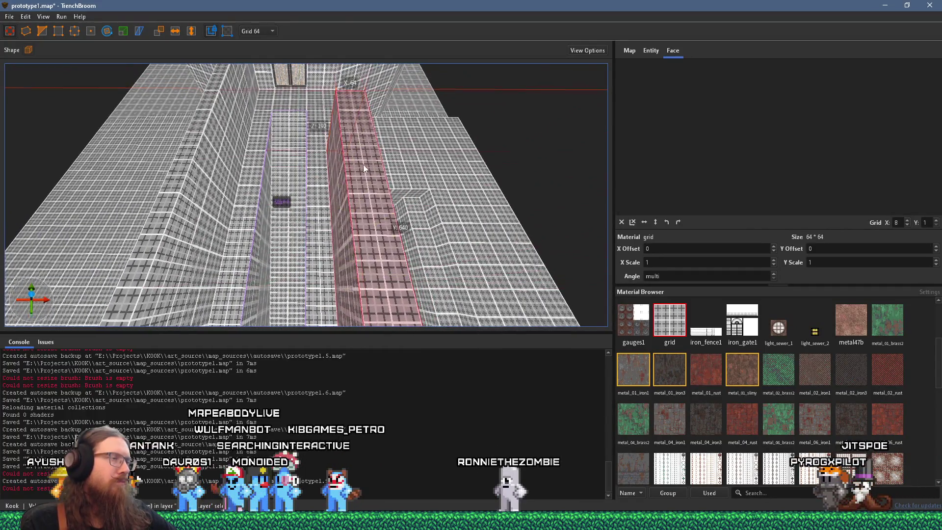
pyautogui.moveTo(363, 163)
pyautogui.mouseDown()
pyautogui.moveTo(328, 125)
pyautogui.moveTo(321, 32)
pyautogui.mouseUp()
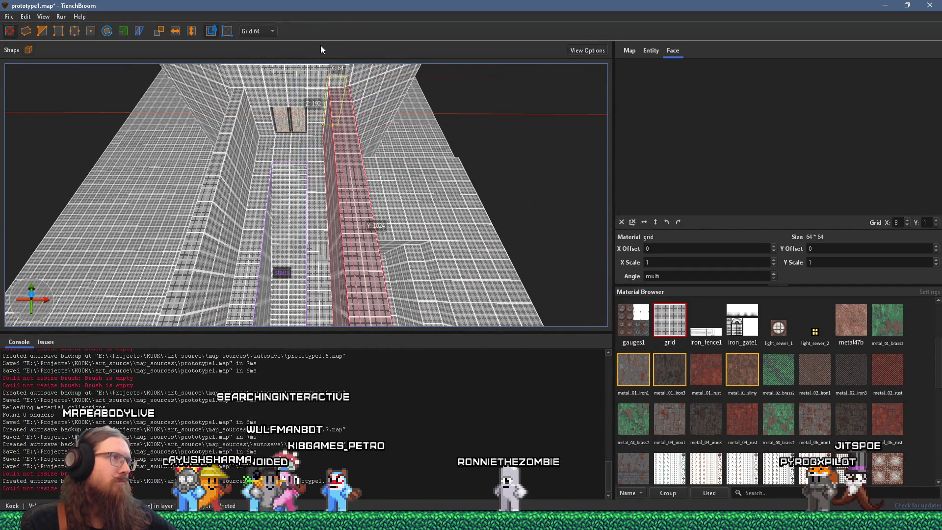
pyautogui.scroll(-3, 314, 184)
pyautogui.scroll(5, 236, 218)
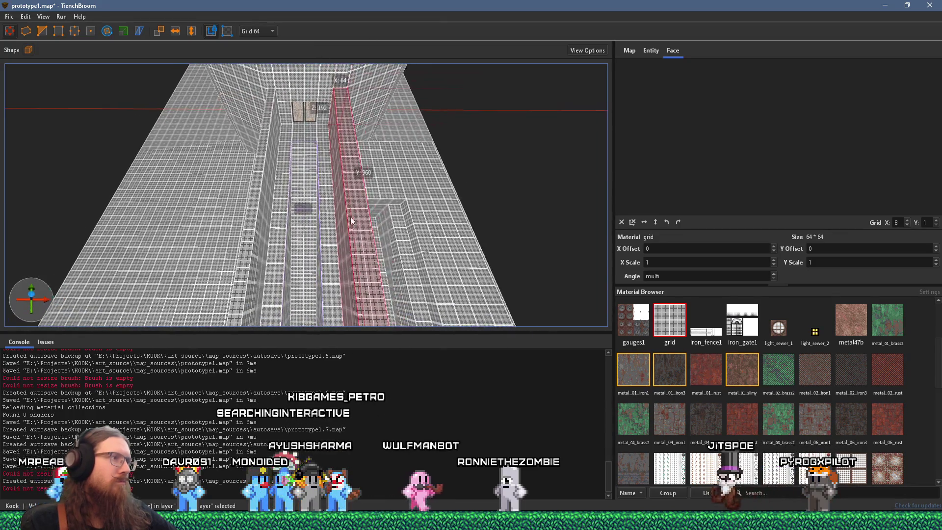
pyautogui.moveTo(327, 259)
pyautogui.mouseDown()
pyautogui.moveTo(249, 265)
pyautogui.moveTo(285, 245)
pyautogui.moveTo(446, 212)
pyautogui.moveTo(455, 258)
pyautogui.moveTo(329, 254)
pyautogui.moveTo(330, 244)
pyautogui.moveTo(347, 248)
pyautogui.mouseUp()
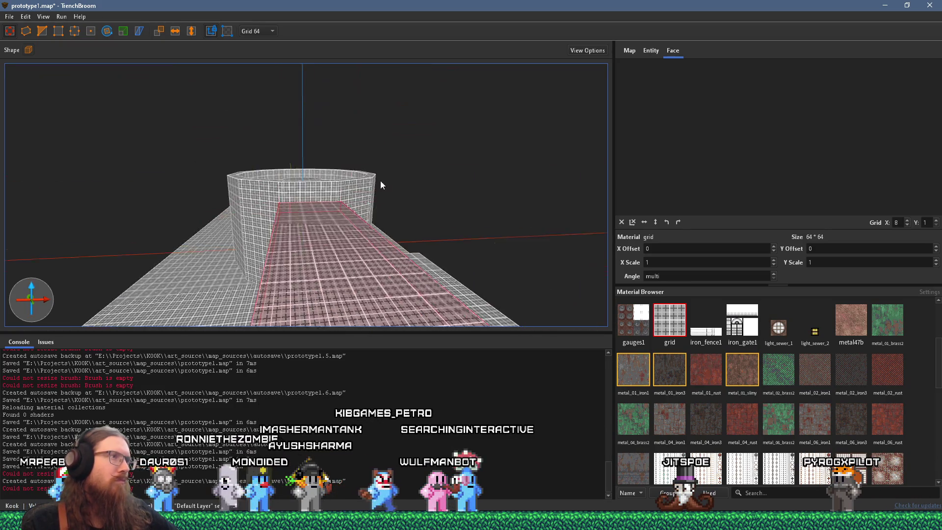
# Swing the view down the corridor into the pit and select the left corner wall brush.
pyautogui.scroll(5, 342, 306)
pyautogui.scroll(-5, 352, 294)
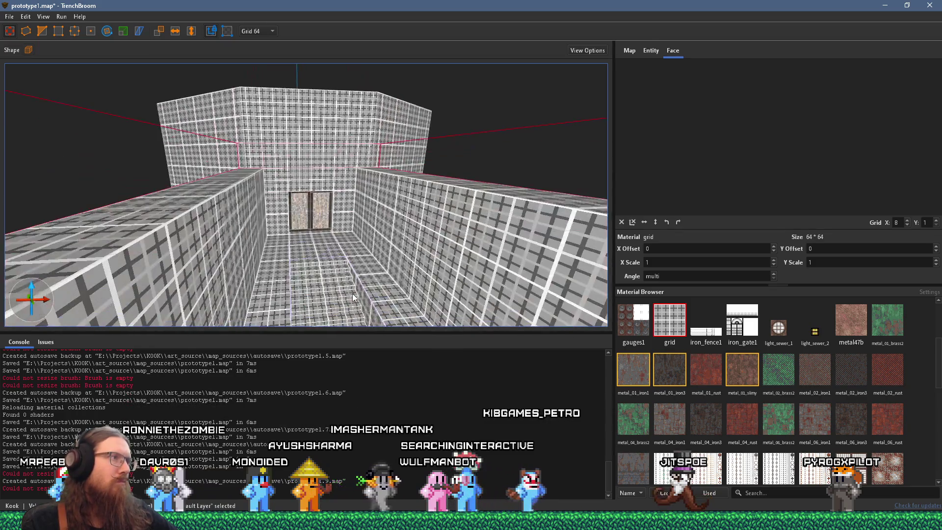
pyautogui.moveTo(399, 234)
pyautogui.mouseDown()
pyautogui.moveTo(417, 217)
pyautogui.moveTo(378, 234)
pyautogui.moveTo(384, 250)
pyautogui.moveTo(341, 232)
pyautogui.moveTo(337, 314)
pyautogui.moveTo(238, 231)
pyautogui.moveTo(353, 227)
pyautogui.moveTo(393, 136)
pyautogui.moveTo(386, 172)
pyautogui.moveTo(405, 202)
pyautogui.moveTo(402, 192)
pyautogui.moveTo(448, 169)
pyautogui.moveTo(422, 243)
pyautogui.moveTo(424, 289)
pyautogui.mouseUp()
pyautogui.click(330, 213)
pyautogui.scroll(2, 400, 196)
pyautogui.scroll(2, 406, 208)
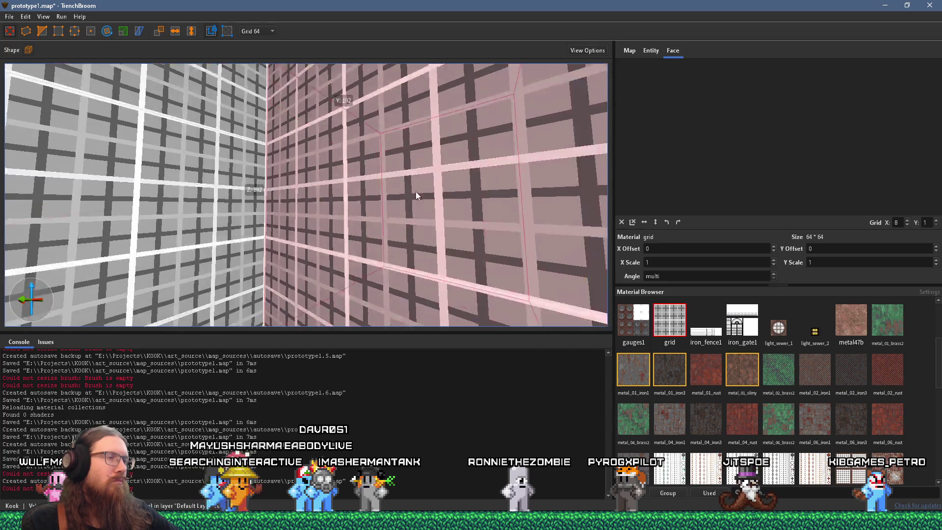